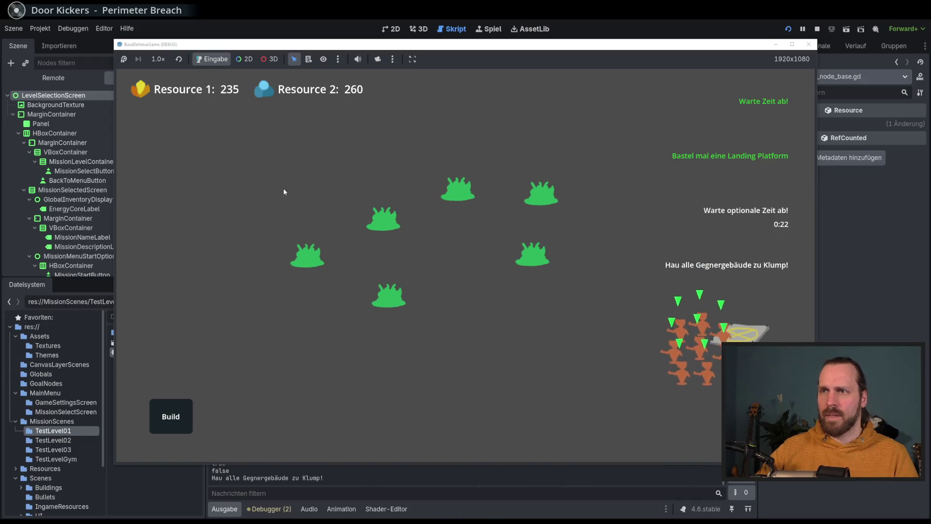
Run the game at 16× speed, return to level selection and start Test Mission 01
click(158, 59)
click(177, 197)
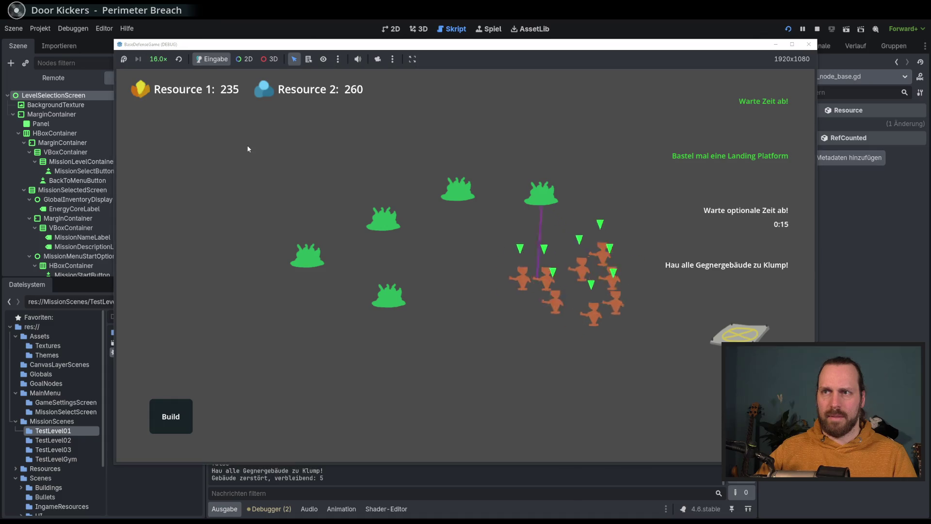
click(468, 282)
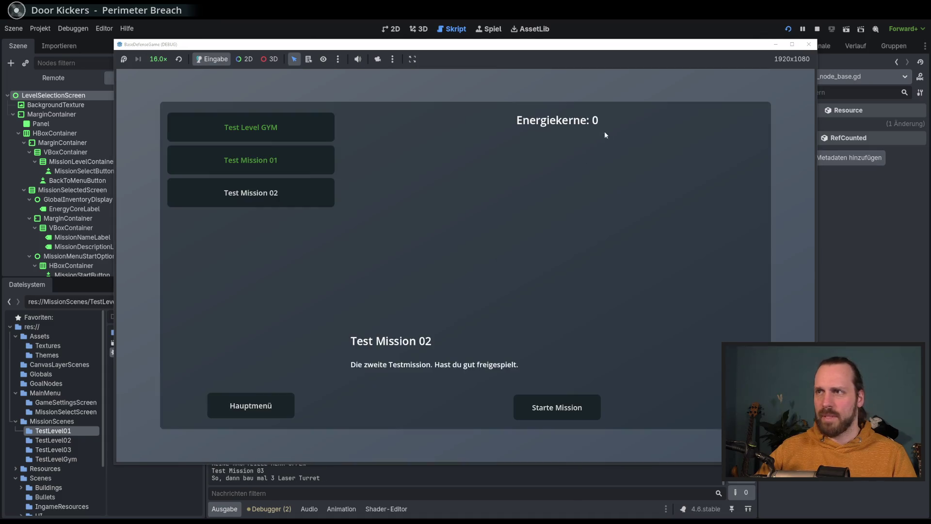
click(293, 161)
click(582, 399)
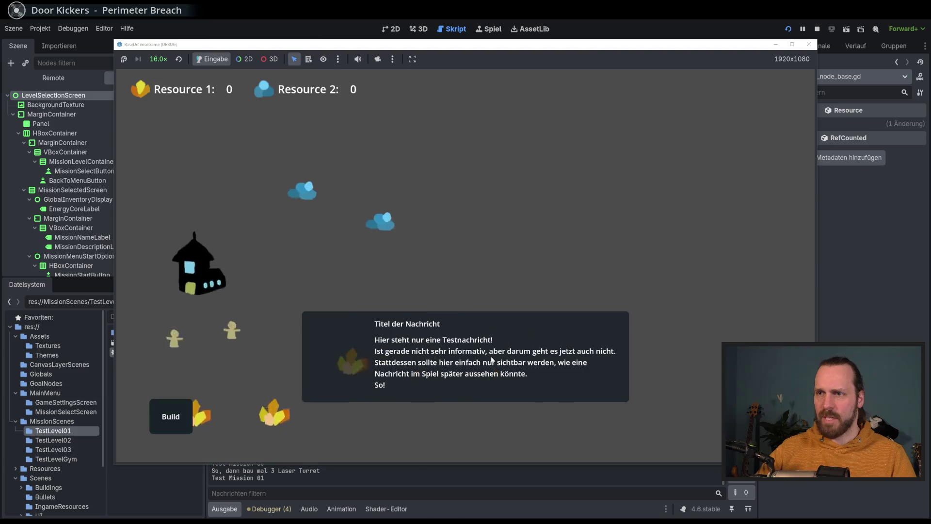
Build three Laser Turrets on the field from the buildings list
click(180, 430)
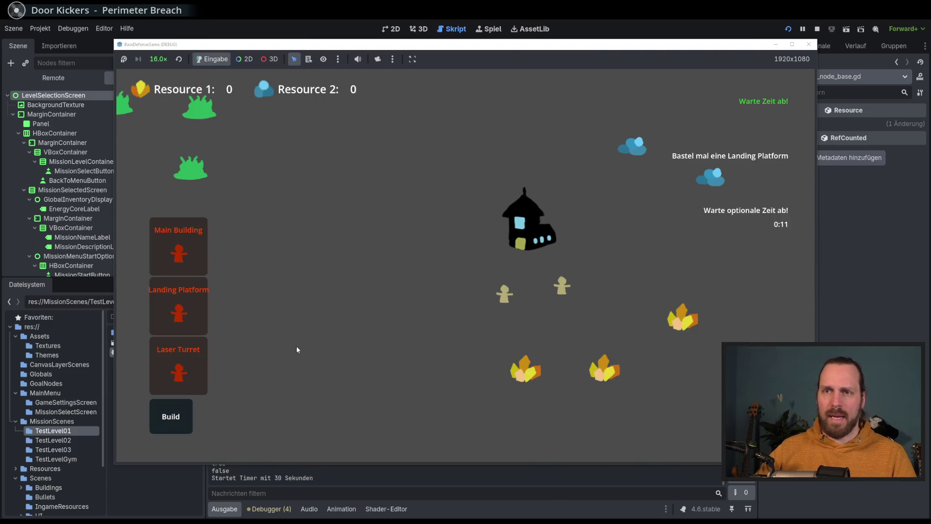
click(296, 349)
click(172, 426)
click(182, 368)
click(300, 283)
click(171, 416)
click(180, 350)
click(380, 273)
click(171, 416)
Build a Landing Platform on the field and select it
click(179, 349)
click(331, 335)
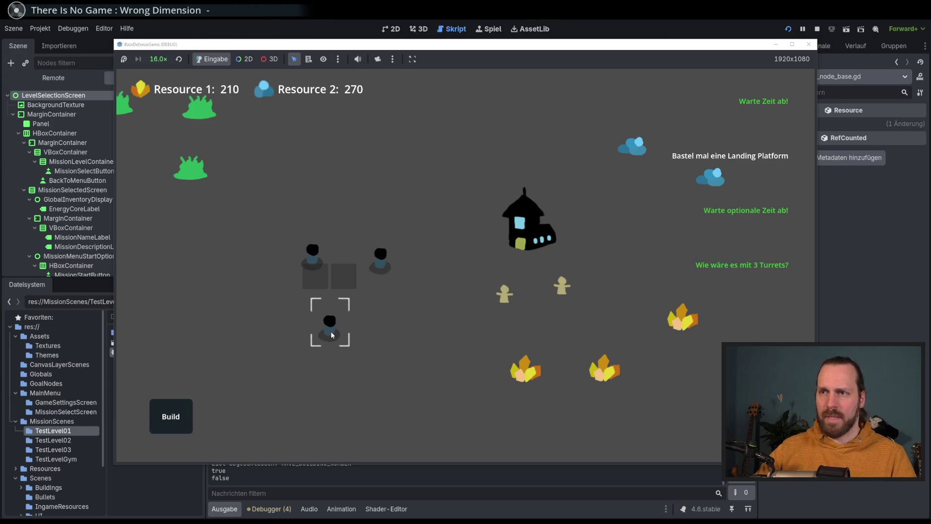
click(170, 416)
click(179, 291)
Recruit Laser Dudes at the platform until victory, then return to level selection on Test Mission 01
click(512, 187)
click(502, 138)
click(503, 139)
click(539, 275)
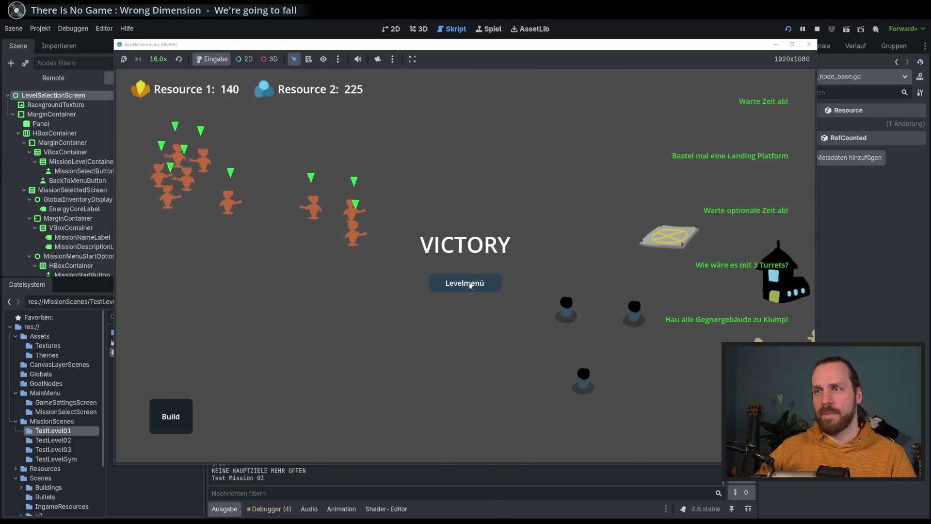
click(470, 284)
click(307, 161)
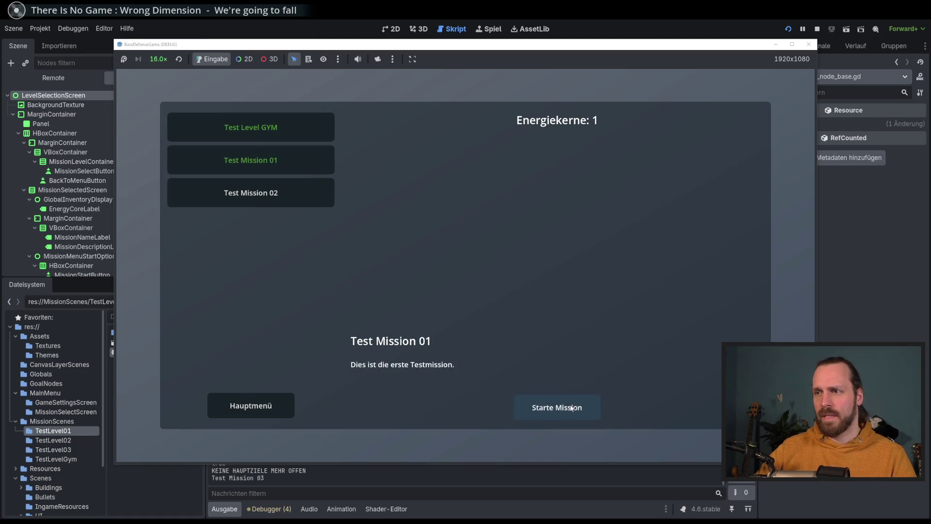
Start Test Mission 01 and build a Landing Platform on the field
click(557, 407)
click(170, 417)
click(191, 321)
click(388, 283)
Place three Laser Turrets across the field
click(170, 416)
mouse_move(178, 371)
mouse_down()
mouse_move(266, 357)
mouse_move(333, 374)
mouse_up()
click(170, 416)
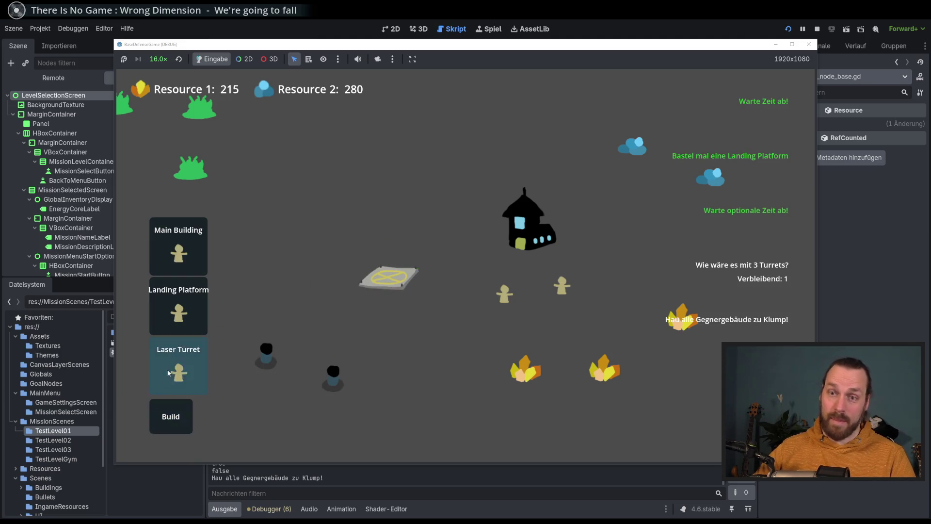
drag(169, 373, 410, 371)
Select the landing platform and recruit several Laser Dudes
click(266, 355)
click(390, 278)
click(397, 228)
click(401, 227)
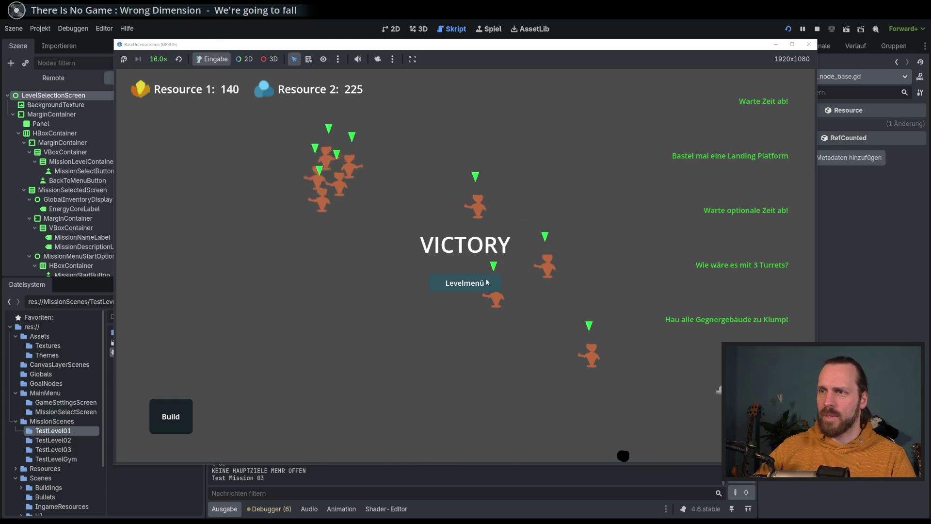
After victory, view Test Mission 02 in level selection, go to the main menu and quit the game
click(474, 285)
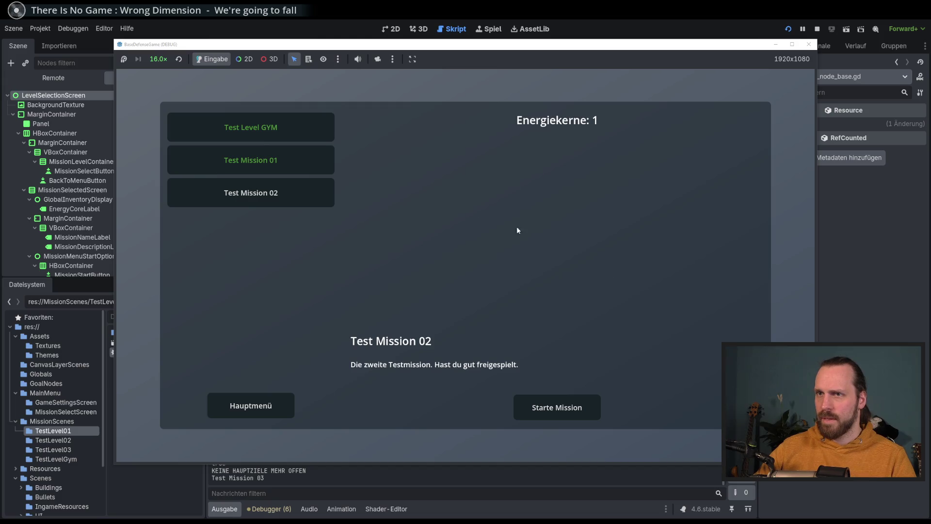
mouse_move(250, 159)
click(305, 187)
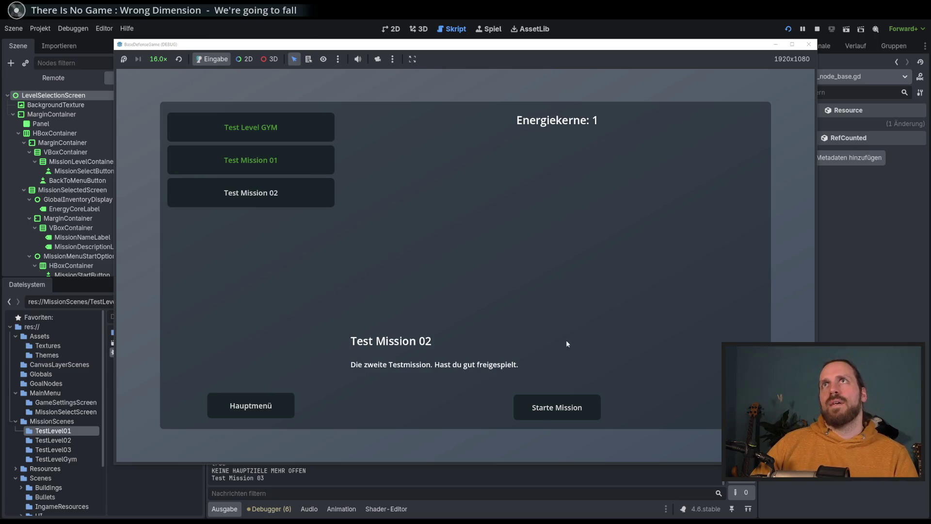
key(Escape)
click(486, 356)
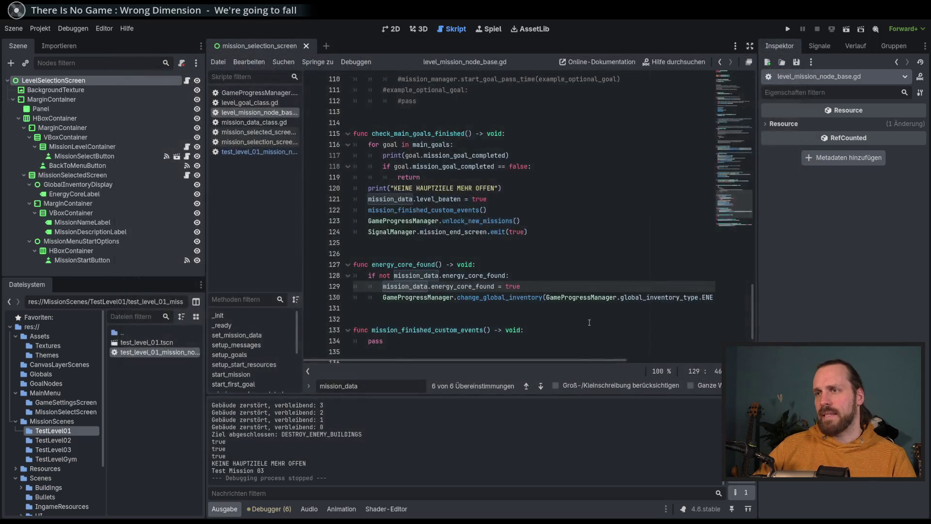
scroll(503, 288, down, 3)
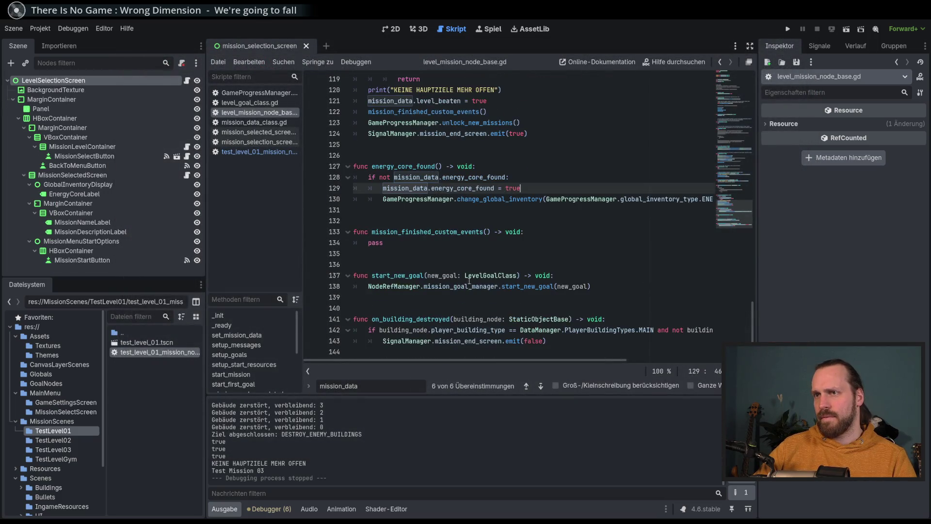
scroll(565, 368, right, 1)
scroll(565, 368, left, 1)
scroll(627, 257, up, 2)
scroll(628, 258, down, 2)
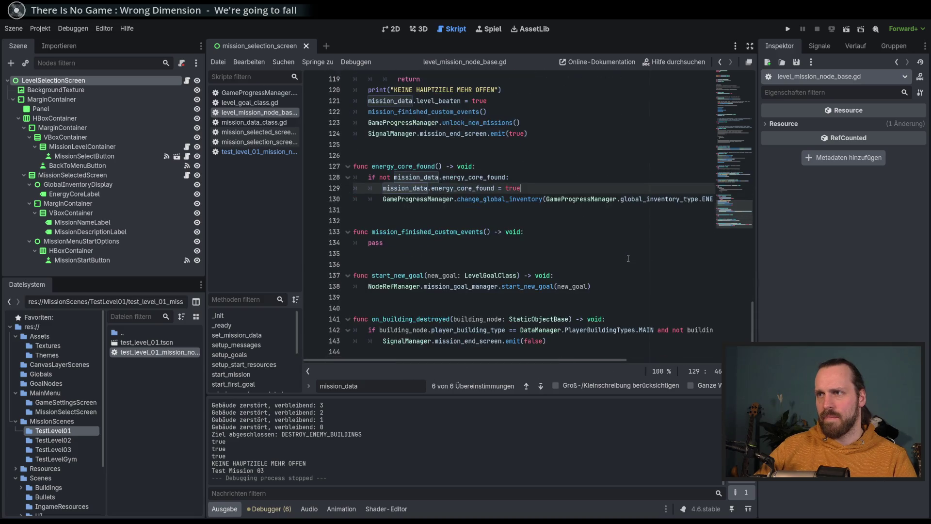
Review energy_core_found and the GameProgressManager call on lines 129–130
click(552, 177)
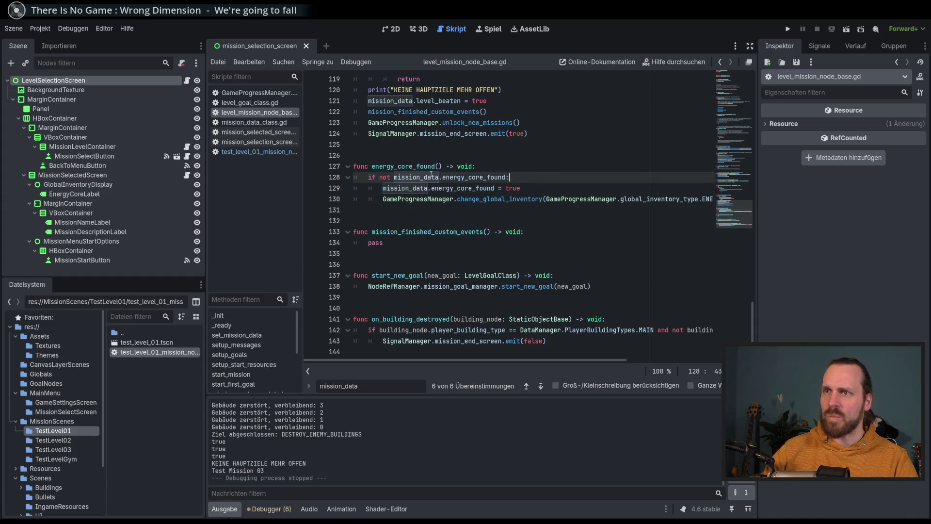
double_click(404, 166)
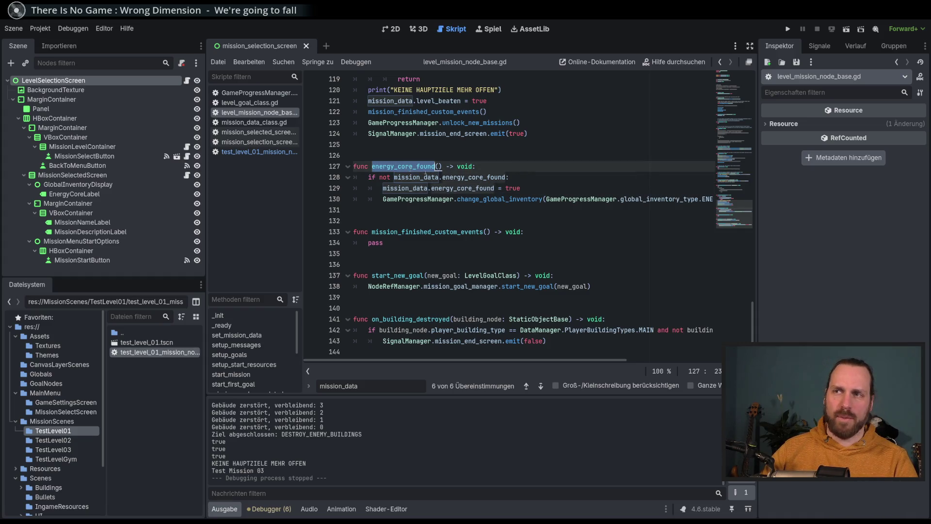
click(552, 188)
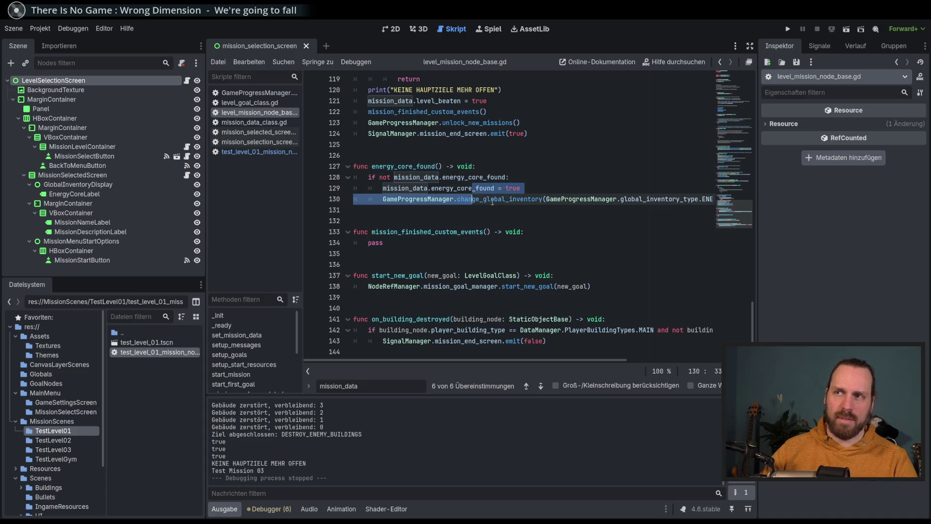
click(547, 199)
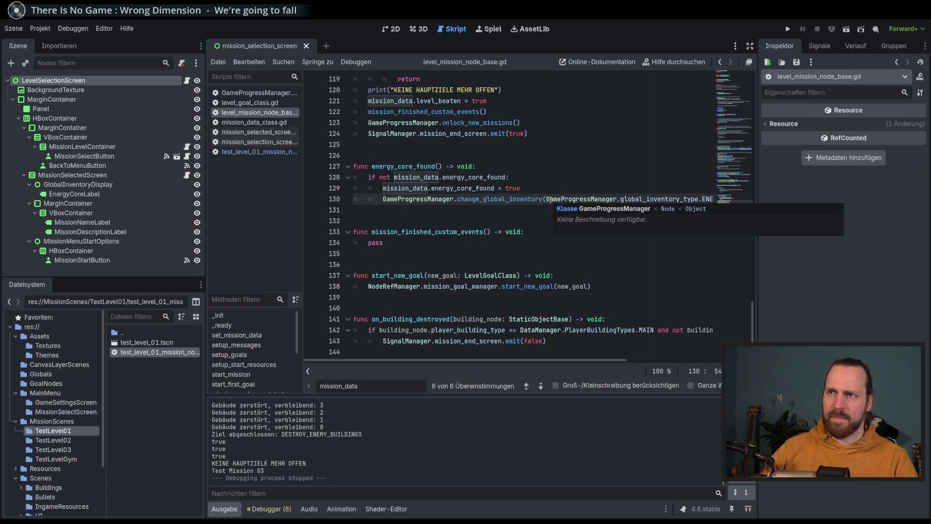
Dismiss the tooltip and switch to the mission selection screen's 2D layout
key(Up)
key(Up)
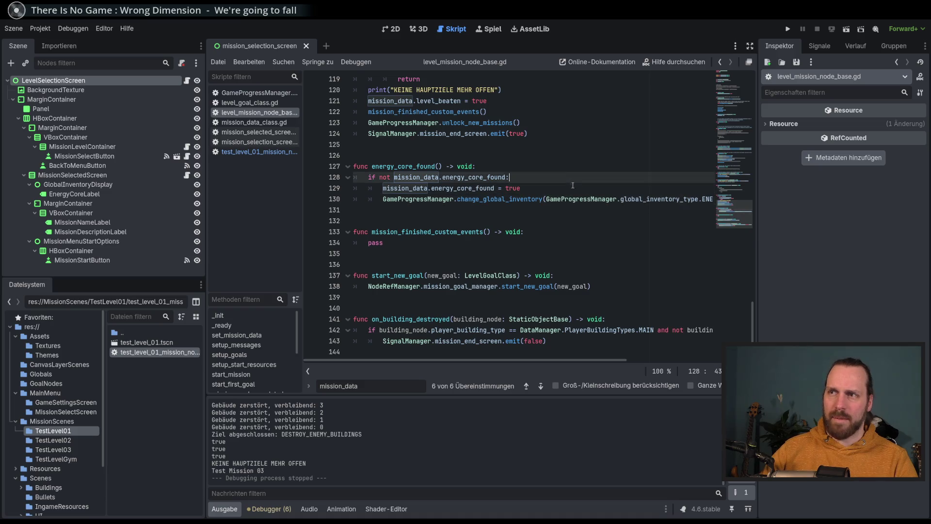
key(Down)
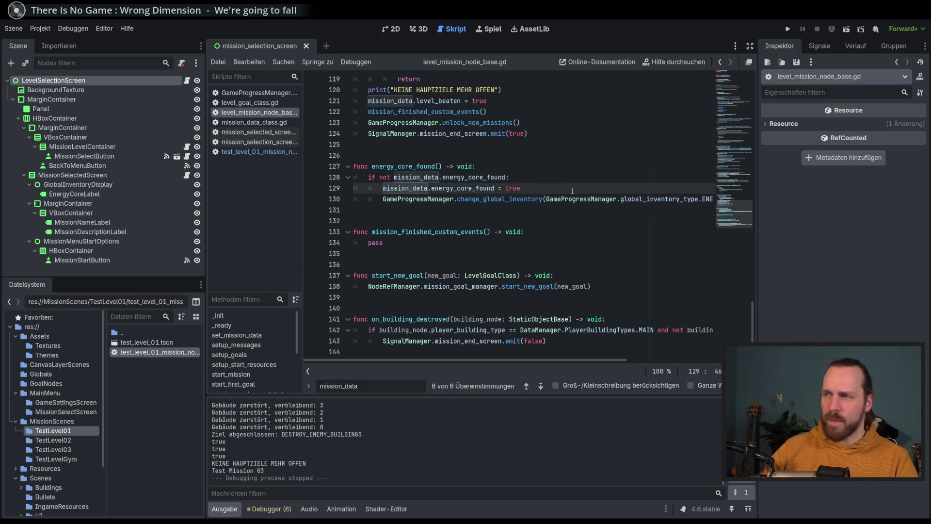
click(393, 28)
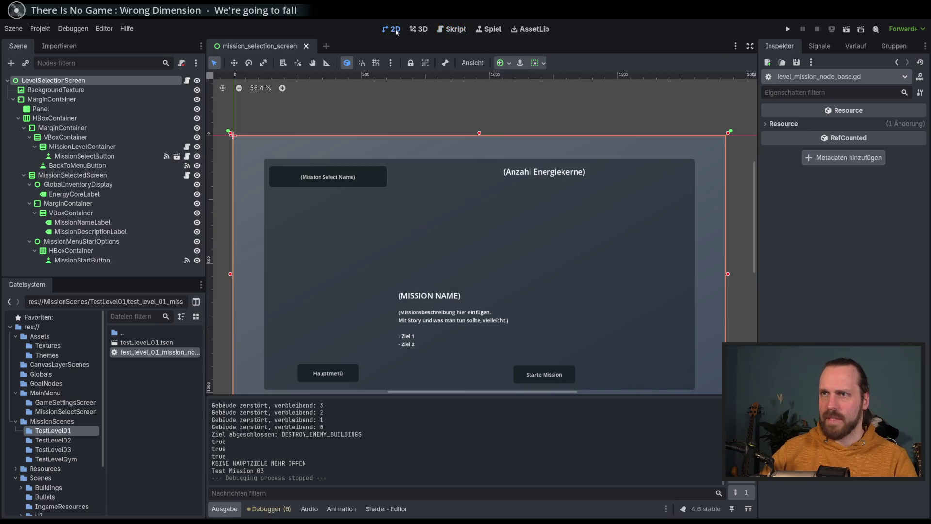
scroll(501, 227, down, 1)
scroll(501, 226, down, 1)
scroll(499, 191, down, 1)
scroll(498, 191, up, 1)
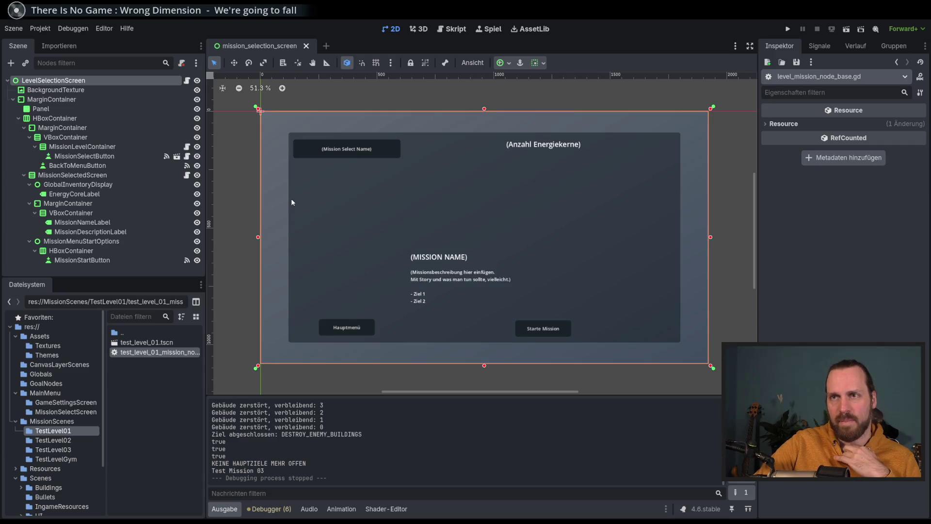
scroll(270, 204, down, 1)
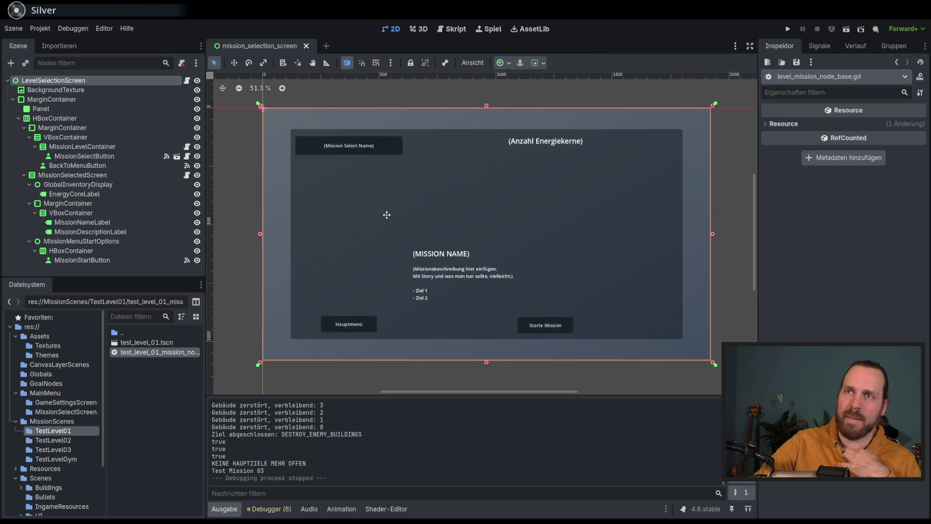
drag(385, 214, 387, 215)
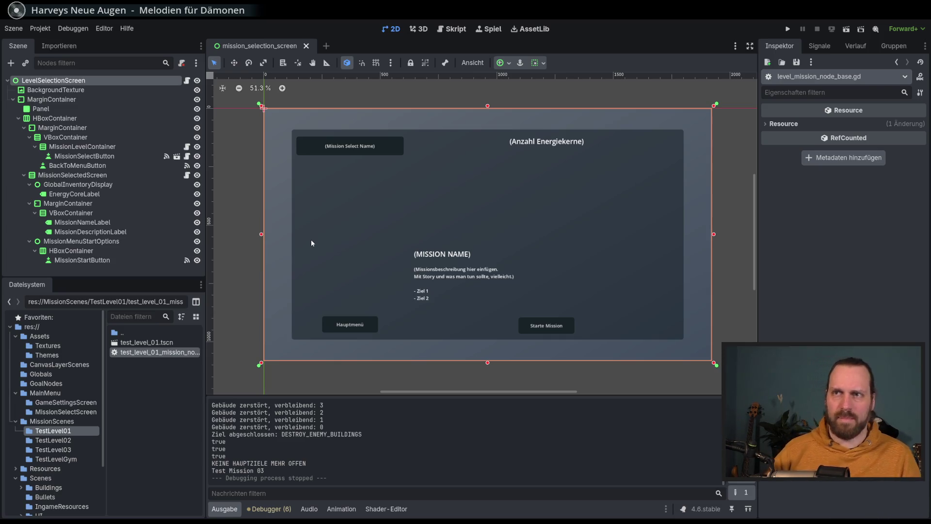
drag(482, 211, 452, 213)
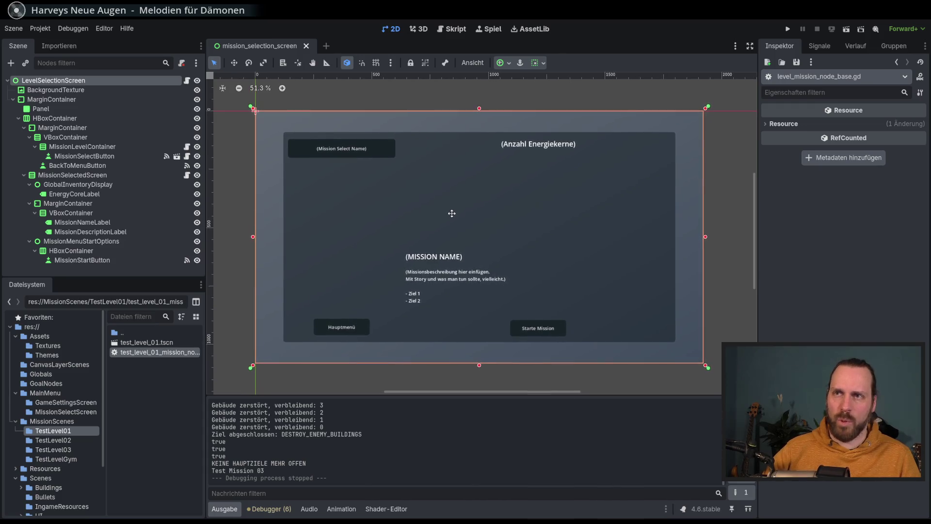
drag(452, 213, 449, 216)
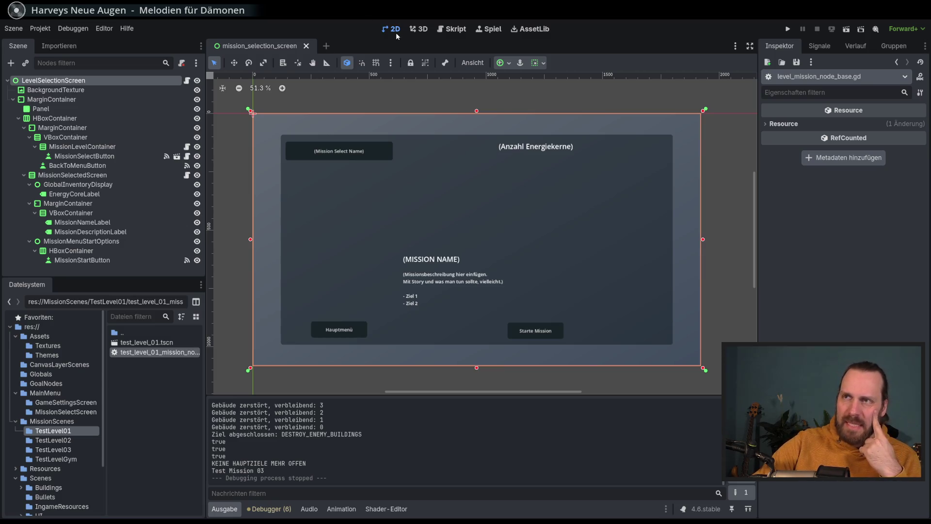
Launch the game and start the Test Level GYM mission
key(F5)
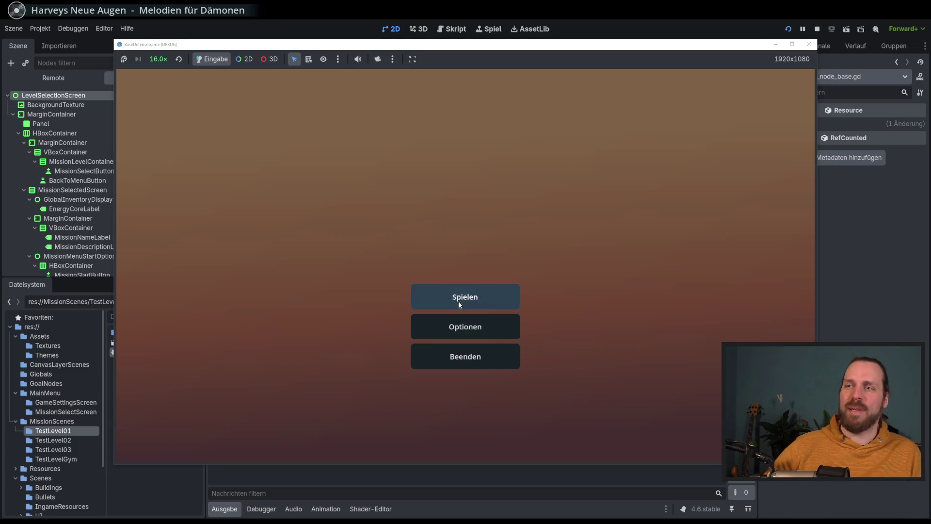
click(458, 300)
click(276, 131)
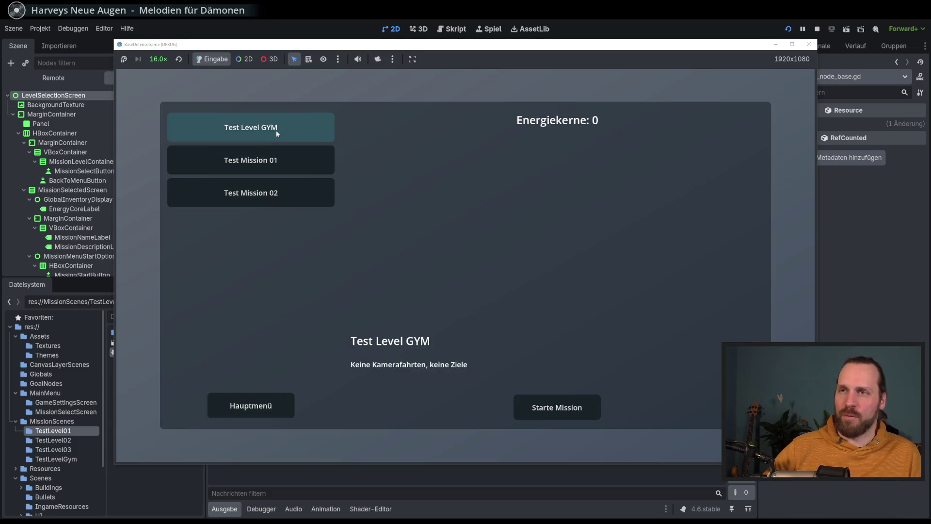
click(568, 408)
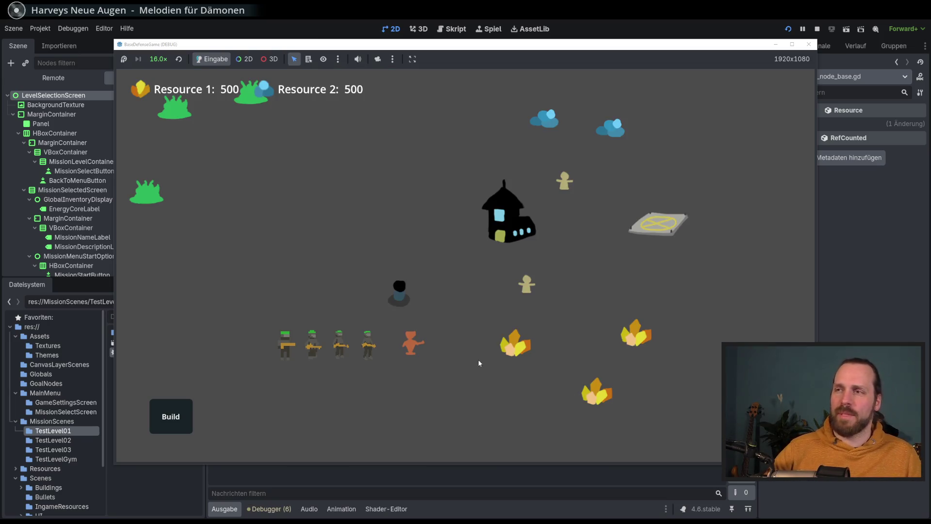
Pan the camera across the map and box-select the four soldiers
drag(478, 363, 512, 350)
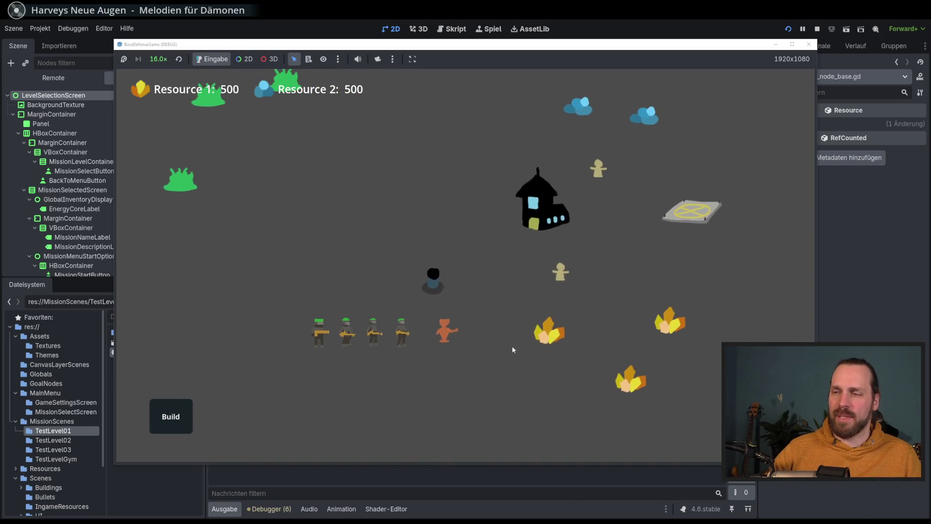
mouse_move(512, 350)
mouse_down()
mouse_move(530, 360)
mouse_move(504, 357)
mouse_up()
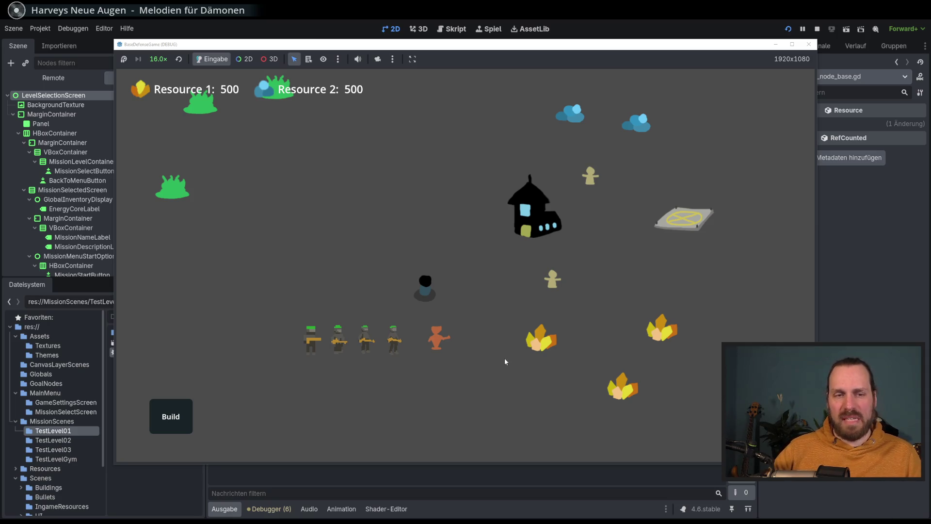
scroll(504, 358, up, 3)
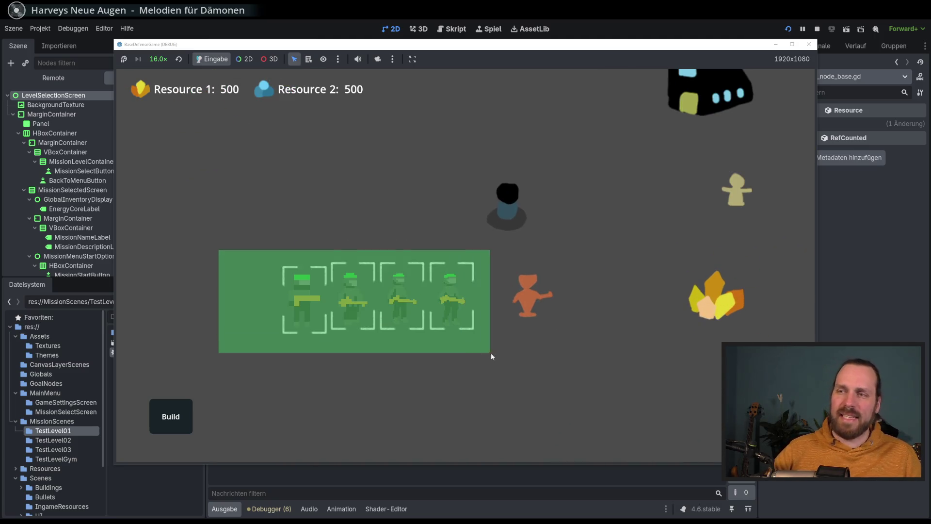
drag(216, 249, 491, 353)
drag(202, 230, 478, 364)
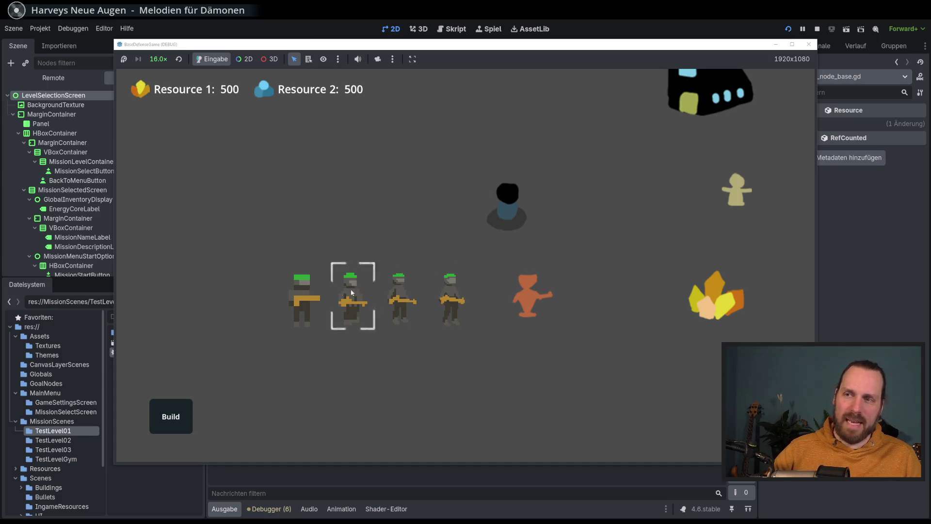
scroll(333, 337, down, 3)
scroll(408, 314, up, 3)
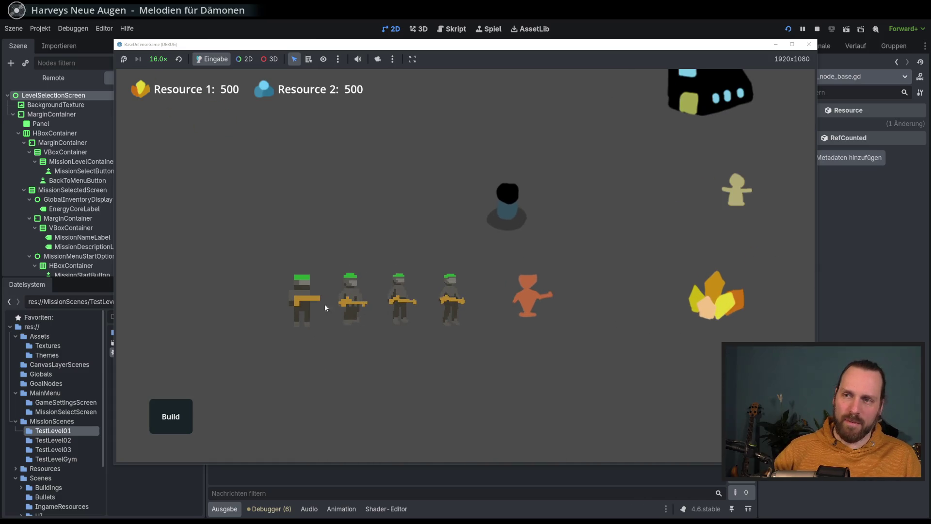
scroll(364, 313, down, 3)
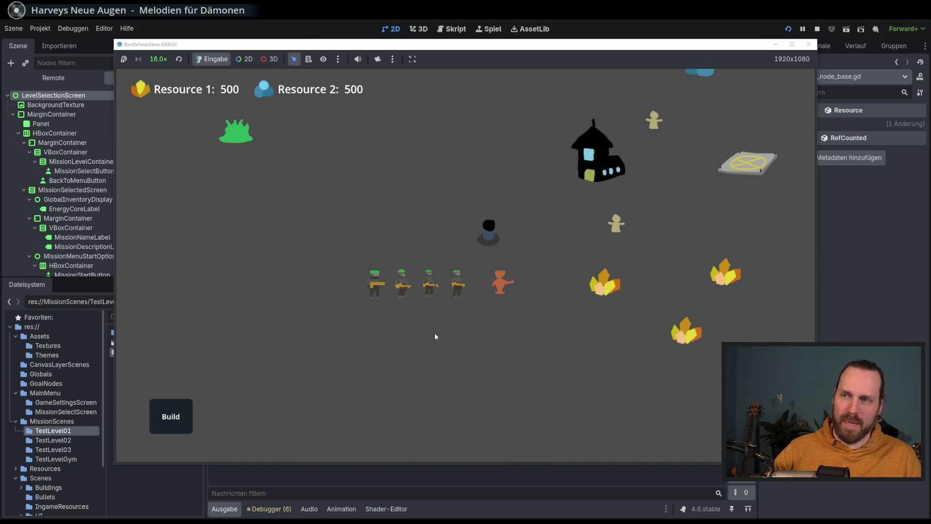
scroll(466, 371, up, 1)
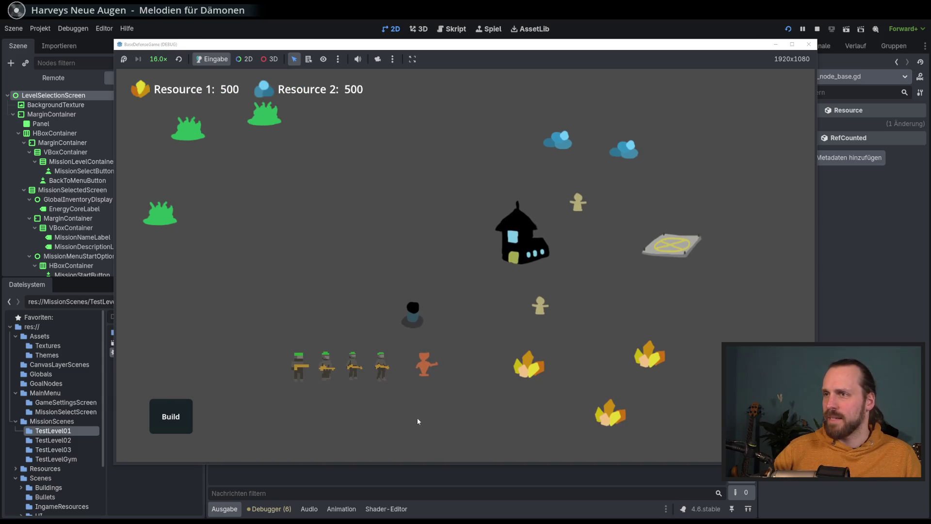
scroll(417, 417, up, 4)
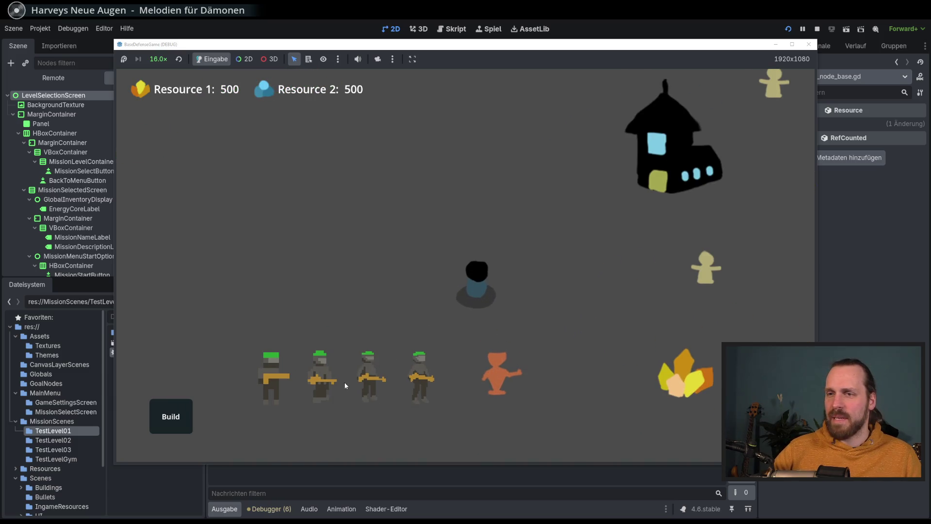
scroll(344, 381, down, 2)
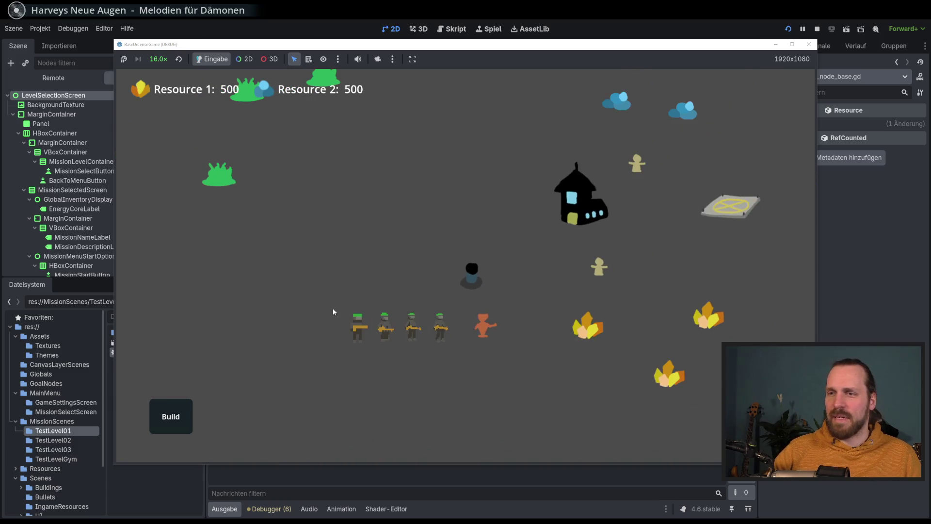
Place new soldiers on the map and box-select the soldier group
click(372, 358)
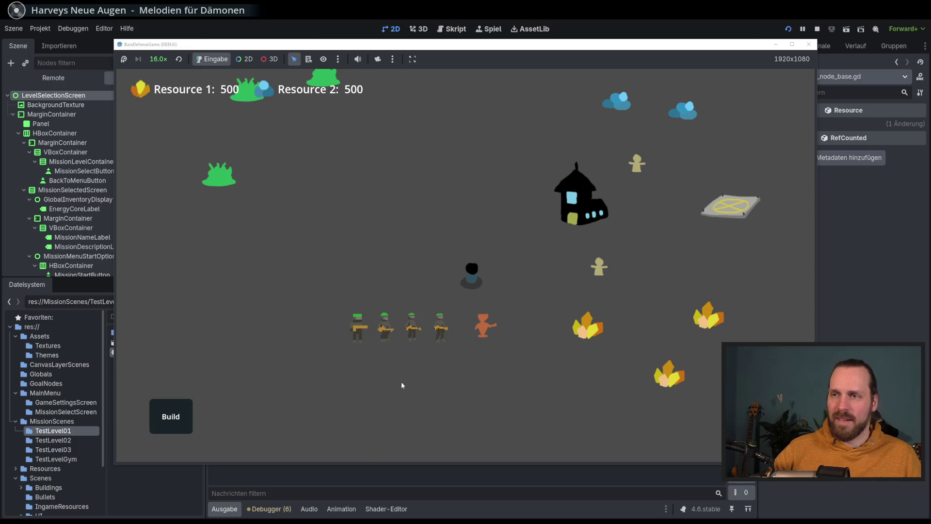
drag(401, 382, 336, 397)
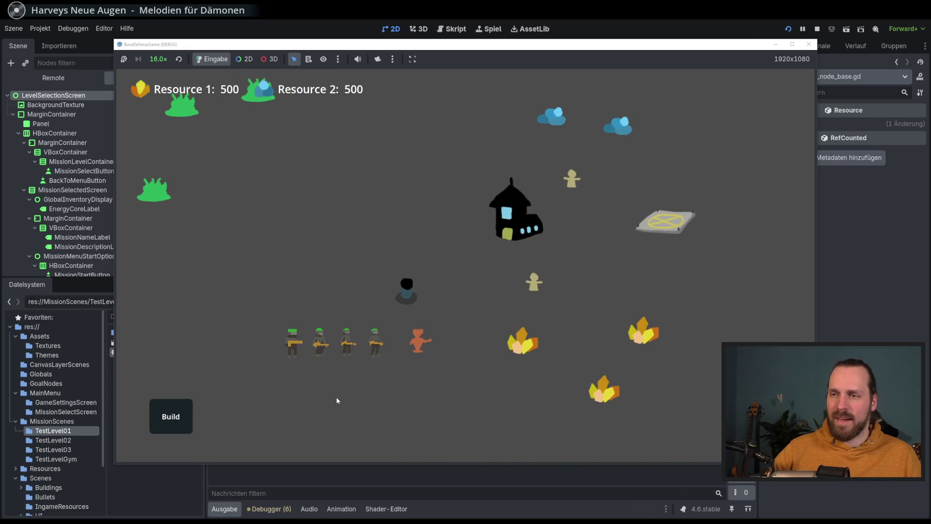
click(304, 377)
drag(360, 398, 354, 401)
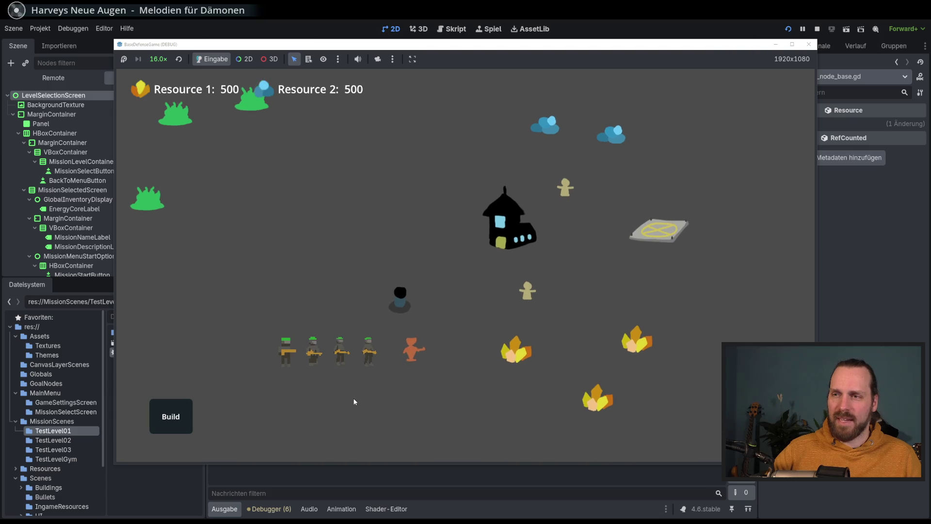
scroll(427, 410, up, 3)
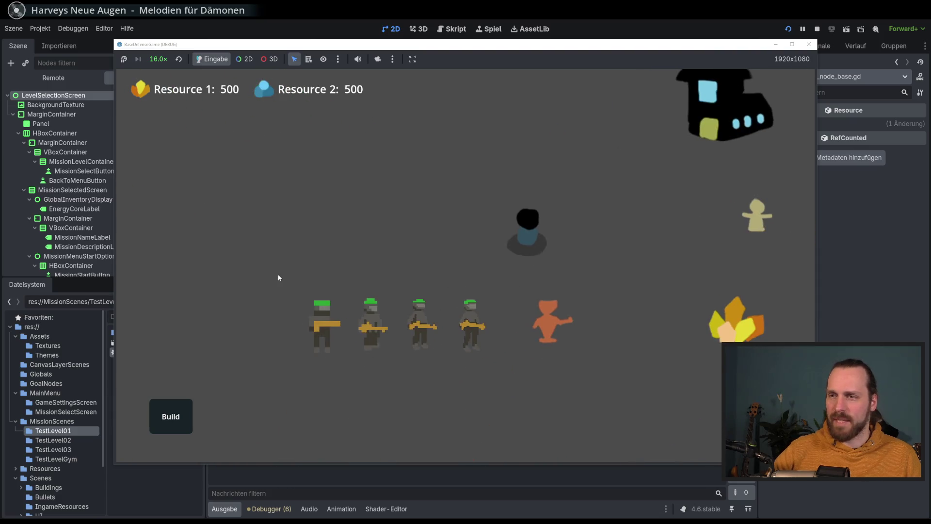
mouse_move(278, 277)
mouse_down()
mouse_move(490, 388)
mouse_move(430, 435)
mouse_up()
scroll(494, 396, down, 3)
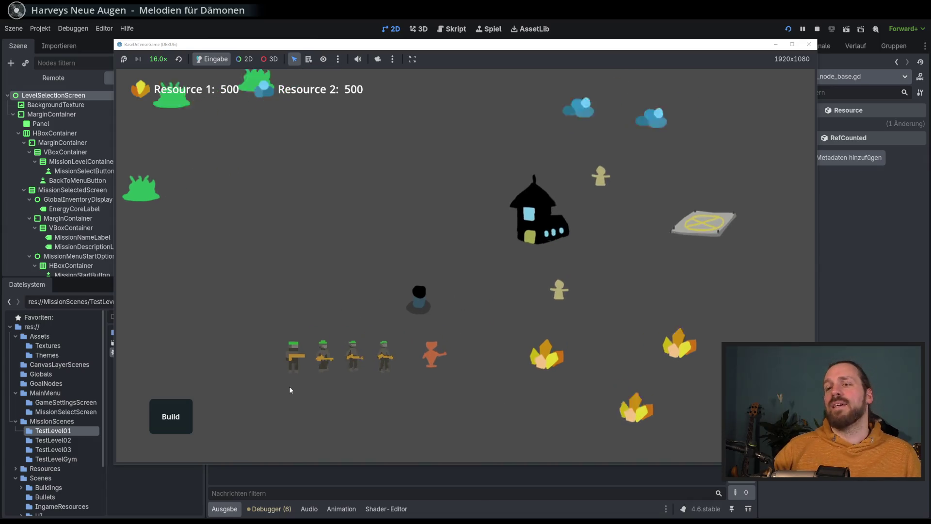
scroll(291, 389, up, 3)
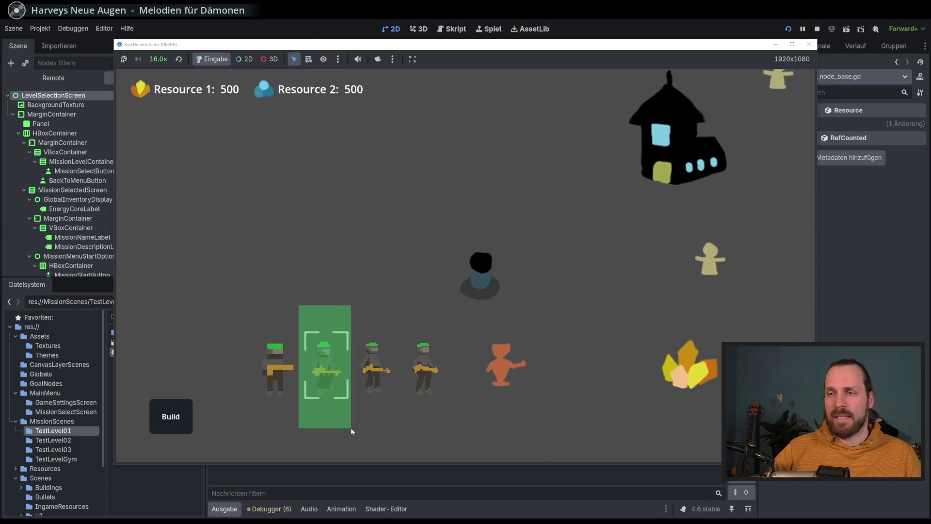
click(351, 428)
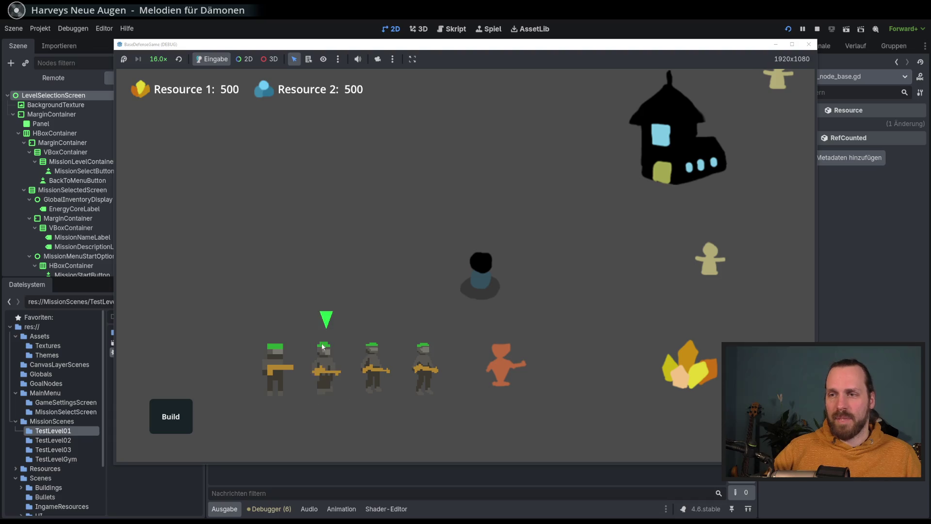
scroll(323, 357, down, 3)
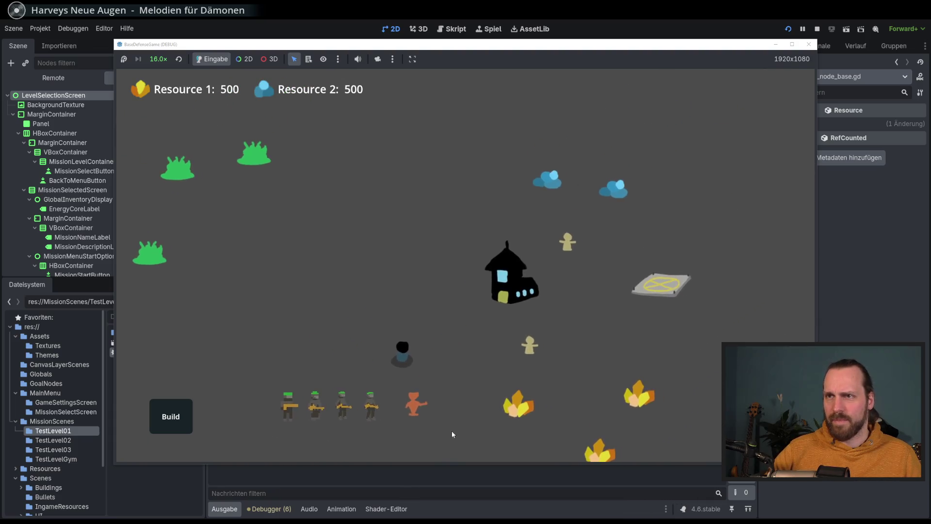
Reset the speed from 16.0x to 1.0x, select a single soldier and stop the game
drag(452, 434, 509, 400)
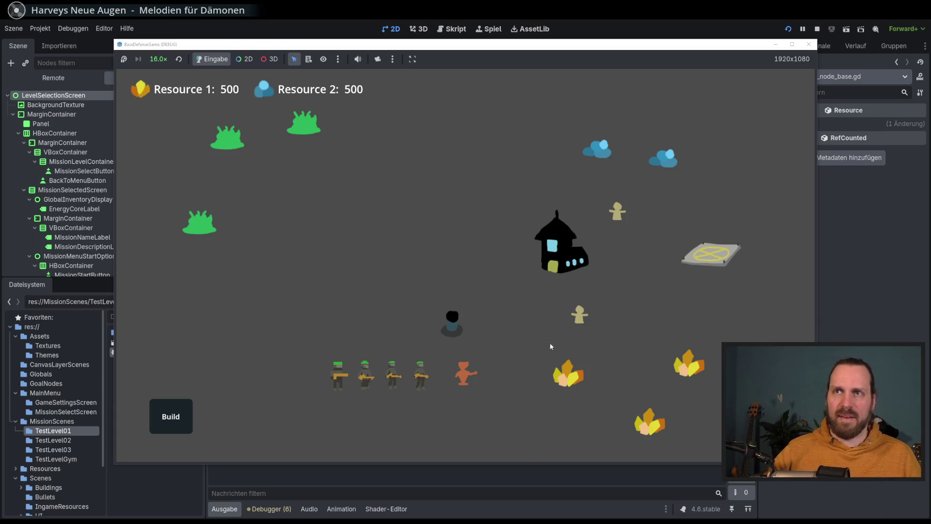
drag(550, 342, 470, 334)
click(179, 59)
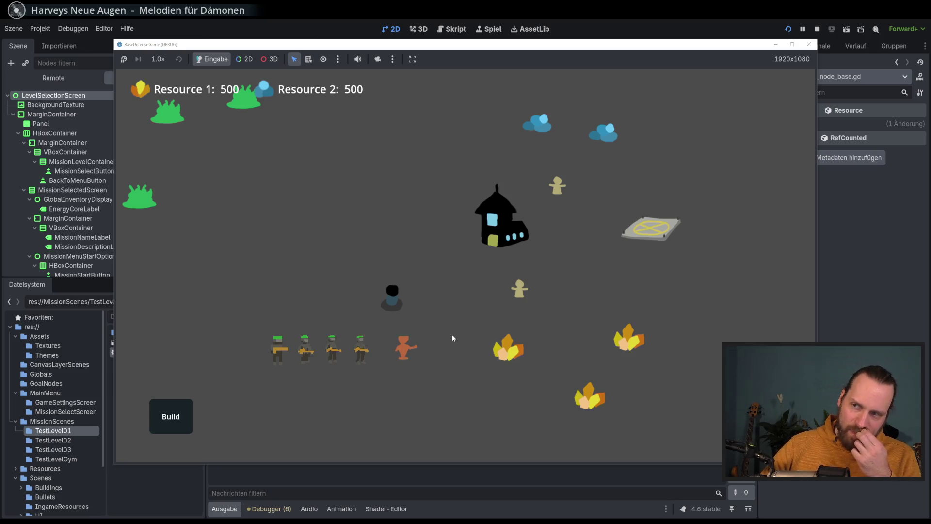
click(342, 363)
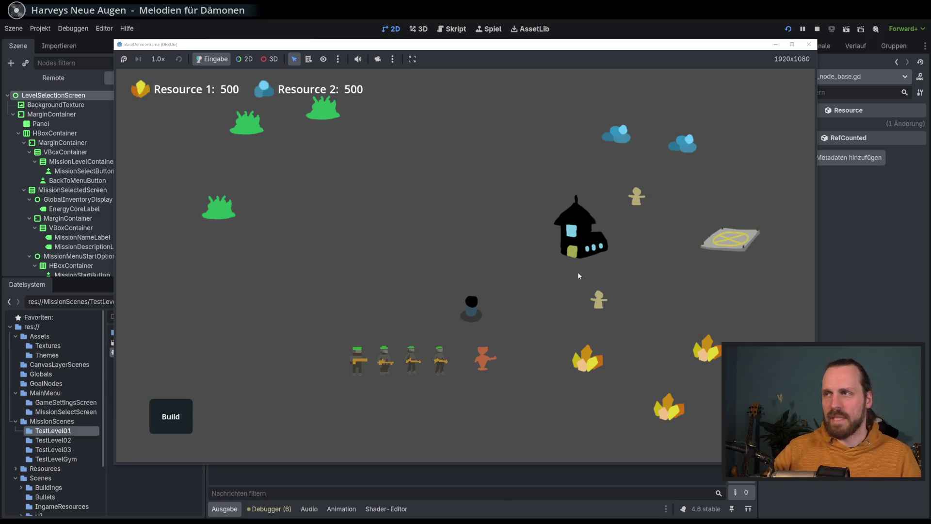
key(F8)
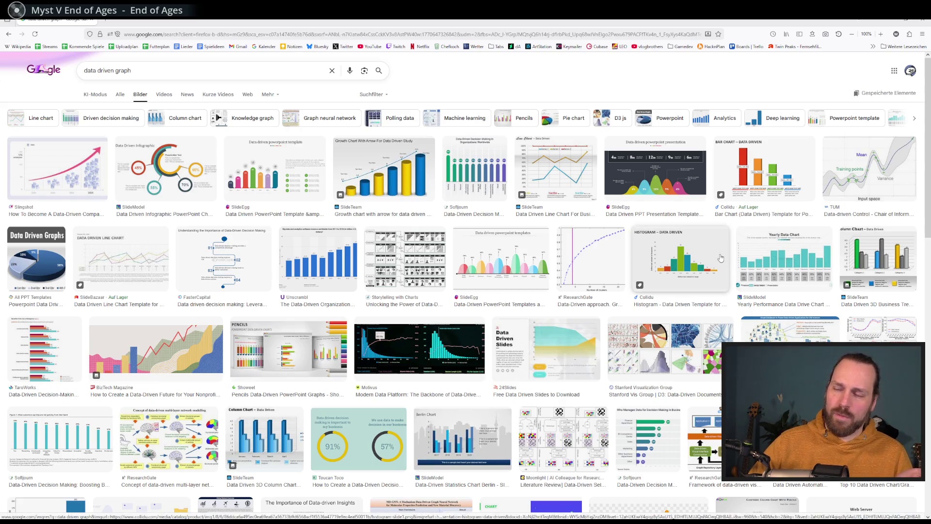
Switch the 'data driven graph' search from image results to all results
click(120, 95)
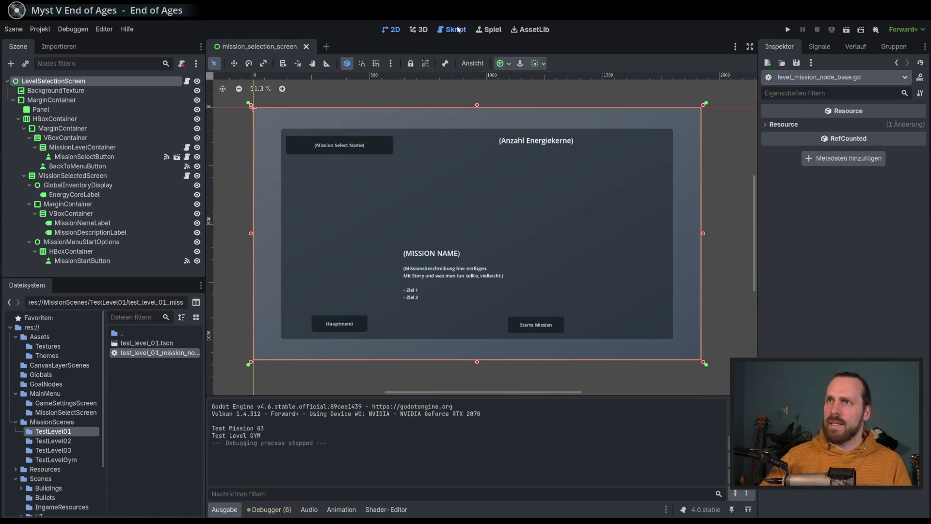
Show level_mission_node_base.gd, list the MissionScenes and TestLevel01 folders, and widen the side panels
click(456, 29)
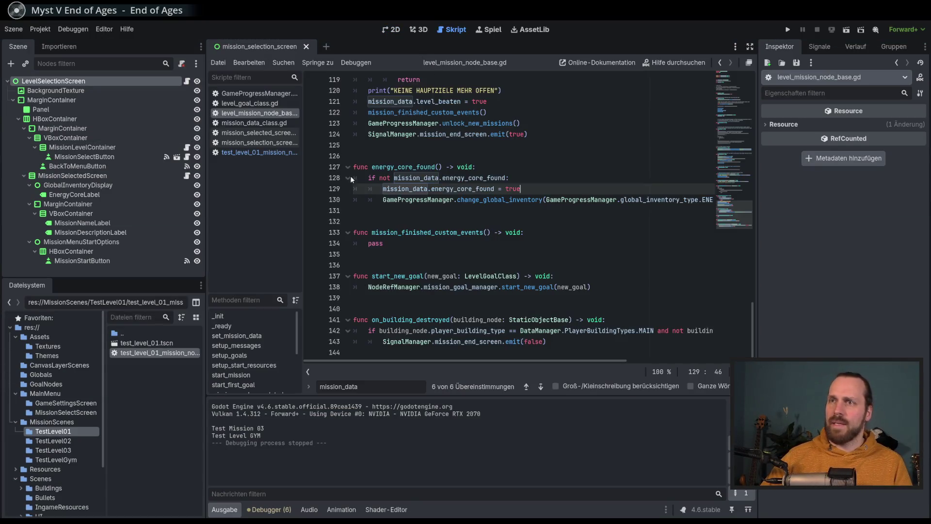
click(64, 423)
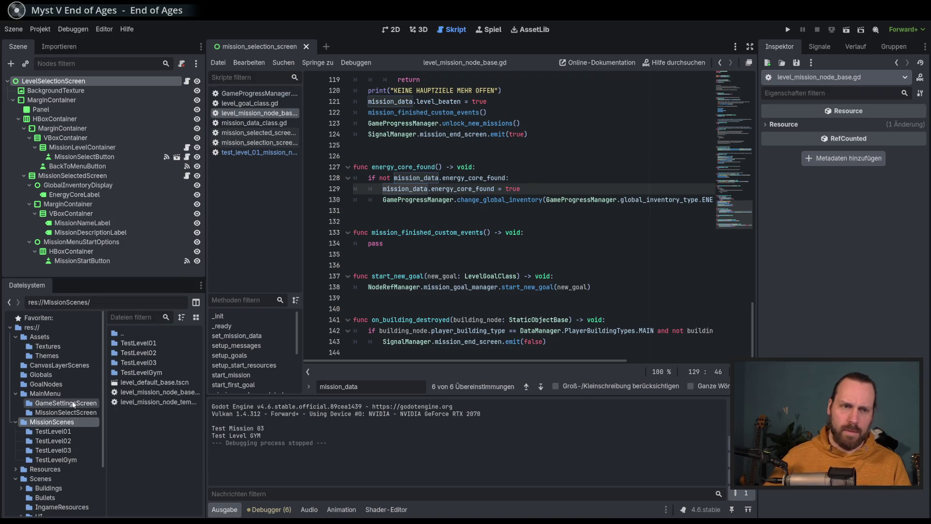
click(64, 431)
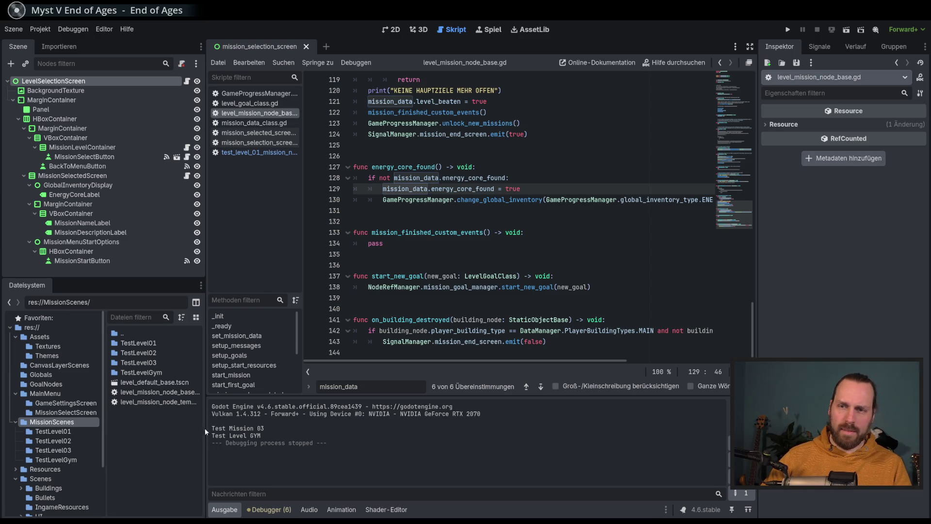
drag(206, 426, 216, 426)
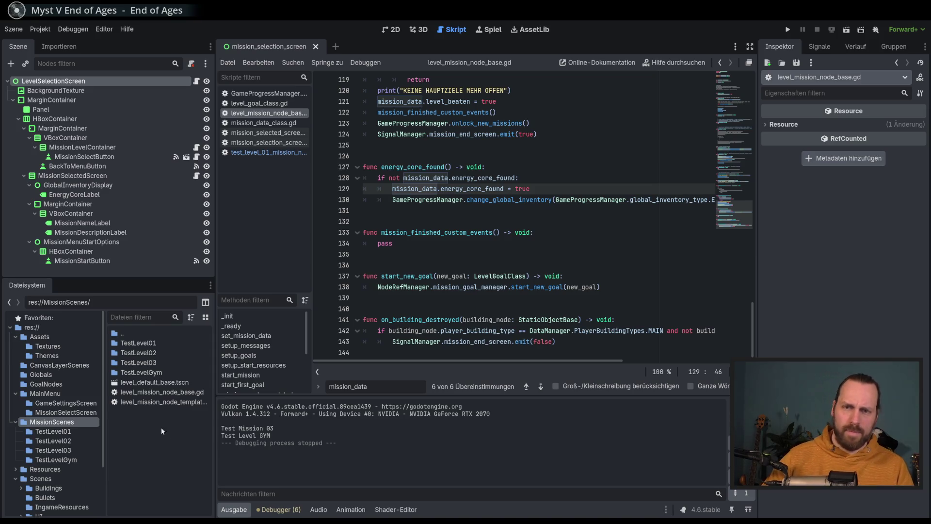
scroll(102, 422, down, 2)
scroll(103, 422, up, 2)
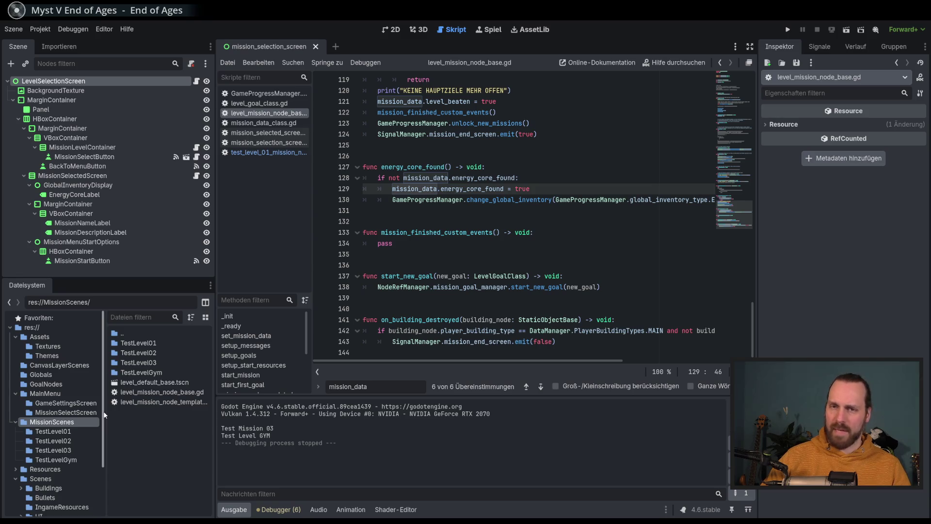
scroll(106, 436, down, 3)
scroll(105, 422, up, 3)
scroll(108, 436, down, 3)
scroll(106, 414, up, 3)
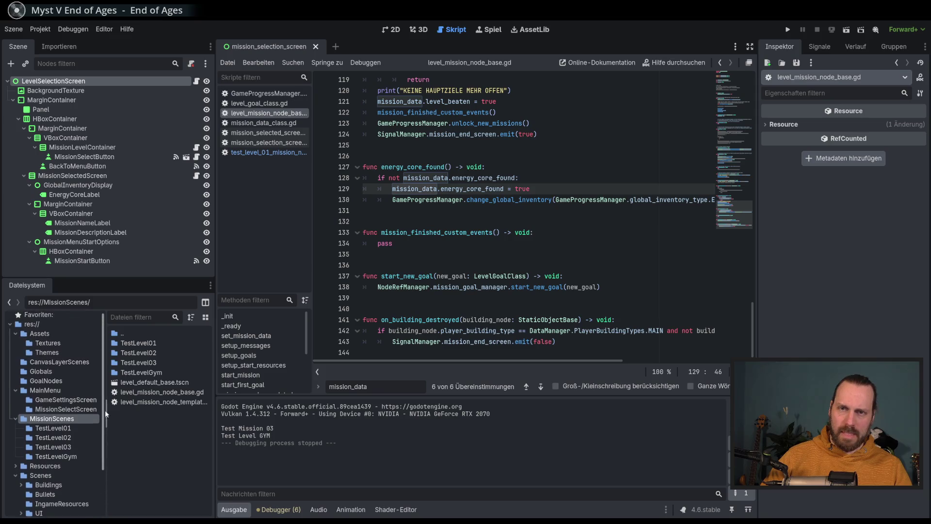
scroll(101, 430, down, 2)
scroll(102, 430, up, 2)
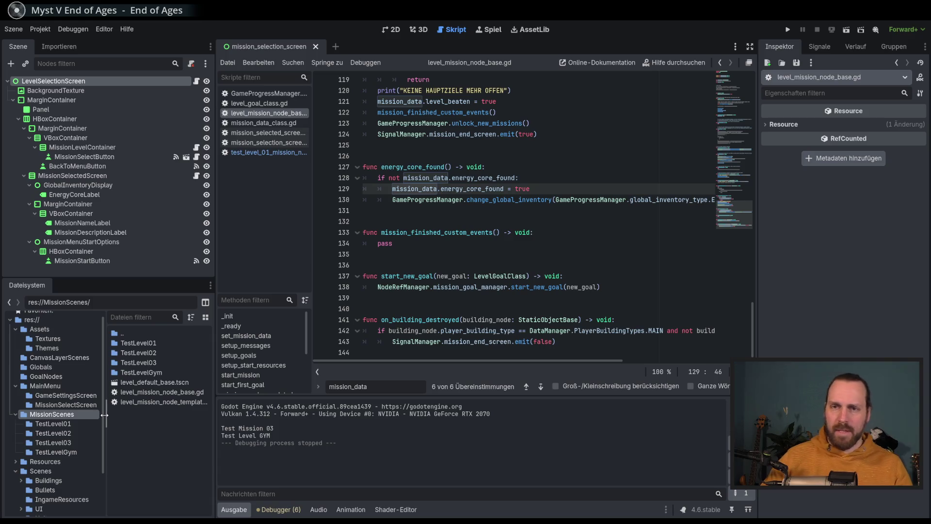
scroll(104, 437, down, 2)
scroll(104, 438, down, 2)
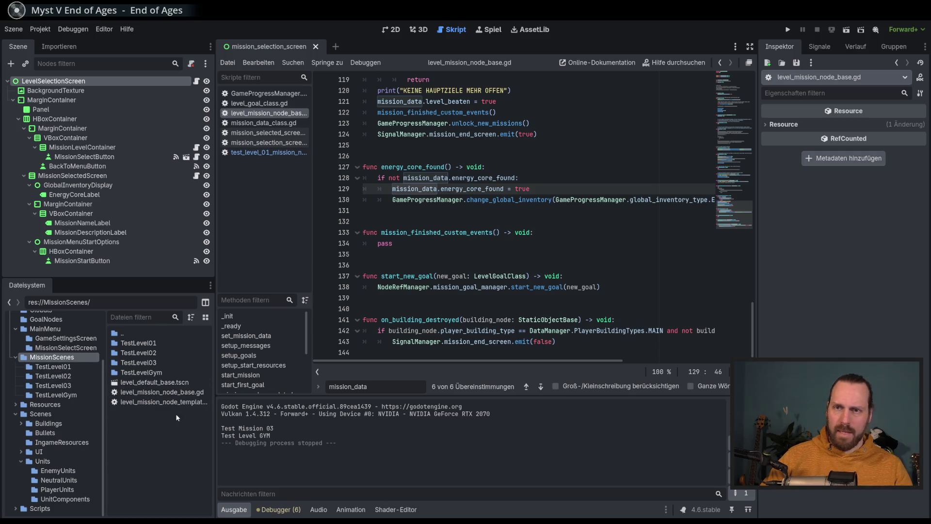
scroll(58, 382, up, 3)
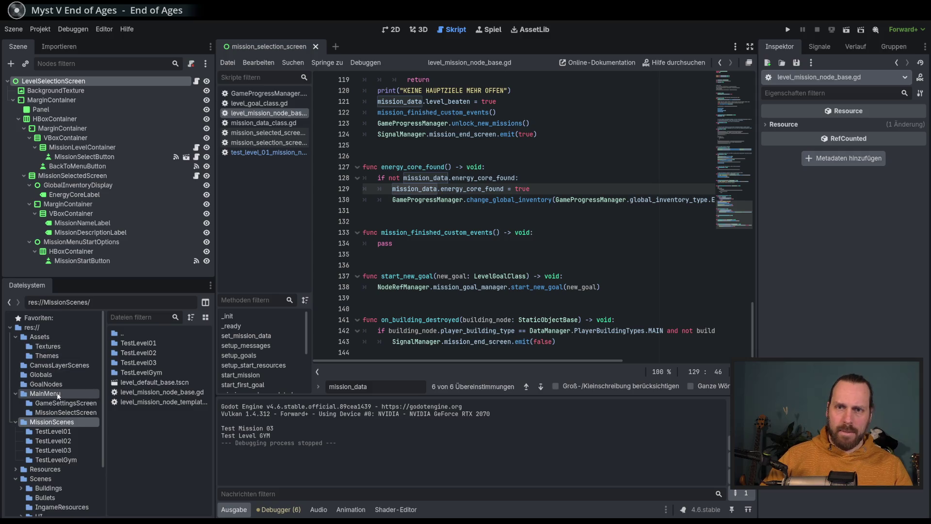
Open GameProgressManager.gd from Globals and highlight the Test Mission 02 lines 72–77
click(53, 373)
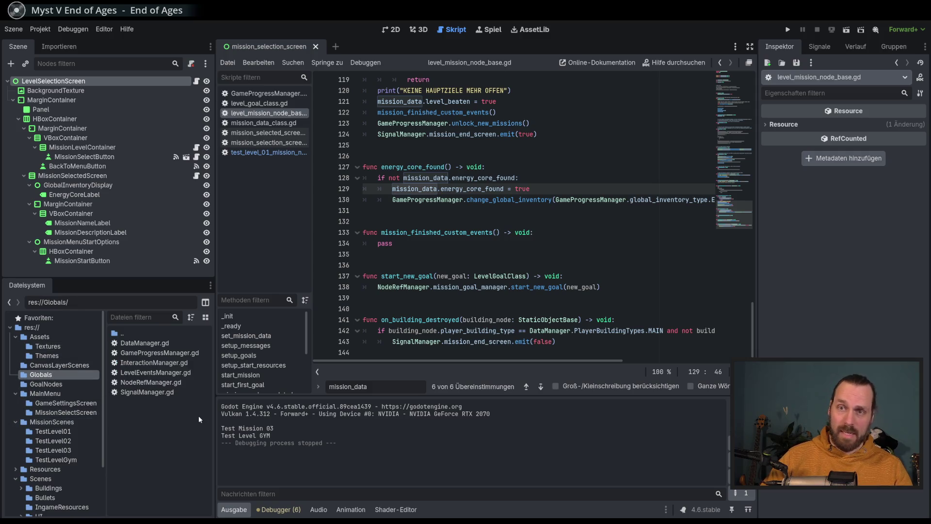
double_click(163, 353)
drag(497, 194, 537, 246)
click(537, 246)
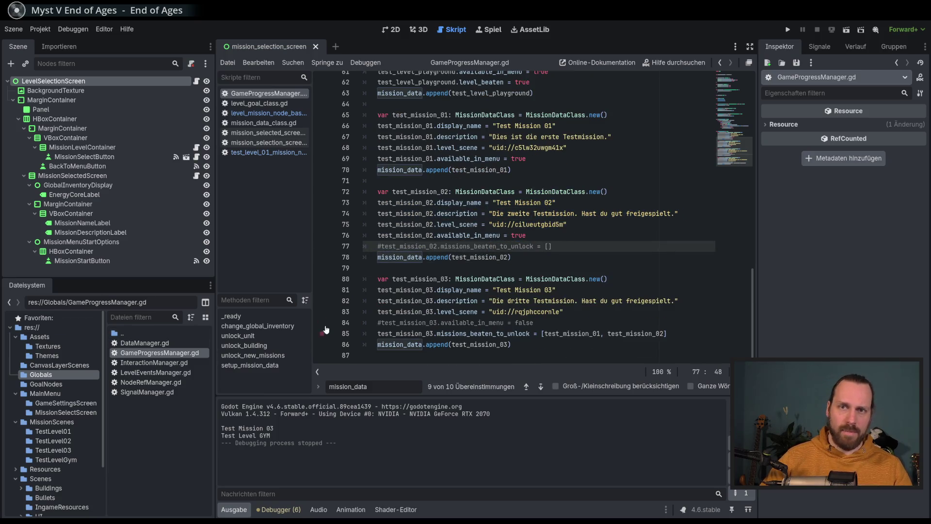
drag(547, 203, 554, 248)
click(589, 262)
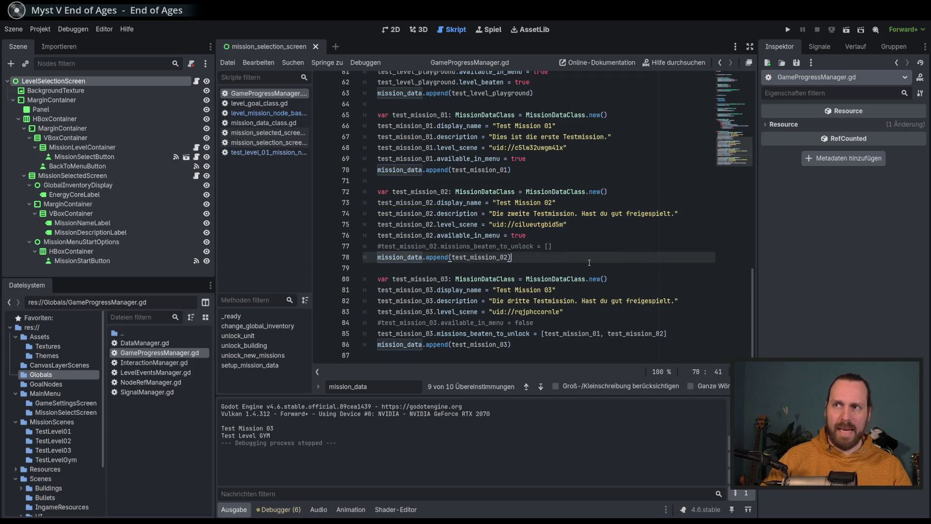
Jump to the MissionDataClass definition, inspect a variable and return to GameProgressManager
click(496, 116)
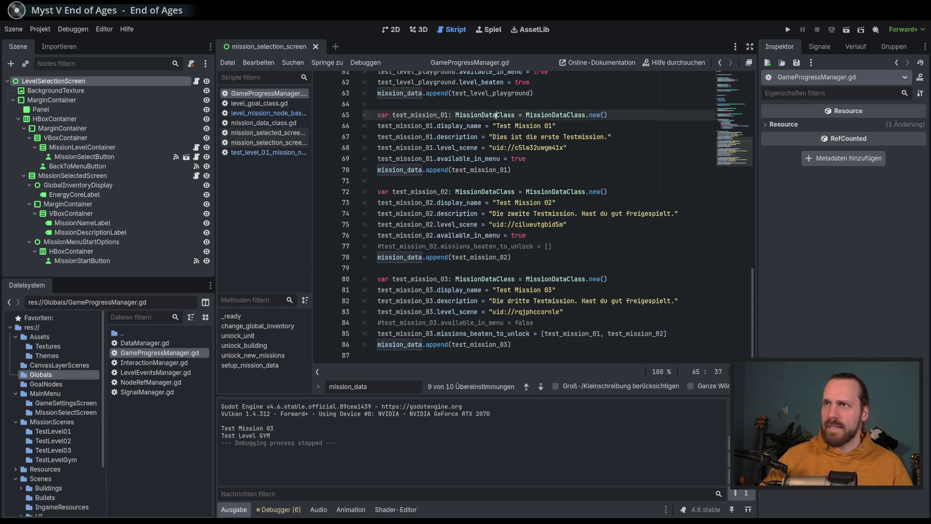
ctrl+click(489, 116)
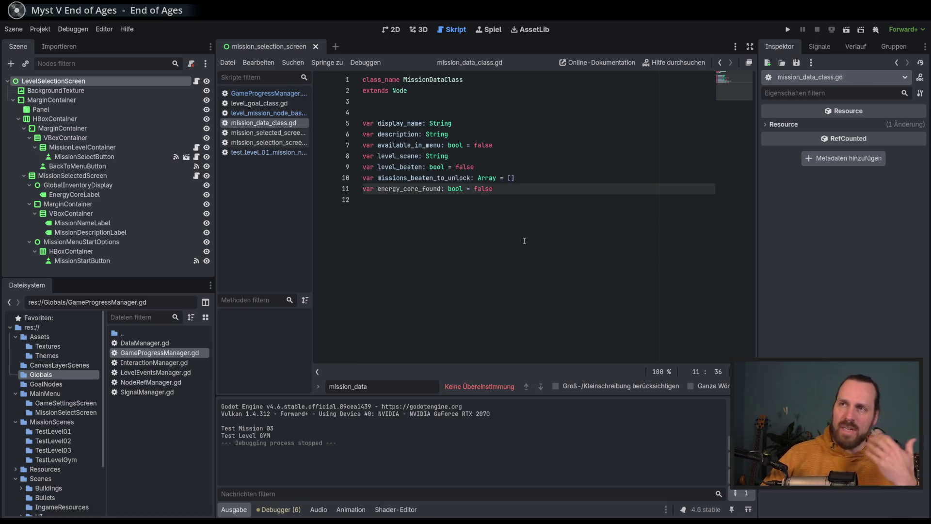
double_click(401, 192)
key(alt+Left)
Highlight the mission setup lines 68–78 and the Test Mission 02 block with its commented unlock line
drag(492, 156, 513, 265)
click(577, 261)
click(576, 257)
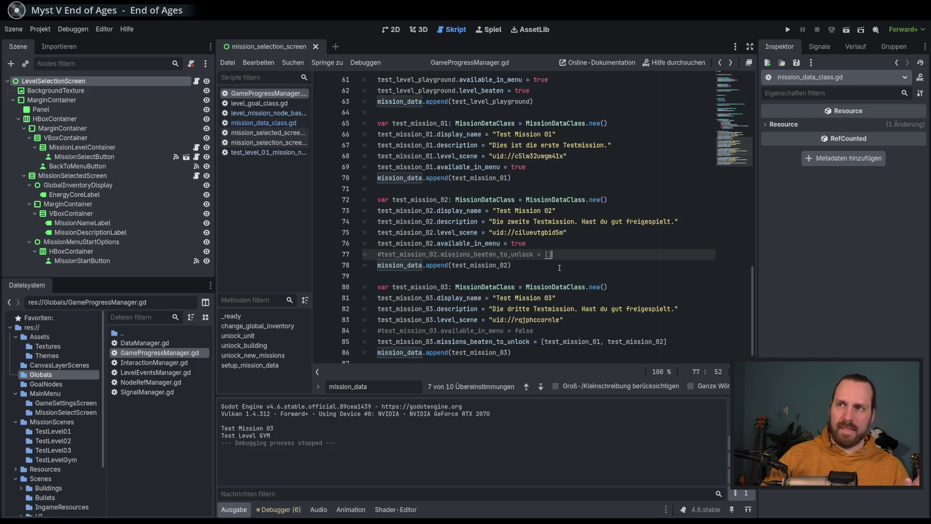
drag(466, 204, 590, 265)
click(590, 265)
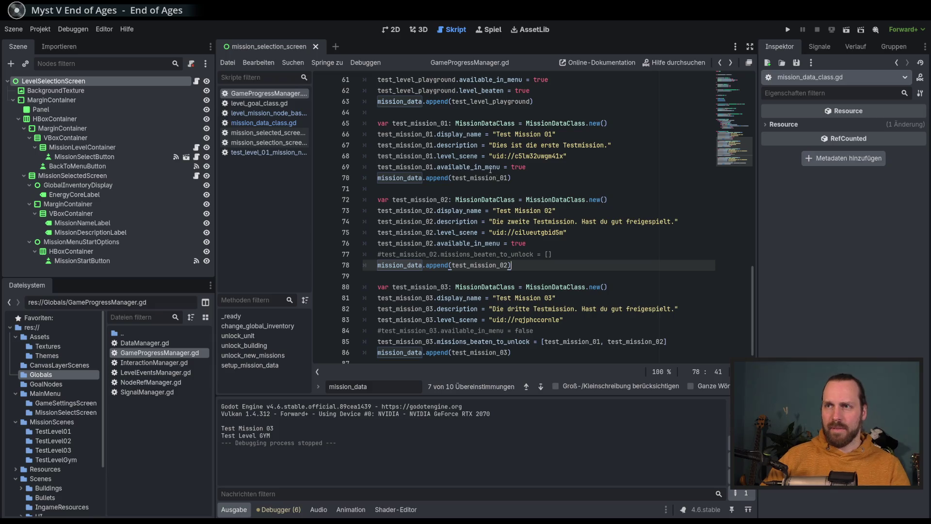
Inspect the energy_core_found variable in the mission data class, flipping between the two scripts
ctrl+click(564, 200)
double_click(410, 189)
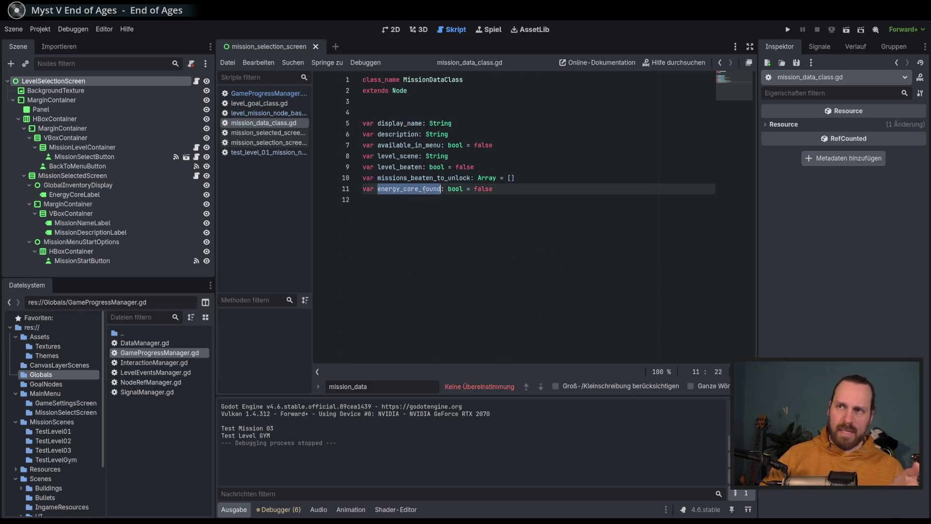
key(Down)
double_click(410, 189)
key(Down)
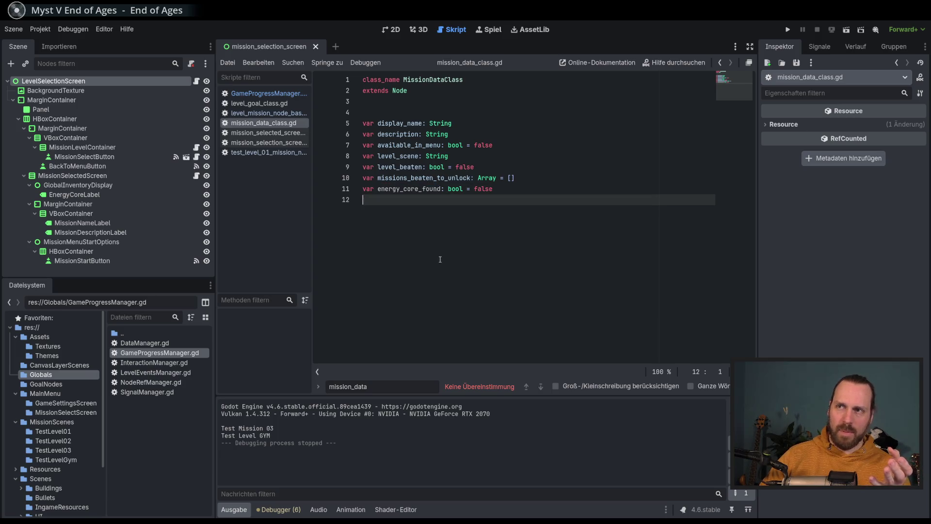
key(alt+Left)
key(alt+Right)
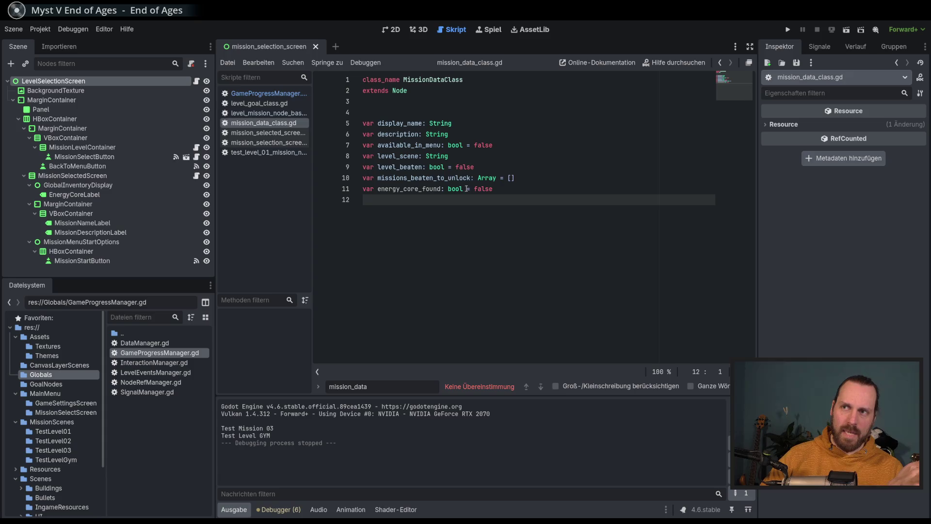
key(alt+Left)
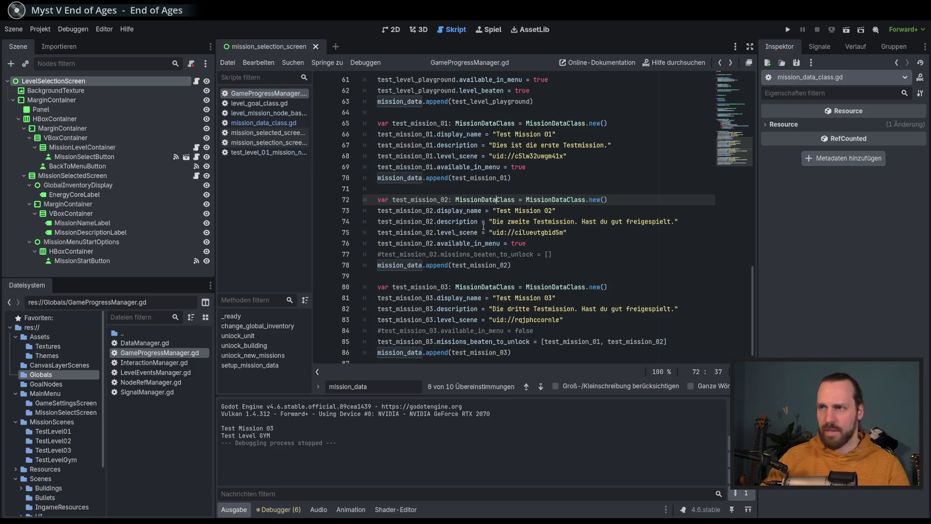
Highlight the Test Mission 02 property lines again, then show the TestLevel01 folder contents
click(570, 256)
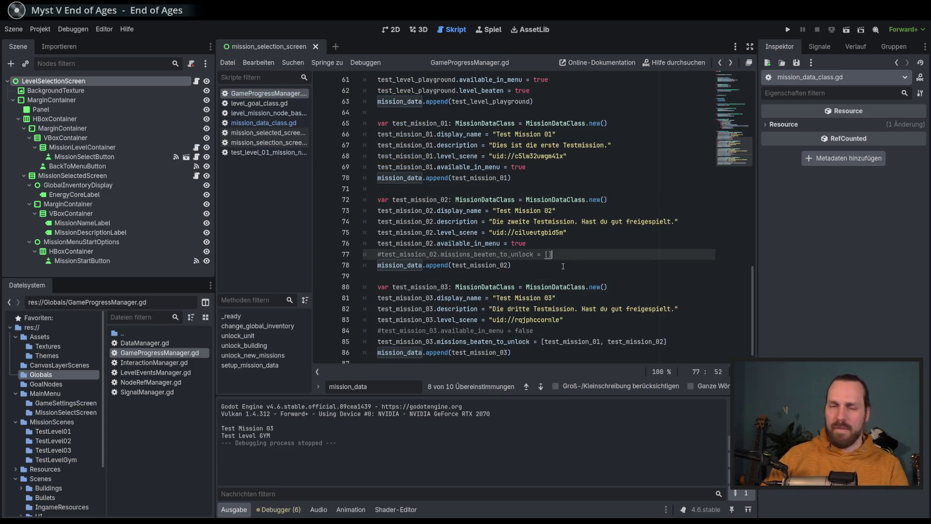
drag(539, 254, 437, 210)
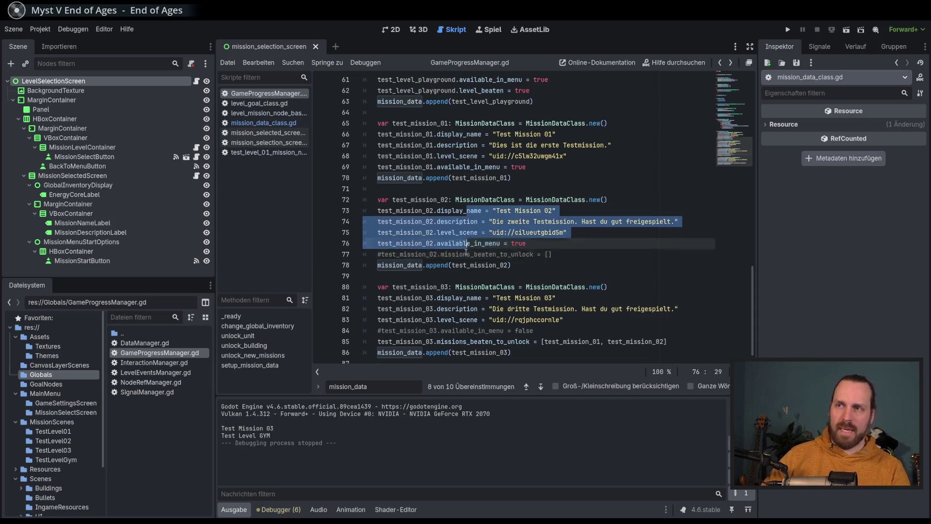
click(513, 264)
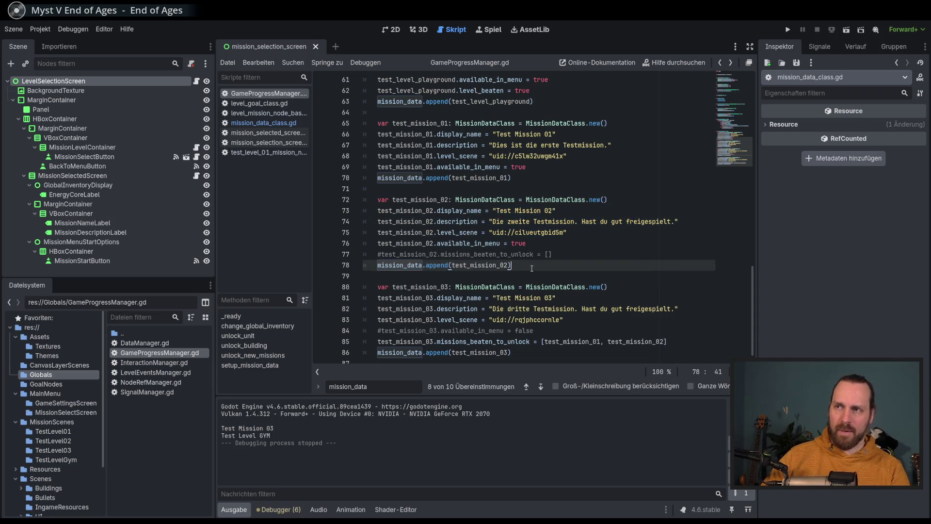
click(51, 431)
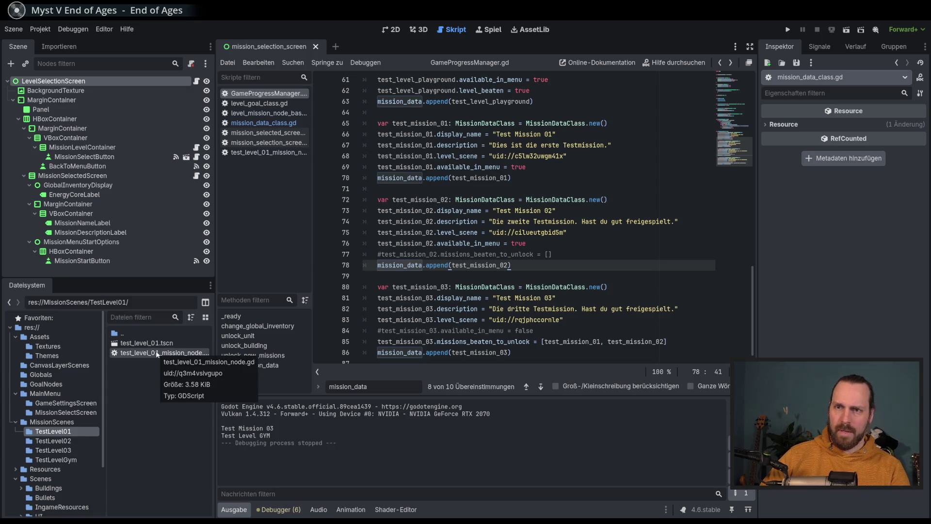
Open test_level_01_mission_node.gd and select its level goal declarations
double_click(157, 354)
scroll(685, 175, up, 5)
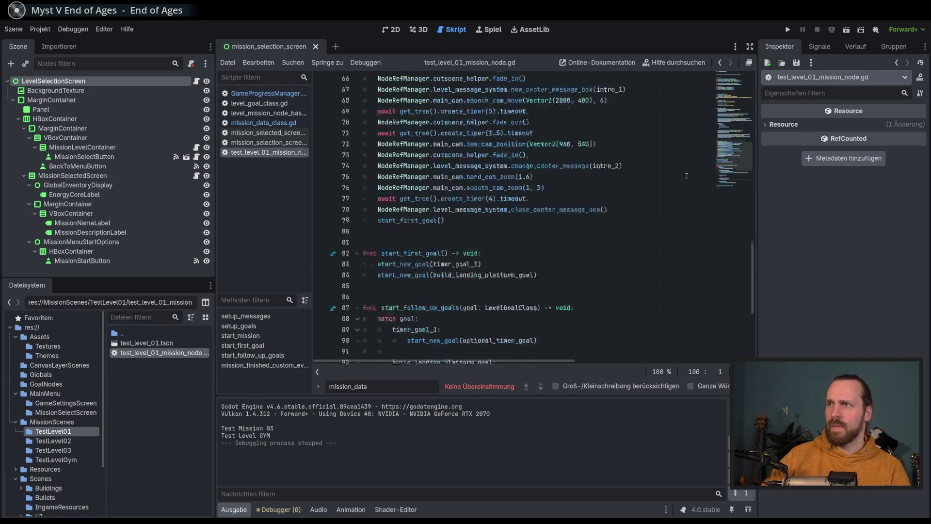
scroll(686, 175, up, 10)
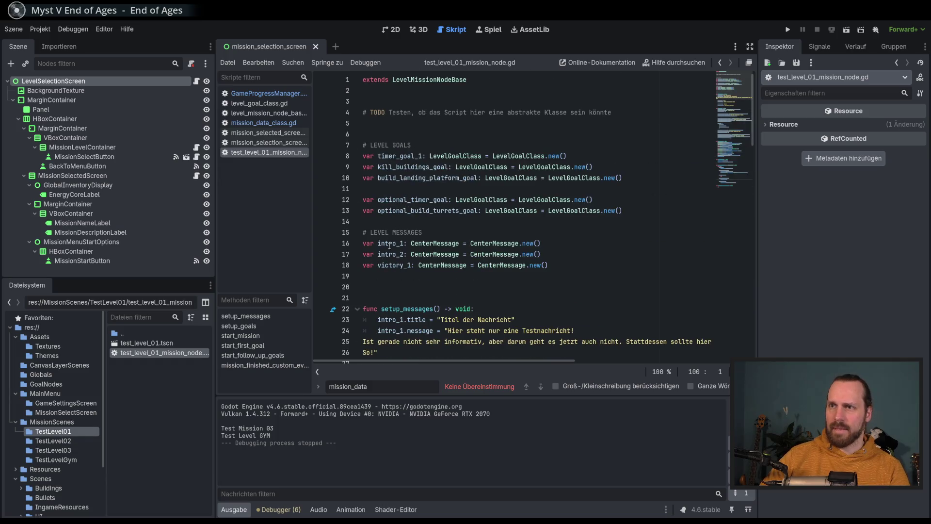
drag(415, 155, 419, 211)
drag(415, 156, 418, 212)
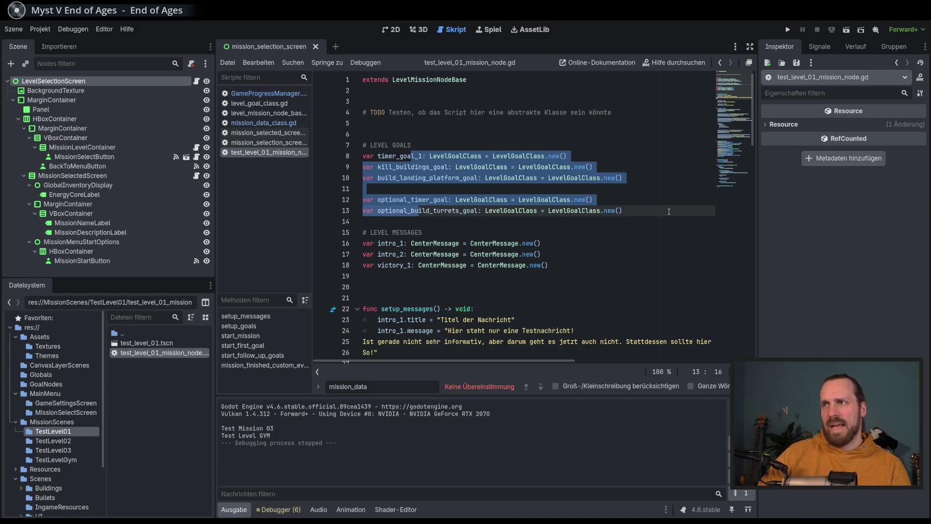
drag(493, 156, 515, 210)
click(609, 210)
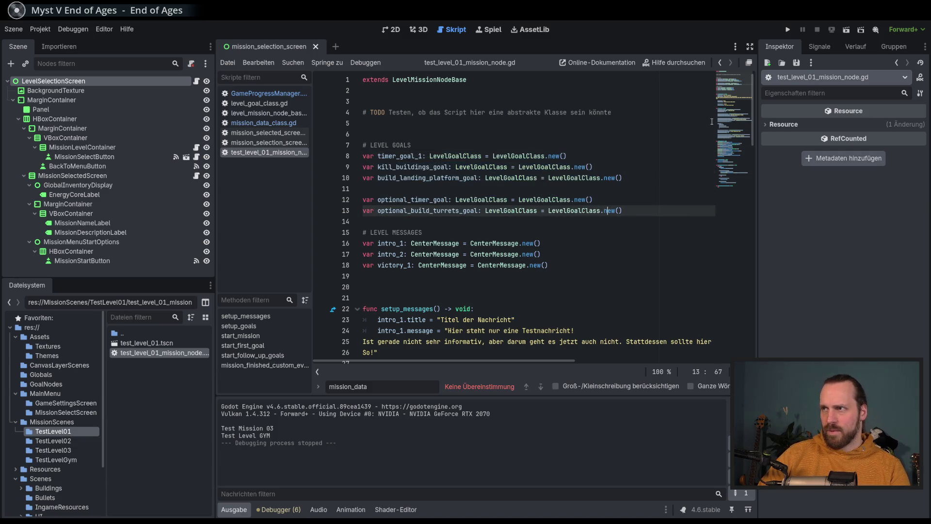
scroll(739, 188, down, 20)
Scroll to the energy_core_found and optional timer goal calls and close the in-script search
drag(740, 187, 733, 96)
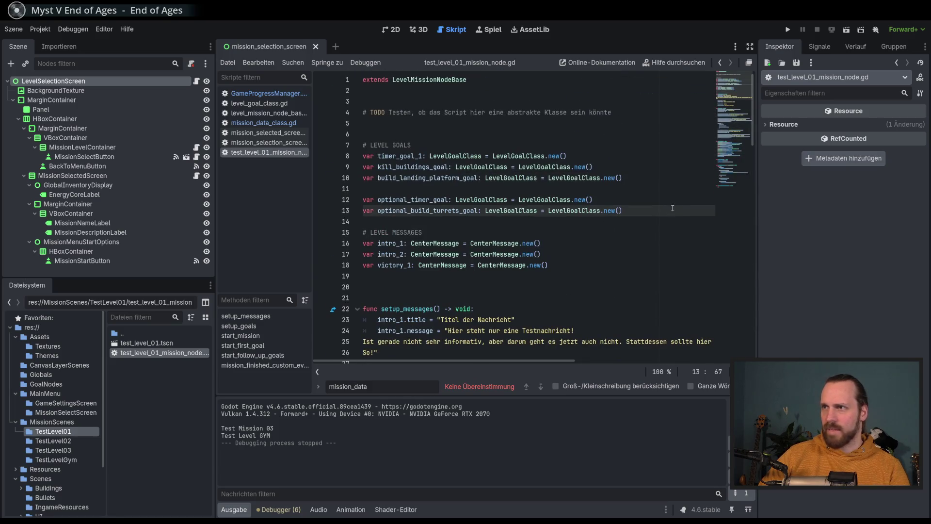
key(Right)
key(Right)
key(Right)
key(Right)
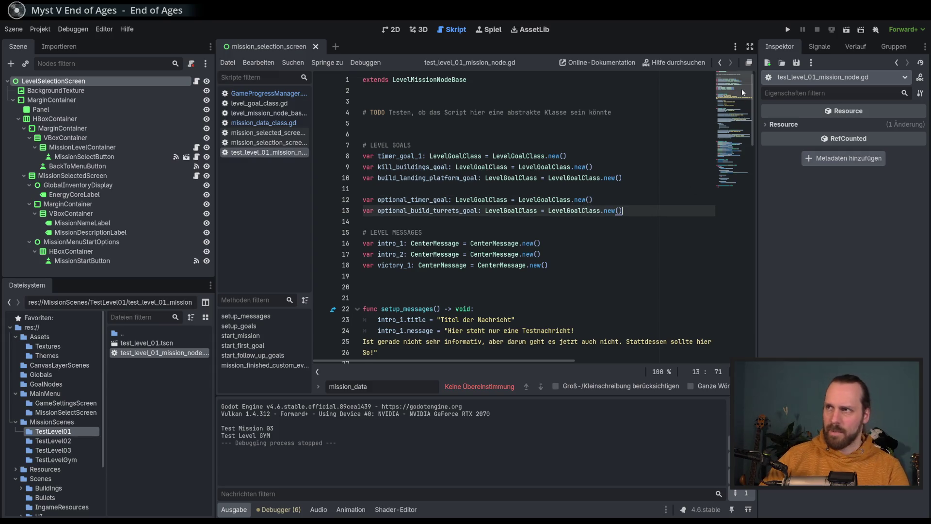
drag(741, 89, 742, 180)
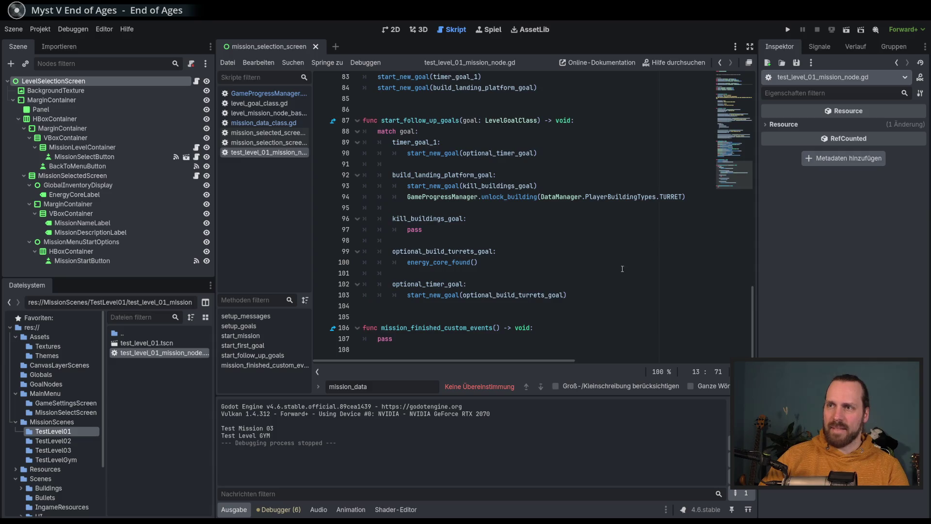
click(590, 263)
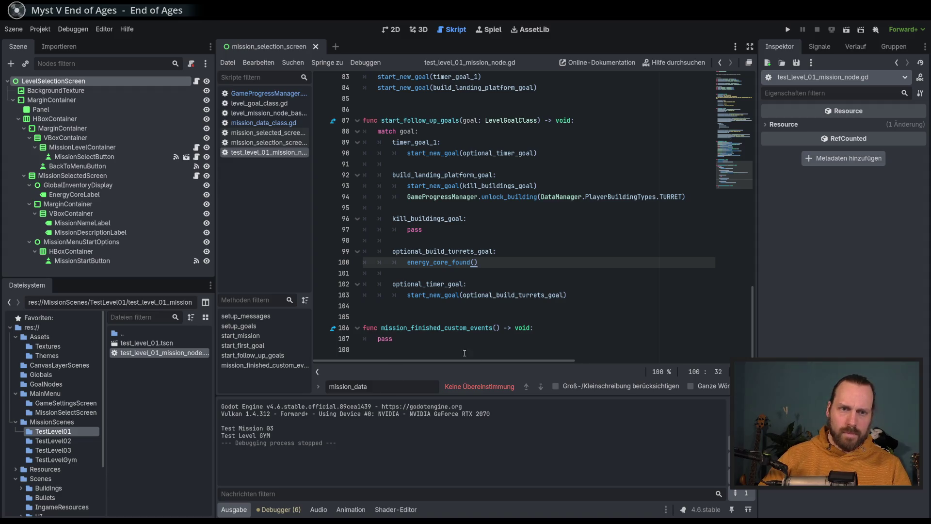
click(635, 294)
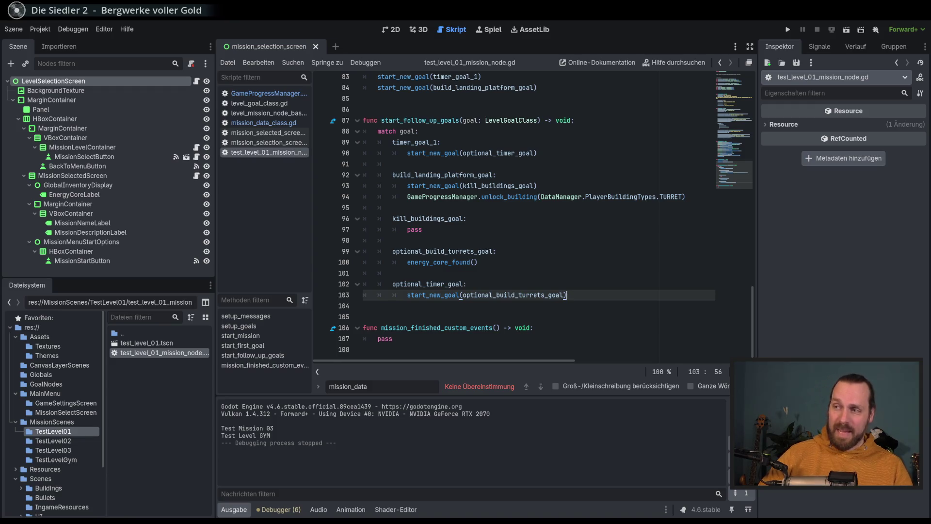
key(Escape)
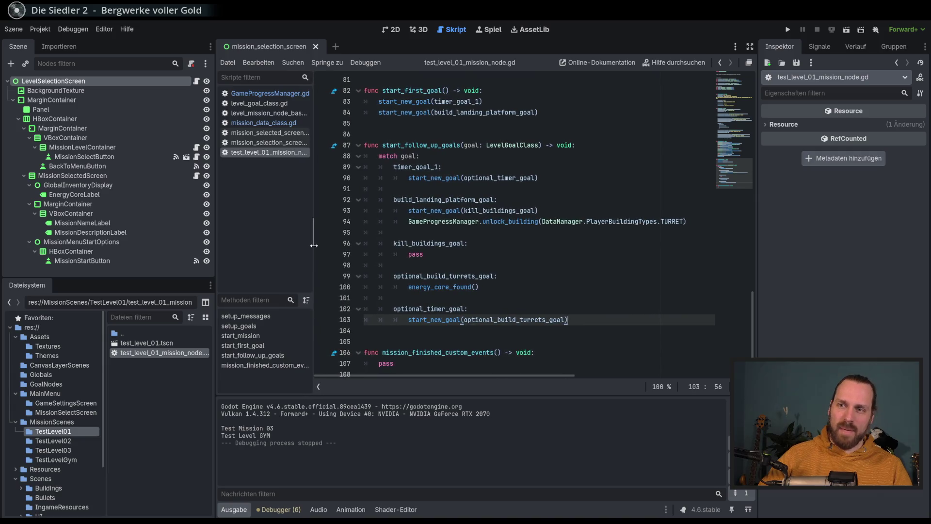
click(626, 310)
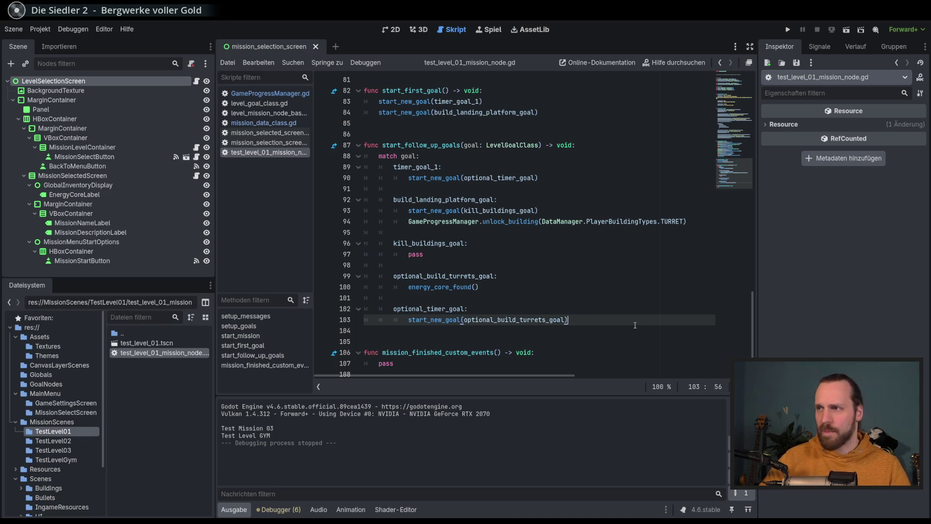
scroll(753, 342, down, 1)
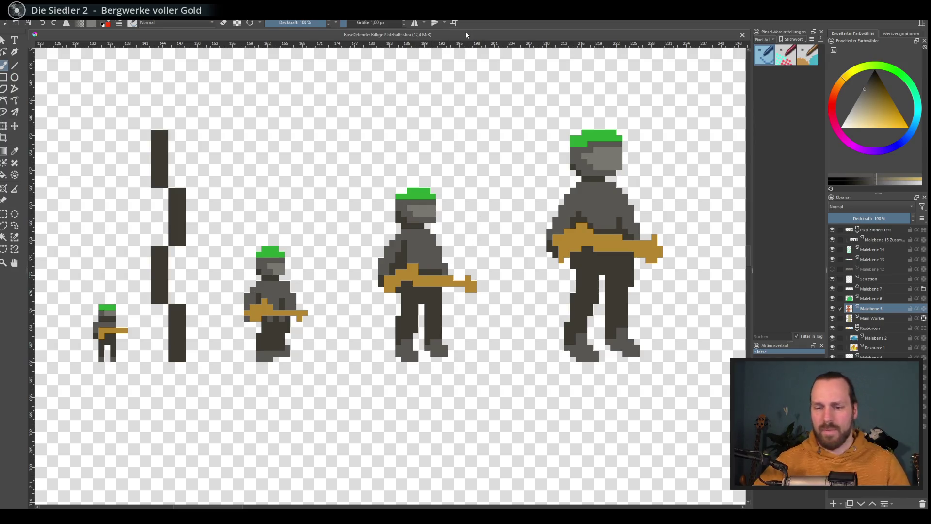
Return to Godot, switch to the 2D view and launch the game
key(alt+Tab)
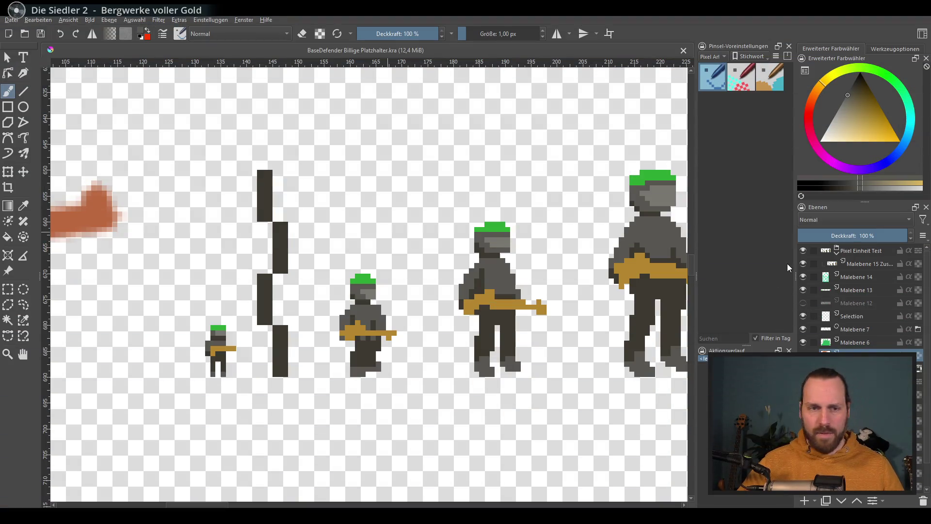
scroll(496, 204, down, 3)
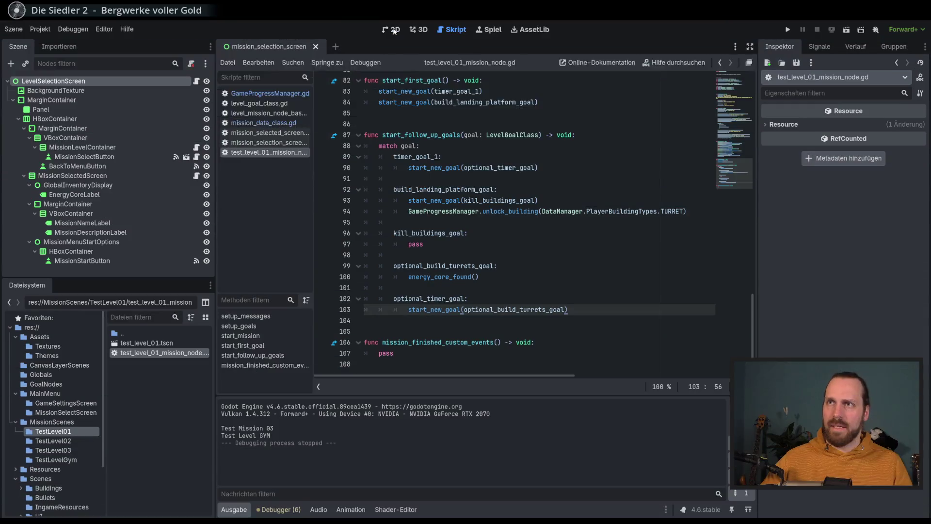
click(394, 31)
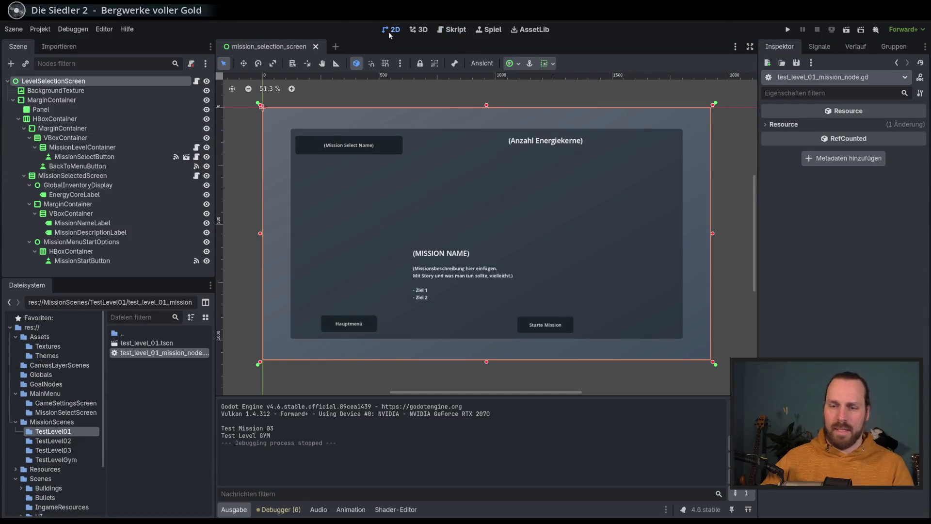
key(F5)
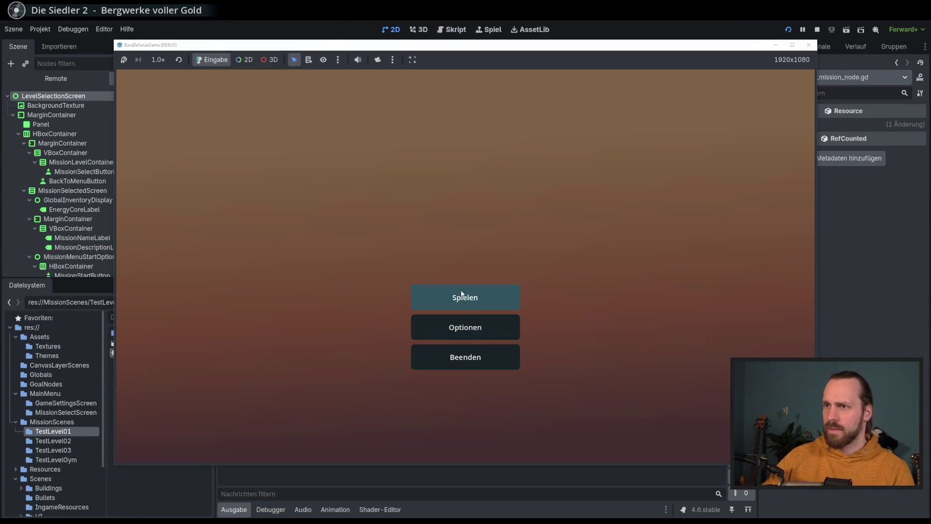
Start the Test Level GYM mission and select then deselect one soldier
click(458, 296)
click(279, 138)
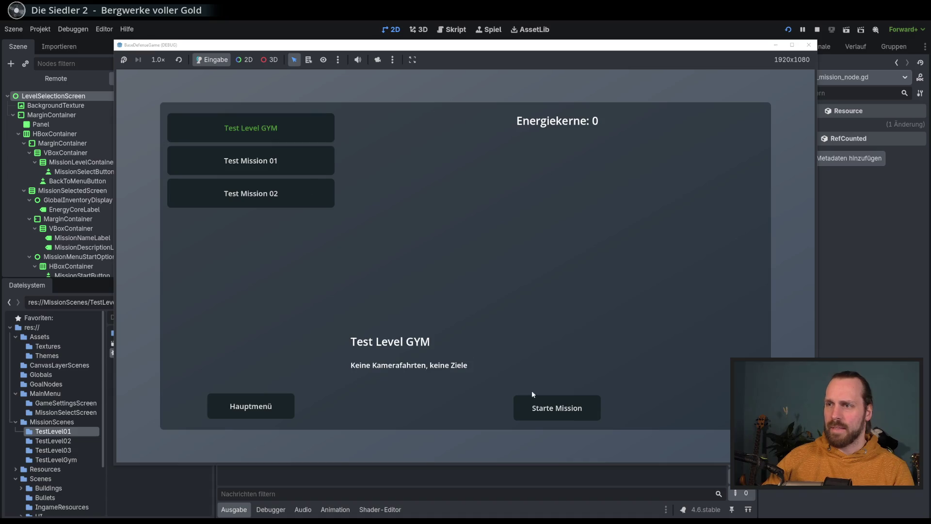
click(539, 404)
scroll(436, 342, up, 2)
click(383, 316)
scroll(410, 318, up, 1)
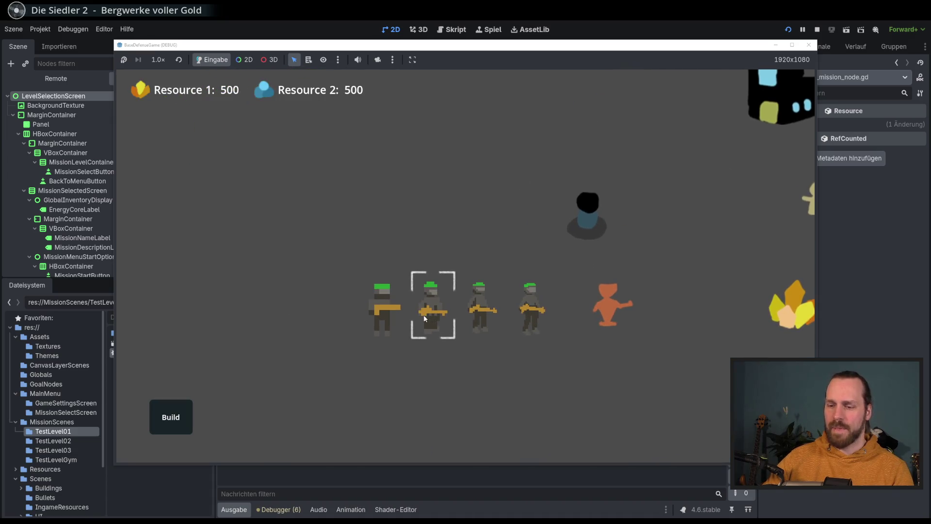
click(524, 320)
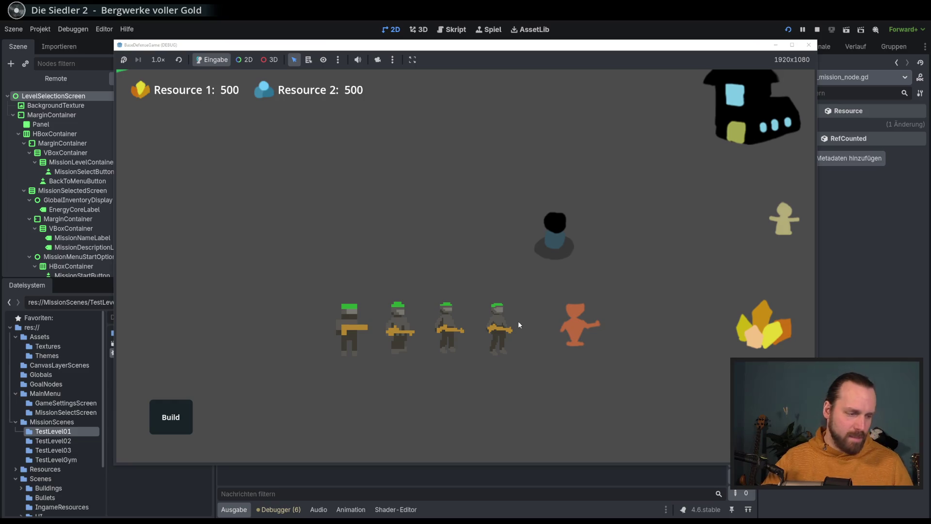
scroll(481, 280, up, 3)
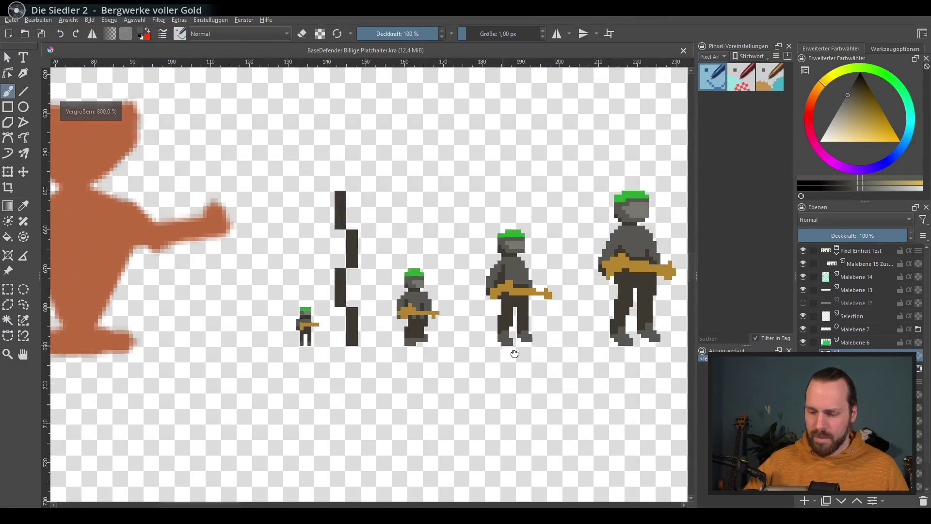
scroll(481, 280, down, 3)
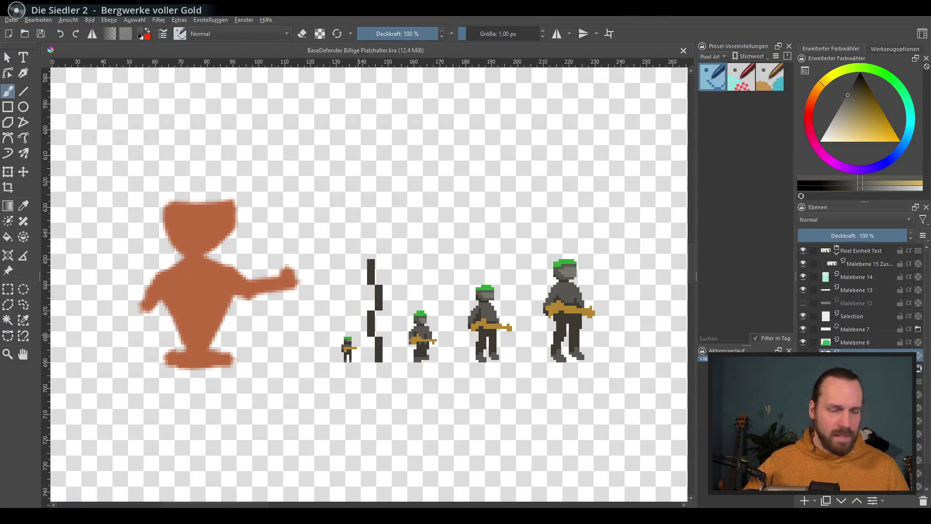
scroll(363, 364, up, 2)
scroll(364, 365, up, 1)
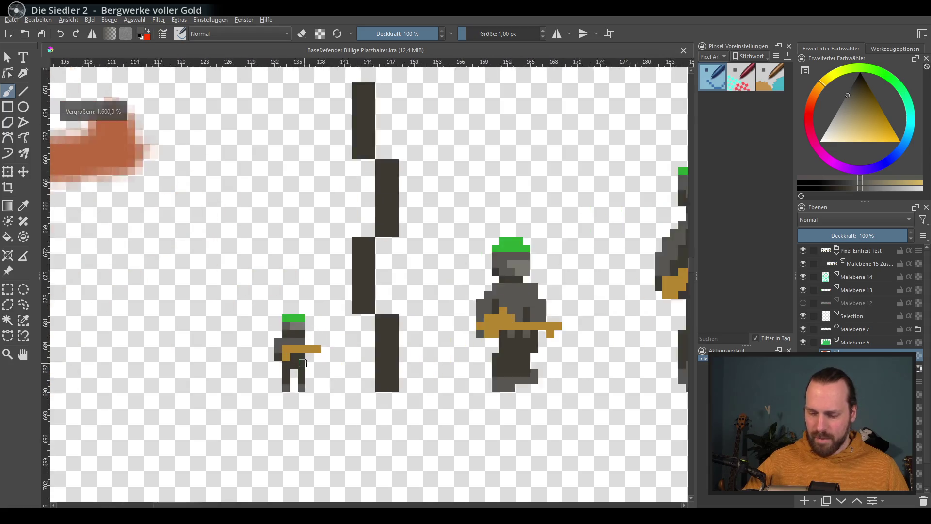
scroll(349, 306, up, 2)
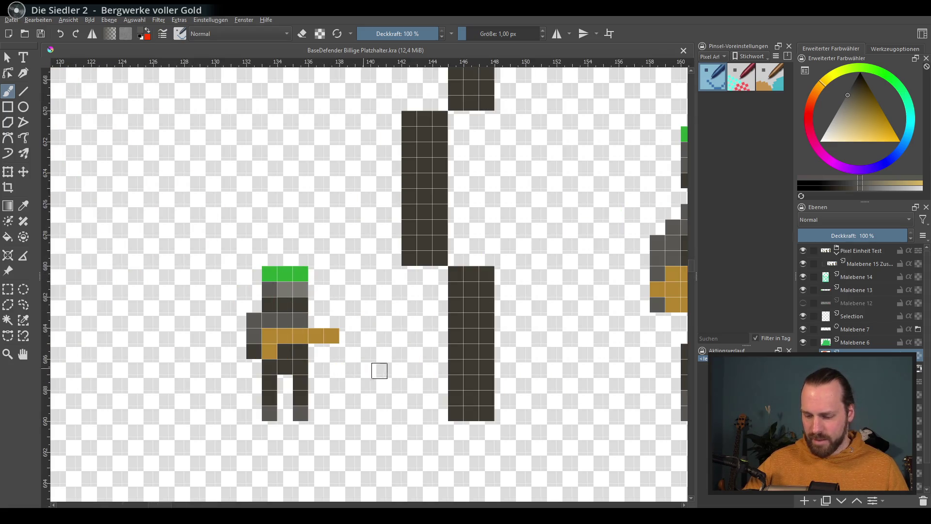
scroll(379, 370, down, 1)
scroll(400, 359, down, 1)
scroll(418, 353, down, 1)
scroll(423, 351, down, 2)
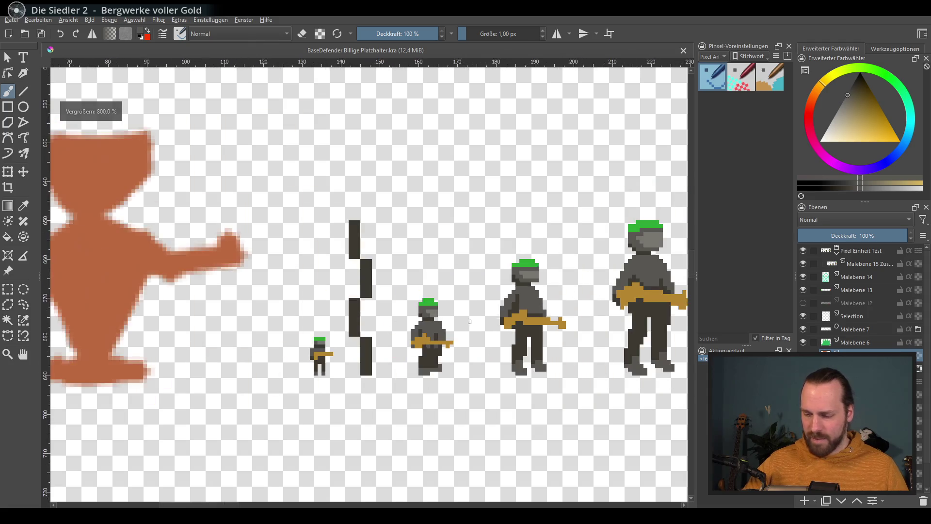
scroll(422, 351, right, 2)
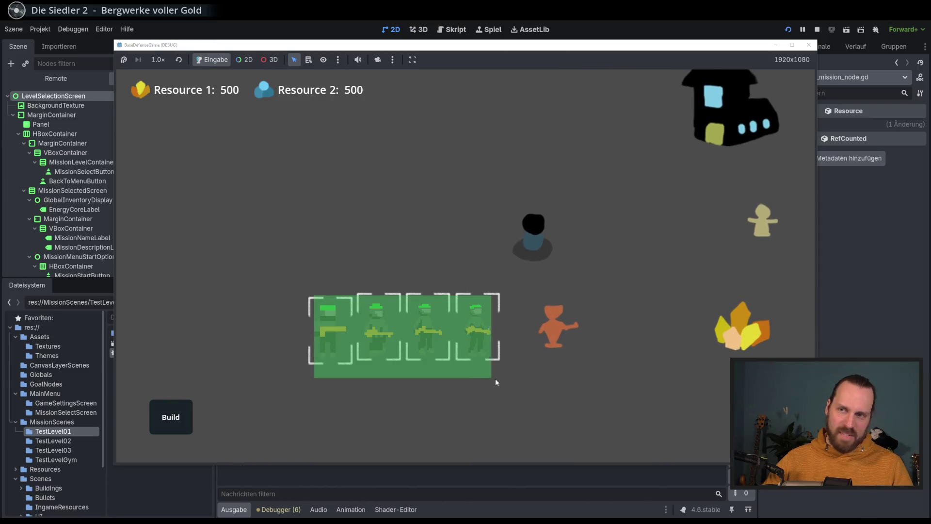
Box-select the four soldiers, pan the map, select the leftmost soldier and clear the selection
drag(441, 359, 496, 378)
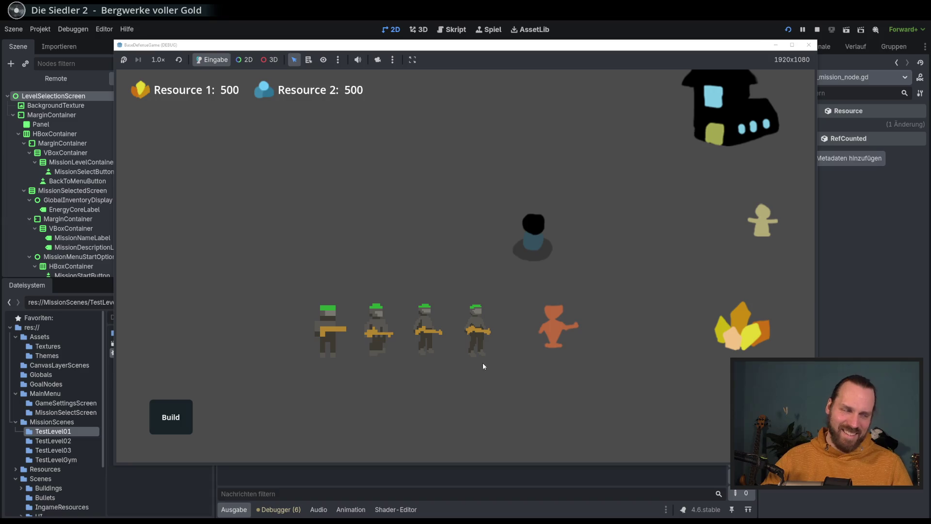
scroll(479, 366, down, 3)
key(w)
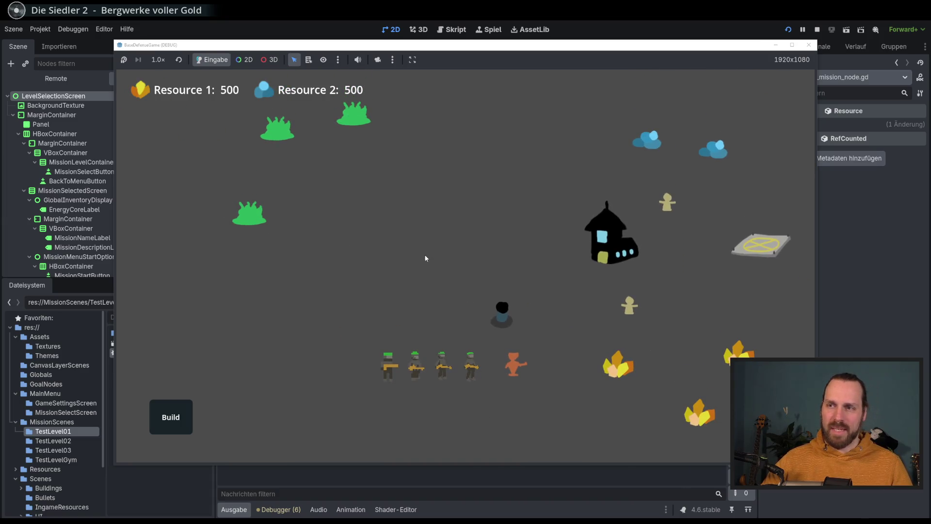
key(w)
key(d)
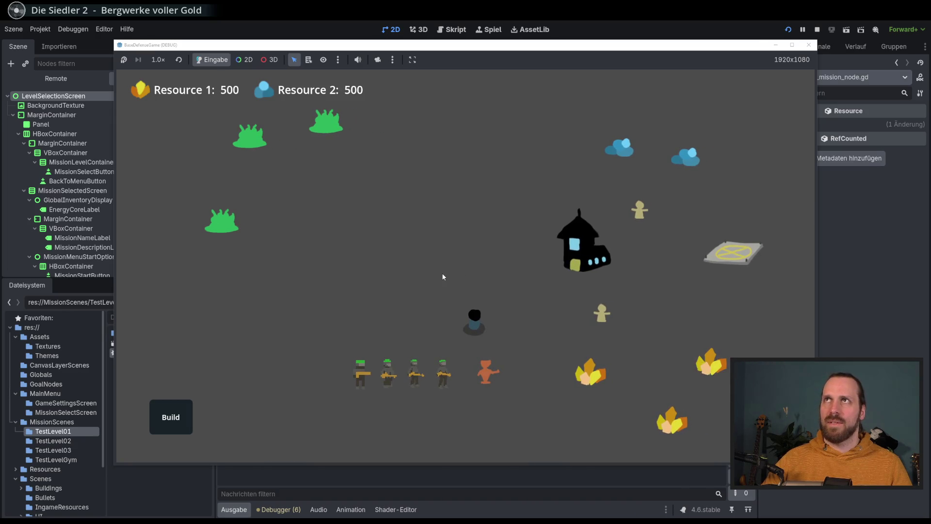
drag(323, 343, 365, 395)
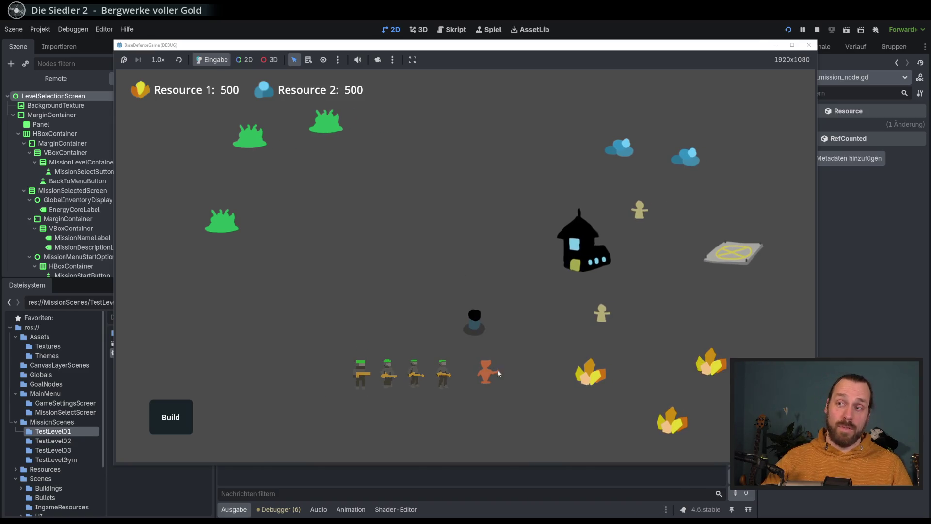
drag(351, 353, 374, 390)
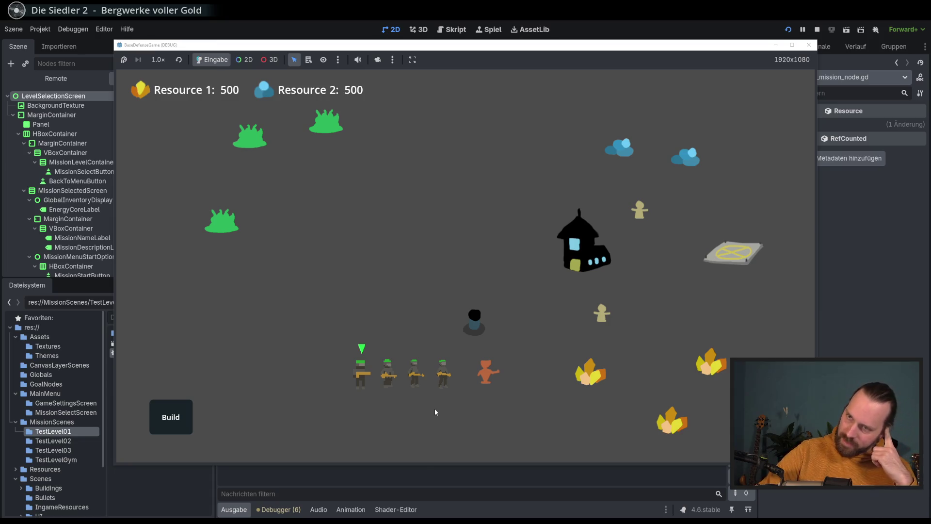
click(436, 407)
scroll(422, 406, up, 3)
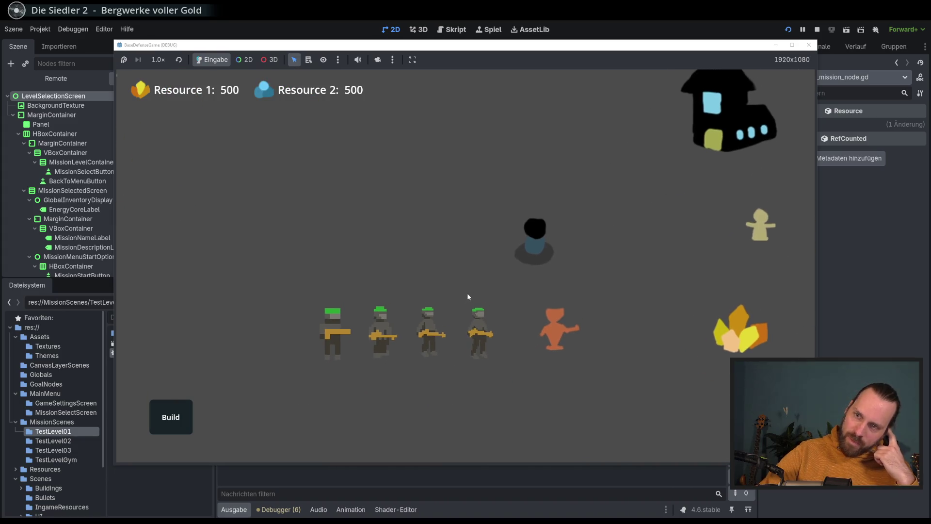
Test selecting the orange unit, the leftmost soldier and the house
drag(456, 310, 526, 393)
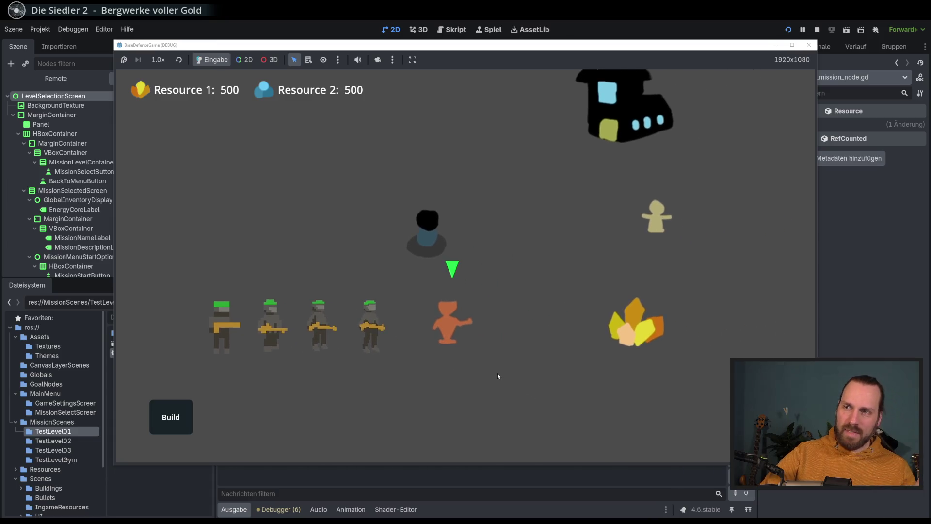
click(524, 394)
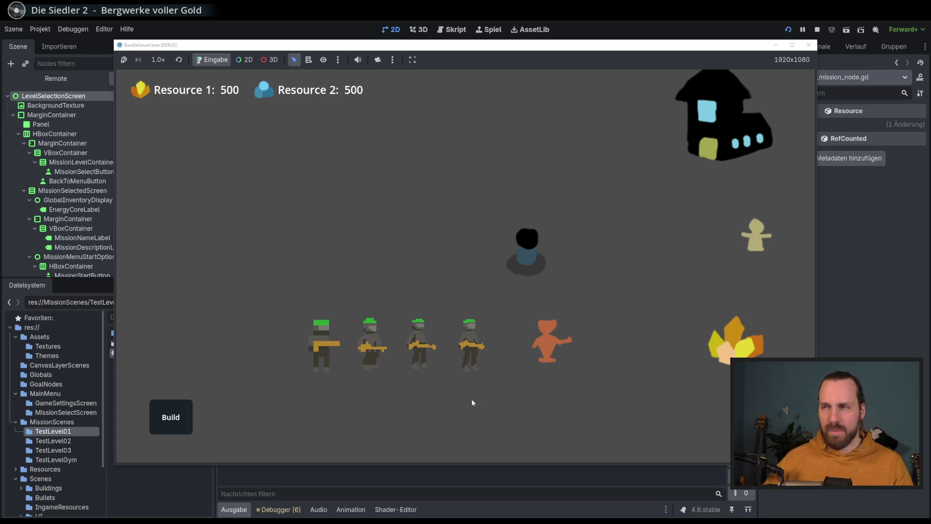
key(d)
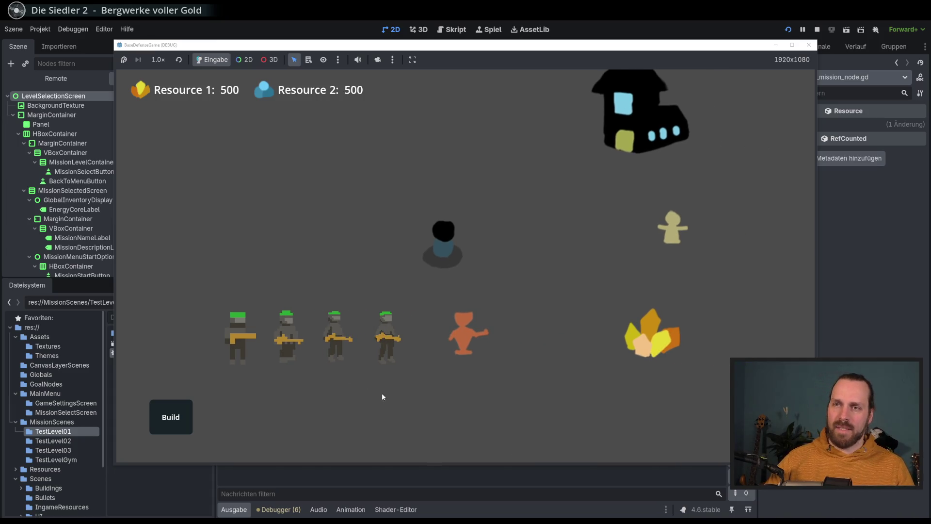
scroll(382, 396, down, 3)
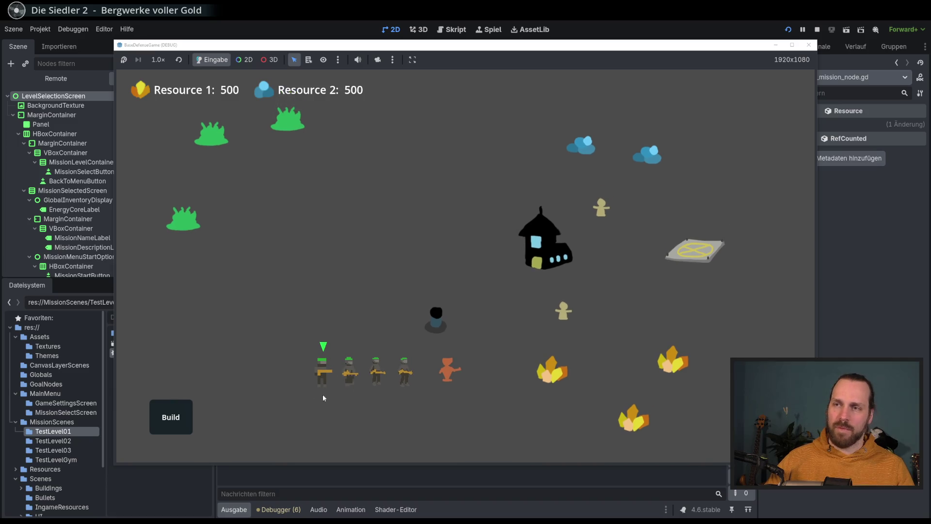
click(352, 390)
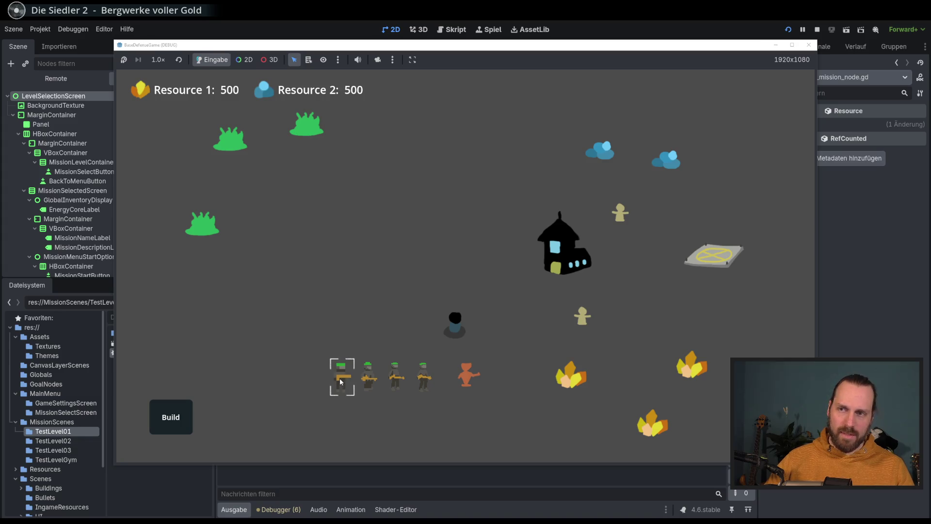
click(493, 247)
click(353, 289)
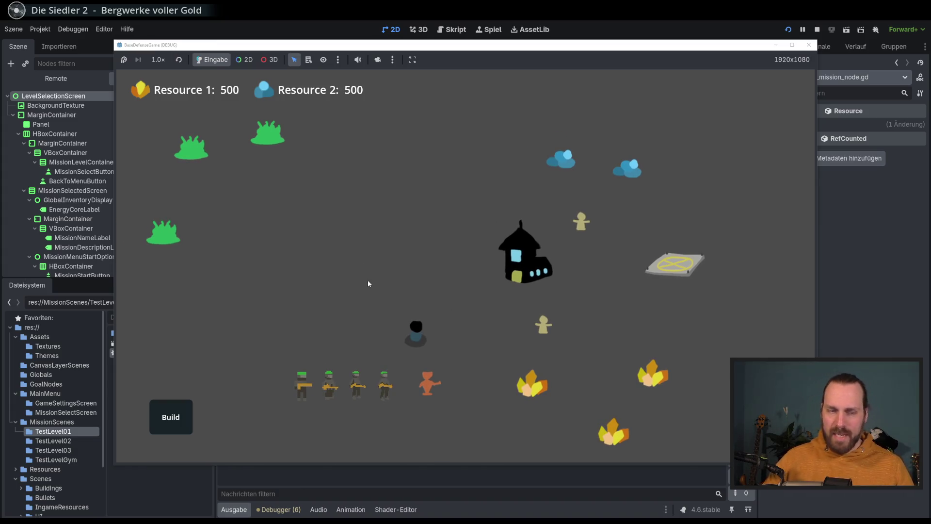
Pan around the map with arrow and WASD keys, then stop the running game
key(Left)
key(Down)
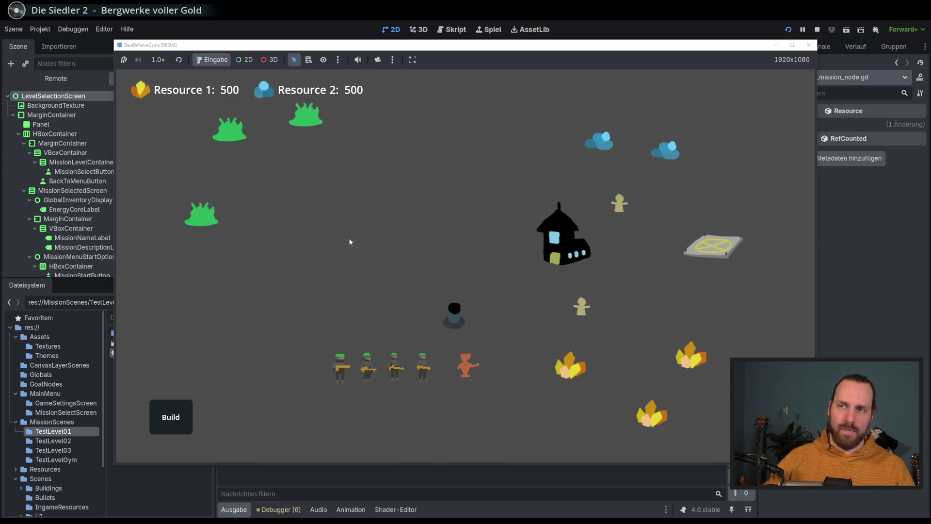
key(Right)
key(Up)
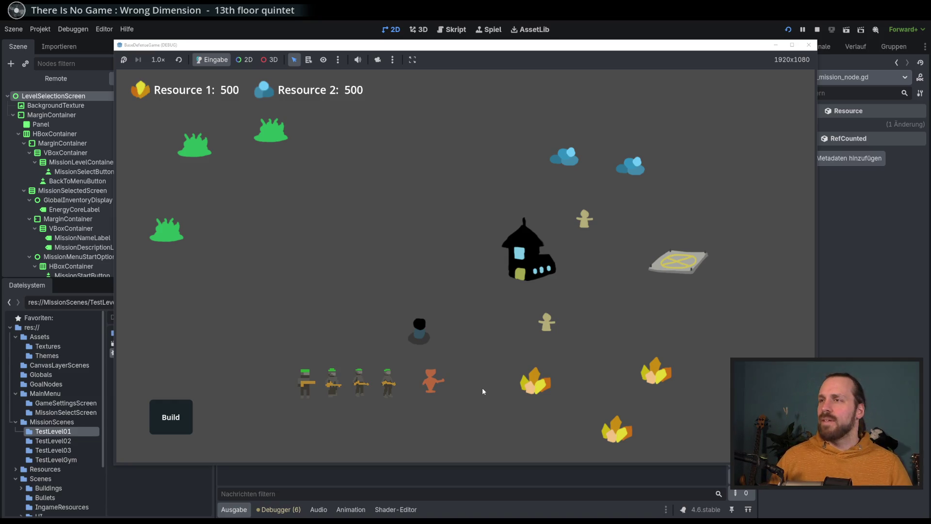
key(s)
key(a)
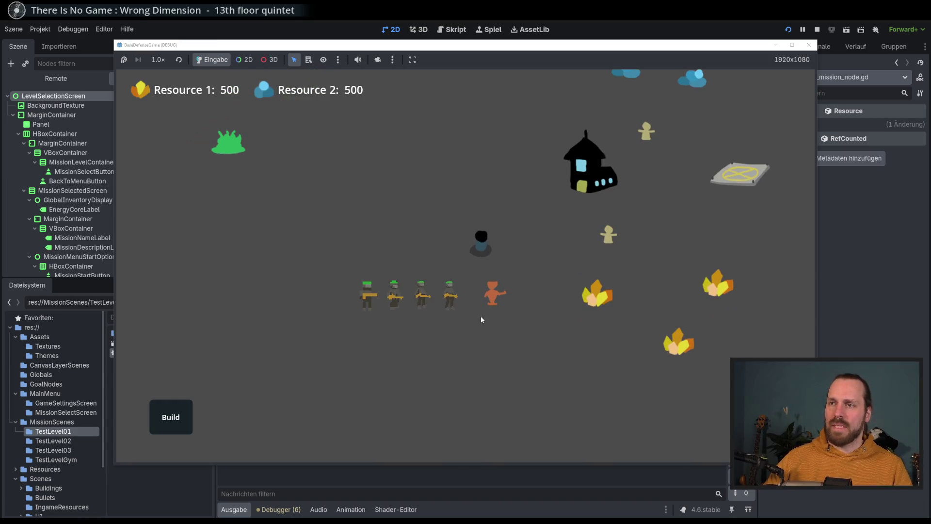
scroll(481, 317, up, 2)
scroll(479, 324, down, 2)
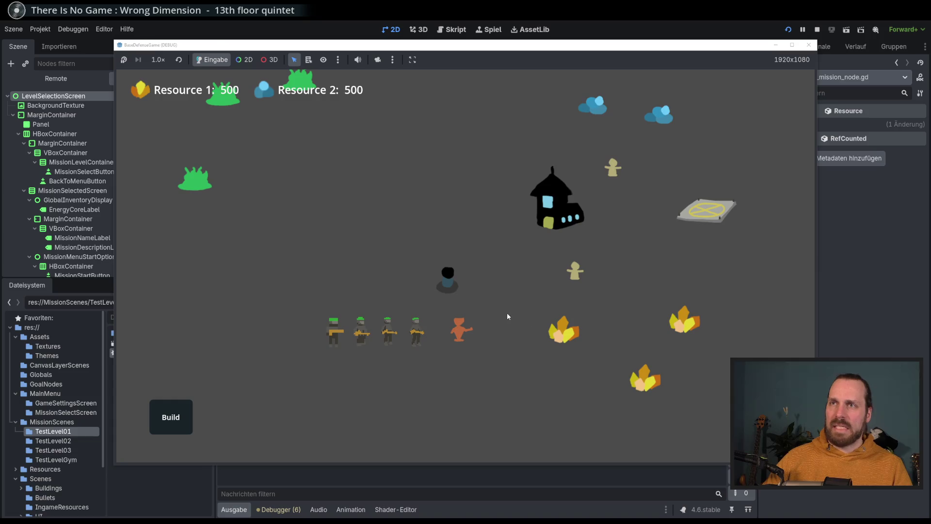
drag(507, 312, 532, 318)
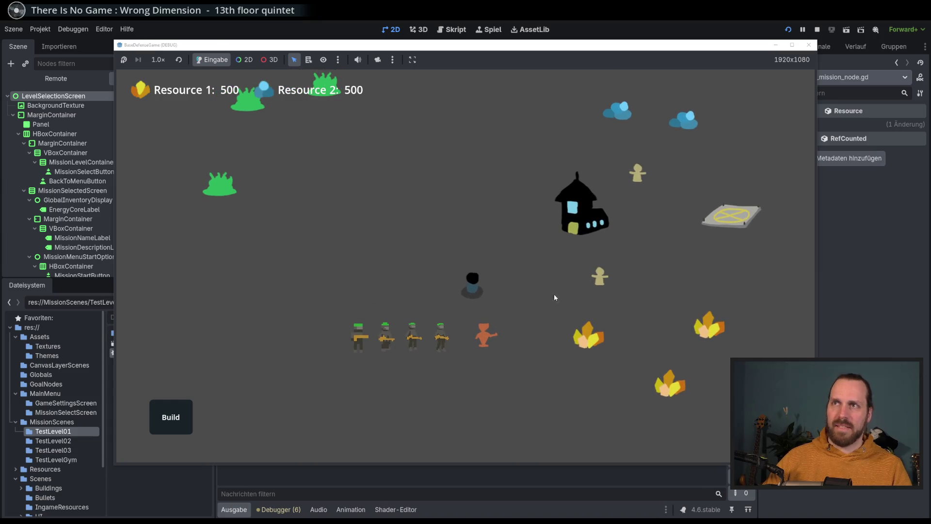
click(809, 45)
Set Display > Window > Mode to Fullscreen in the project settings
click(40, 29)
click(59, 45)
drag(475, 139, 399, 137)
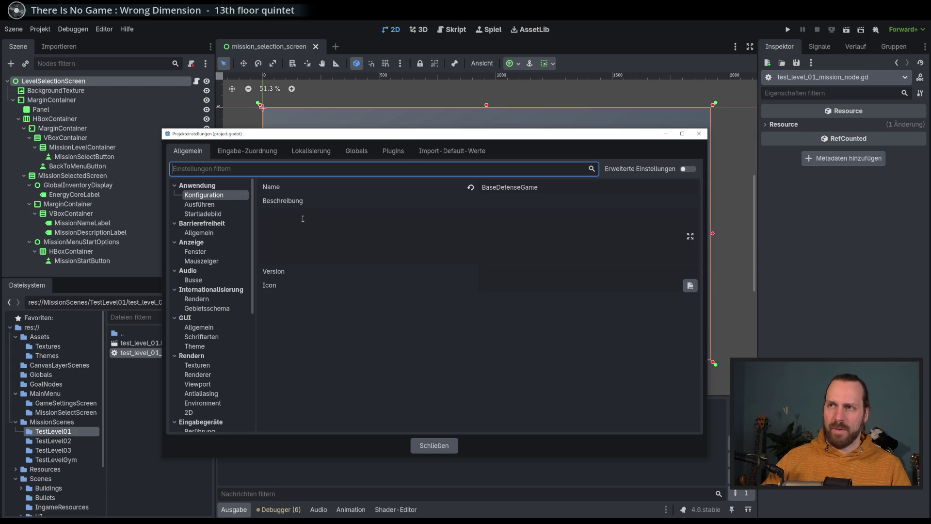
click(195, 251)
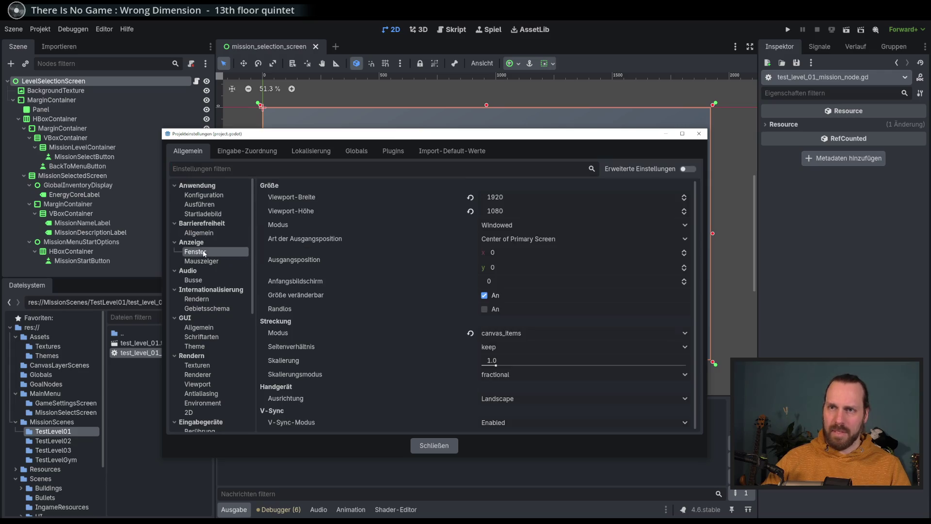
click(509, 227)
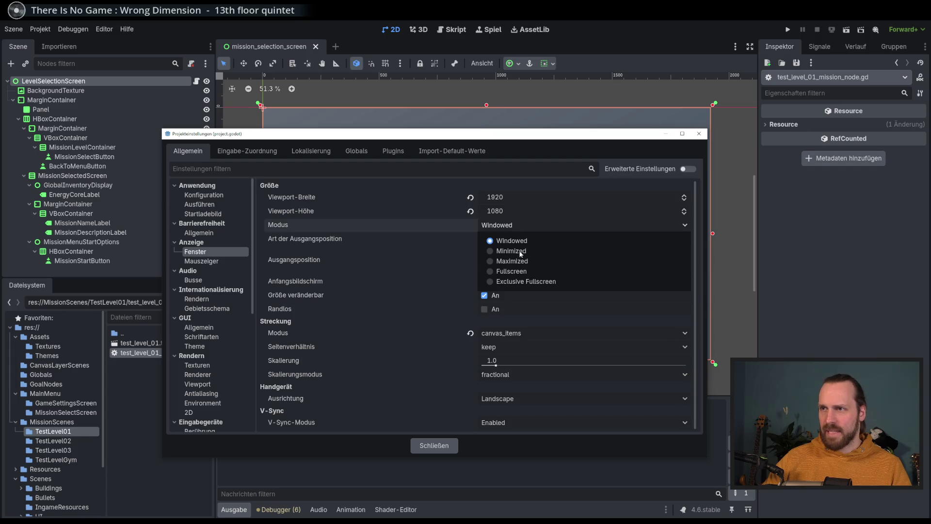
click(502, 270)
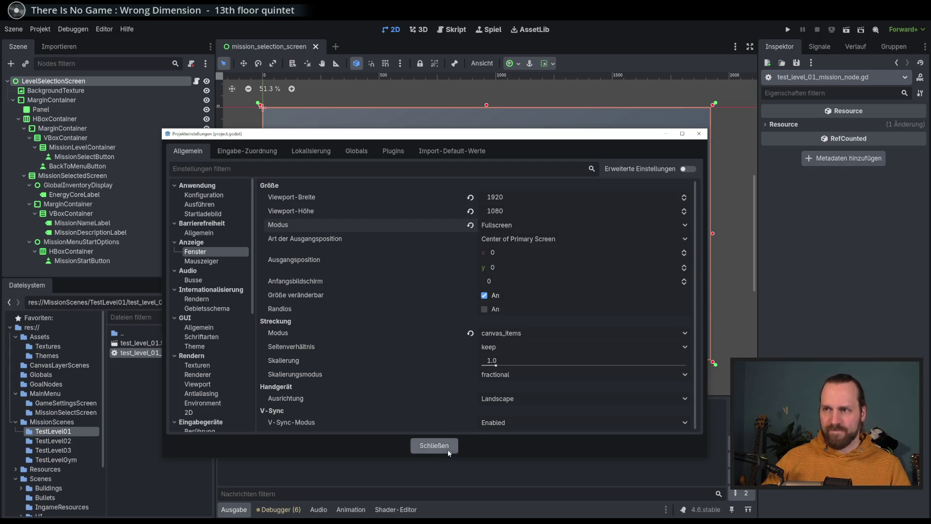
click(447, 449)
Launch the game and start the Test Level GYM mission from mission selection
key(F5)
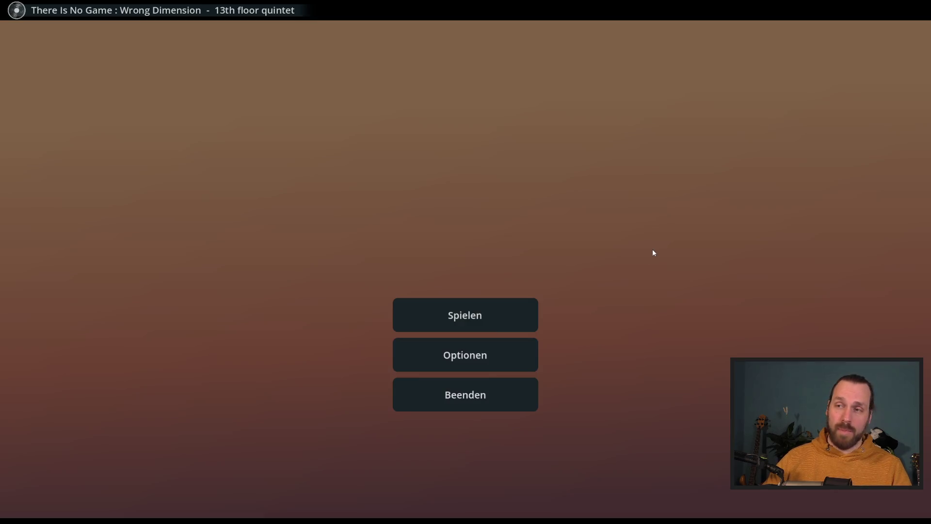
click(533, 309)
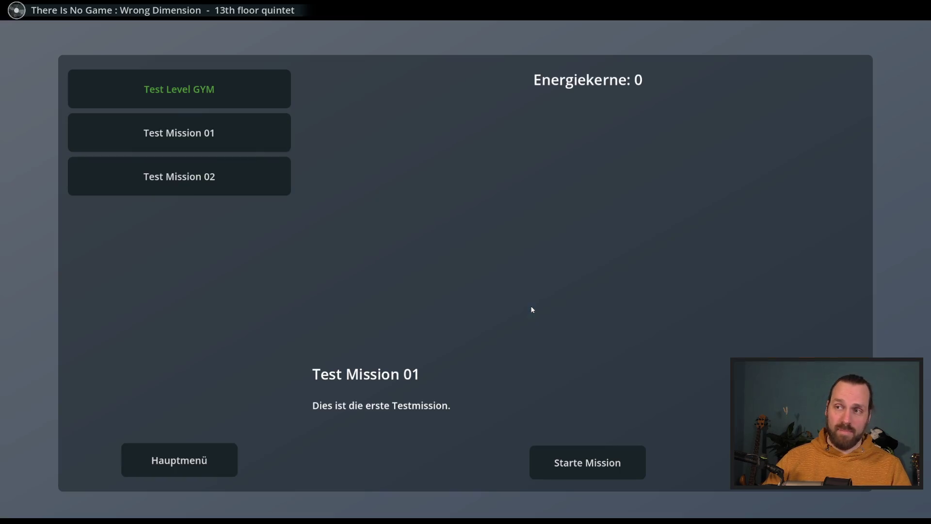
click(238, 97)
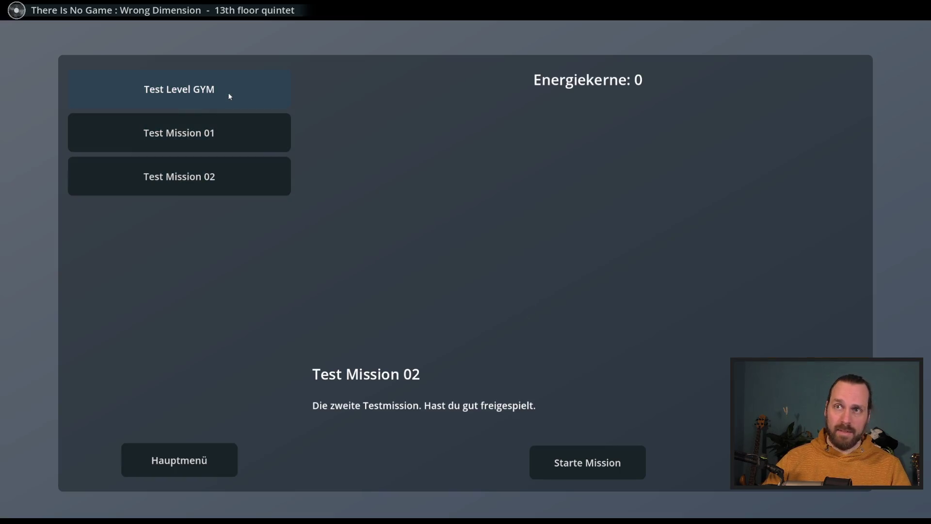
click(598, 460)
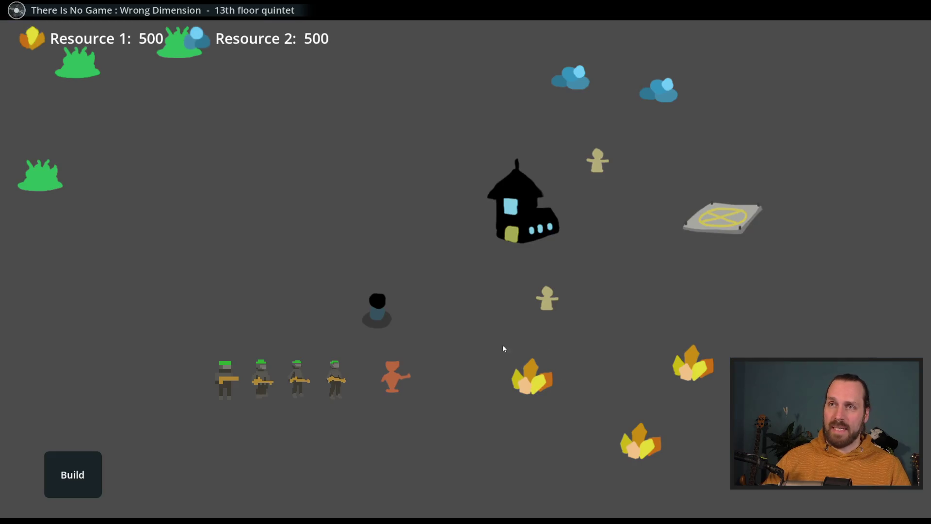
Box-select the soldiers and orange unit and send them to attack the green blob
drag(502, 344, 522, 352)
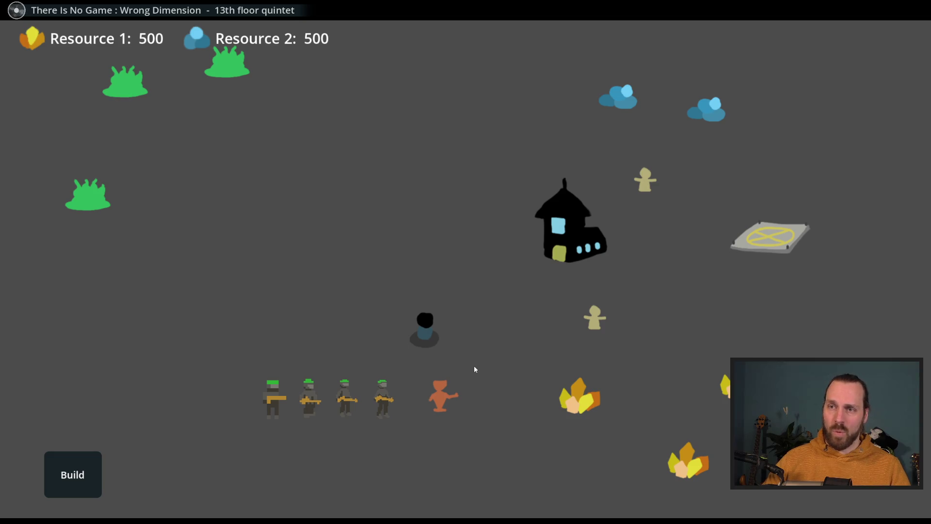
scroll(473, 365, up, 3)
scroll(283, 344, down, 3)
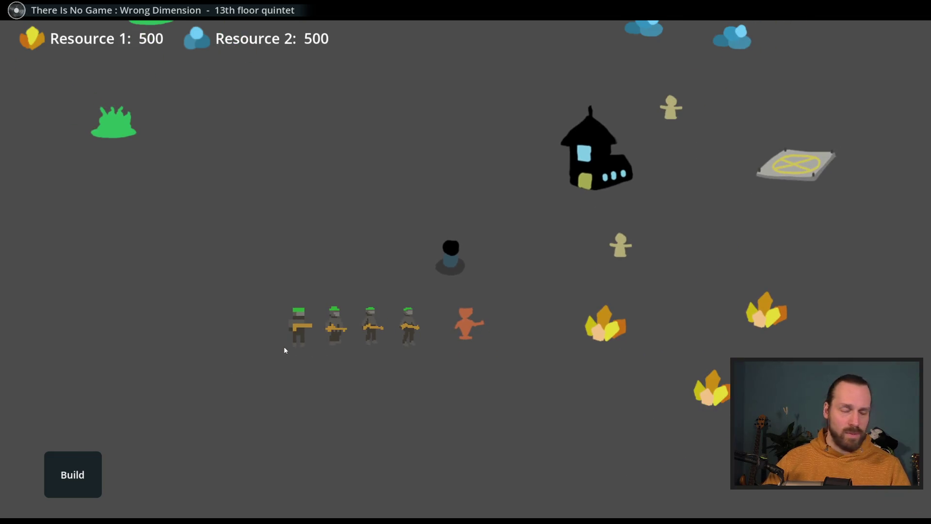
mouse_move(189, 293)
mouse_down()
mouse_move(439, 361)
mouse_move(507, 425)
mouse_up()
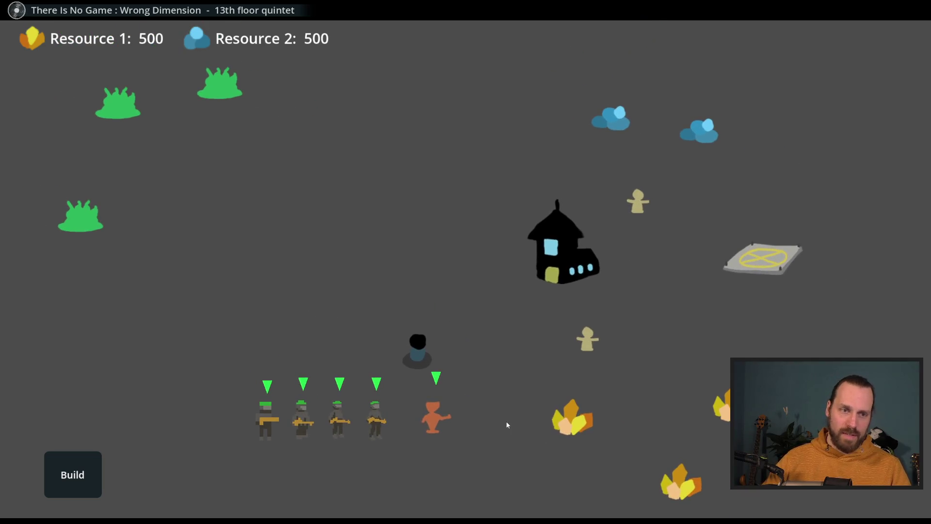
right_click(355, 317)
right_click(169, 297)
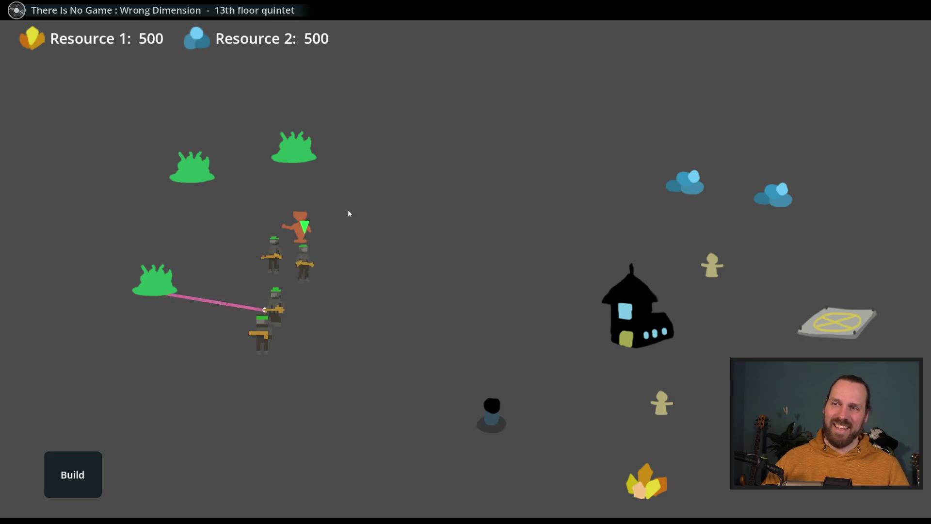
drag(509, 308, 466, 287)
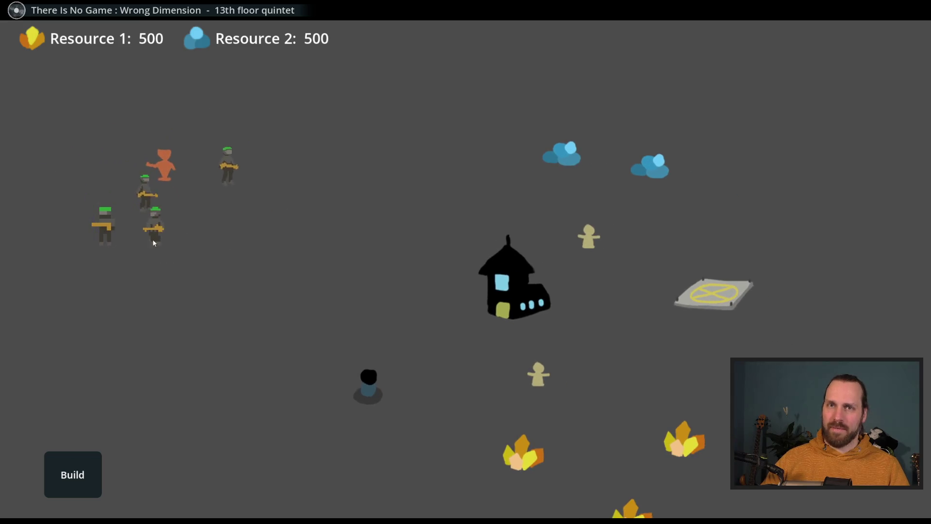
drag(222, 208, 536, 310)
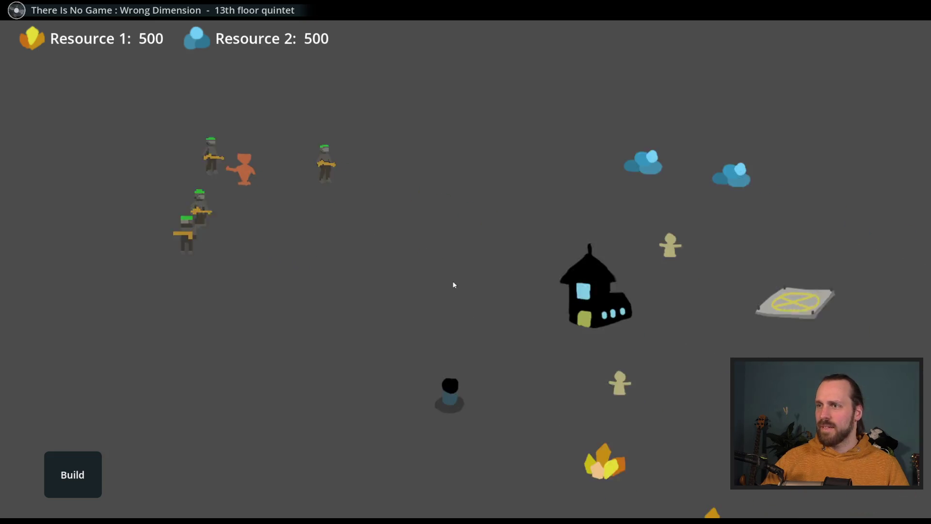
Build a Landing Platform, train Laser Dudes there and move all units toward the house
click(95, 470)
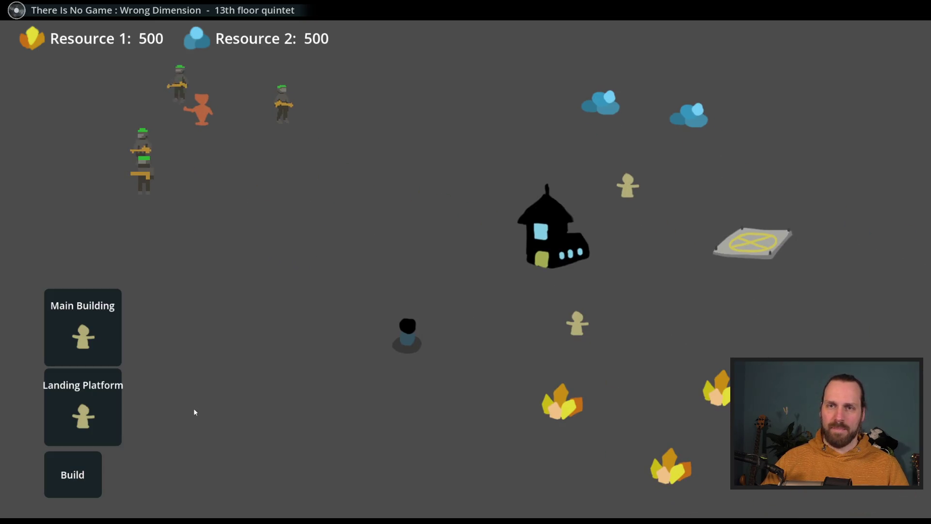
click(89, 392)
click(164, 372)
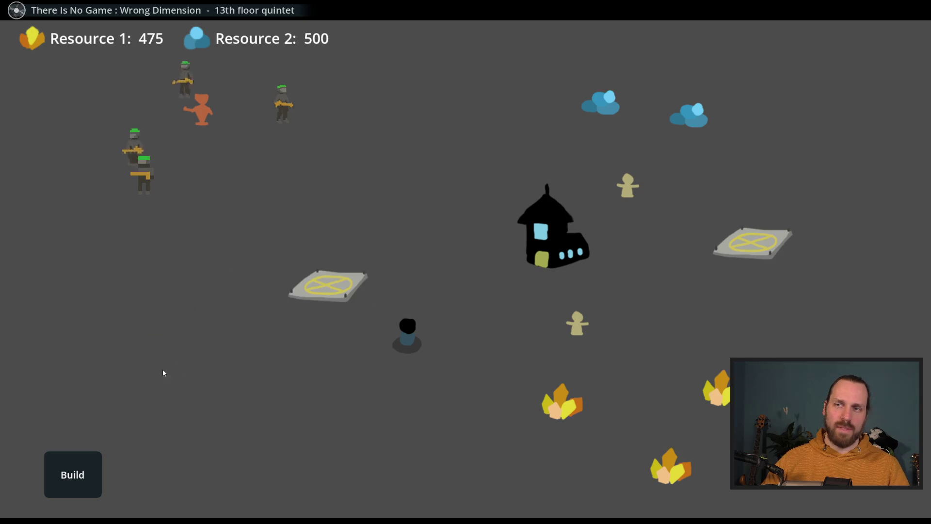
click(328, 286)
click(328, 214)
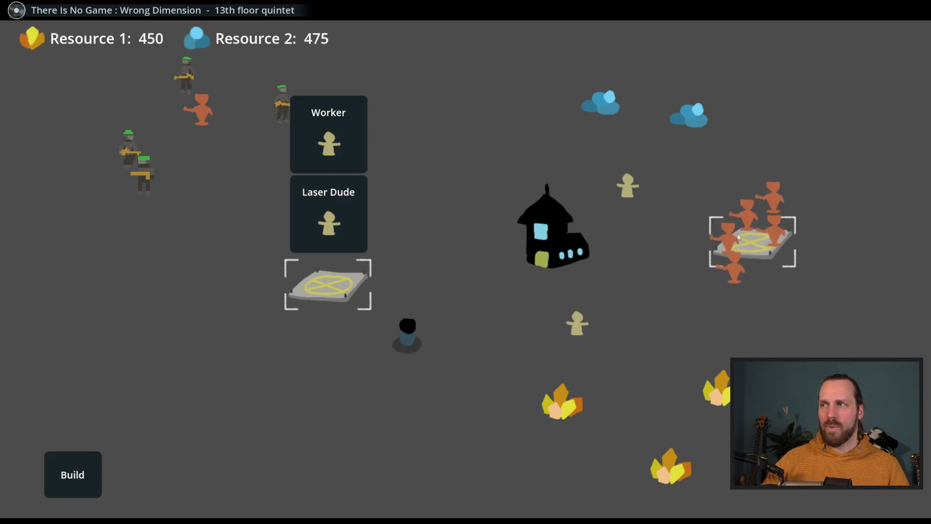
right_click(581, 278)
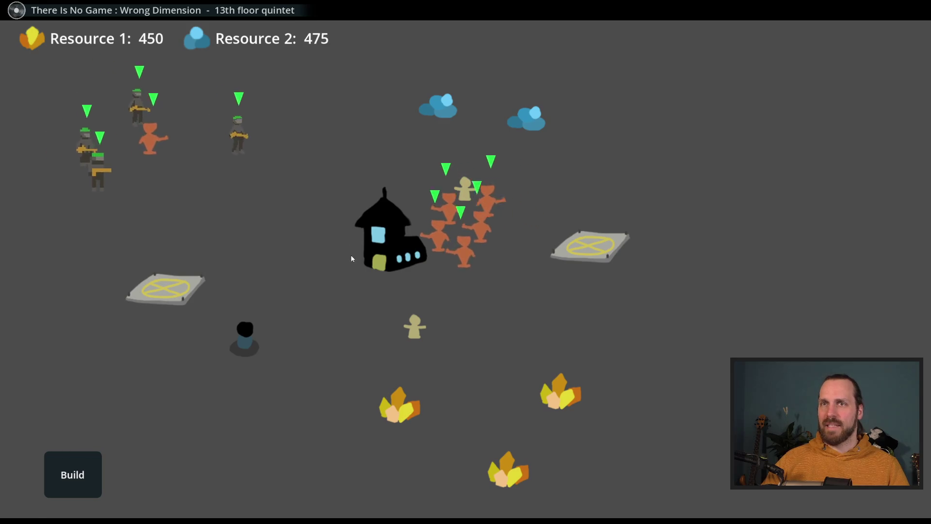
Send a worker to gather the crystal, then test selecting soldiers, laser dudes and the house
click(415, 327)
right_click(400, 404)
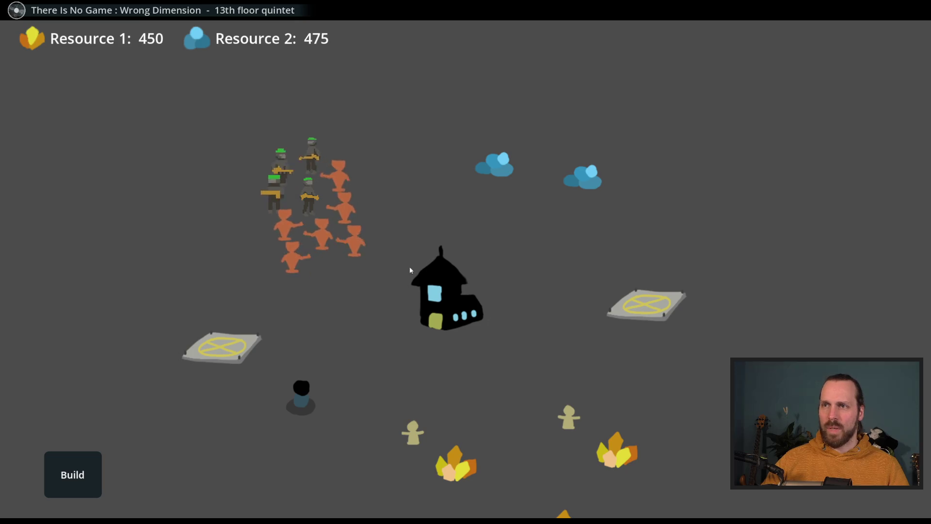
drag(364, 255, 254, 127)
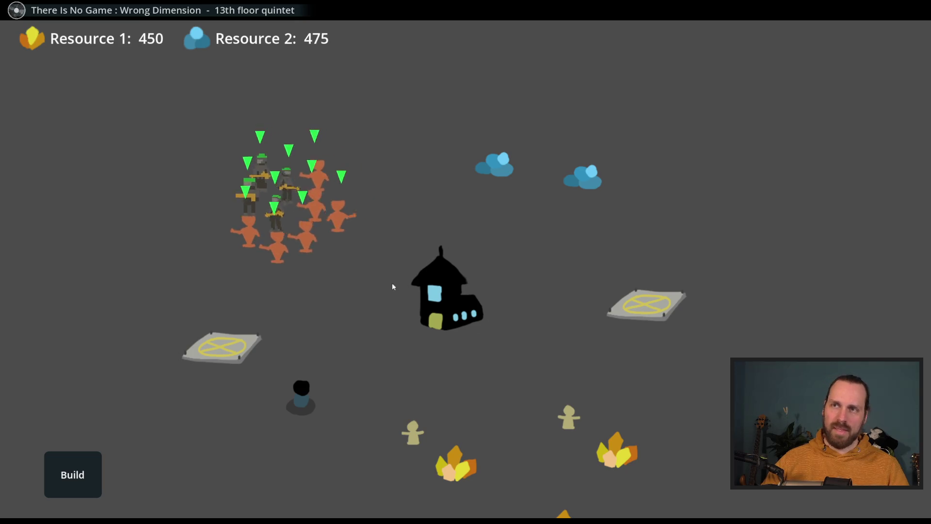
click(479, 285)
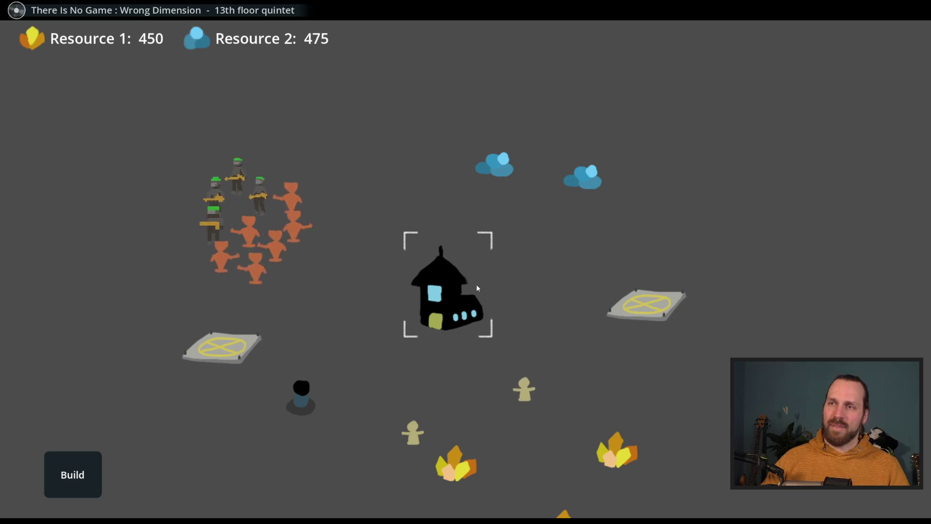
click(438, 254)
click(241, 193)
click(236, 177)
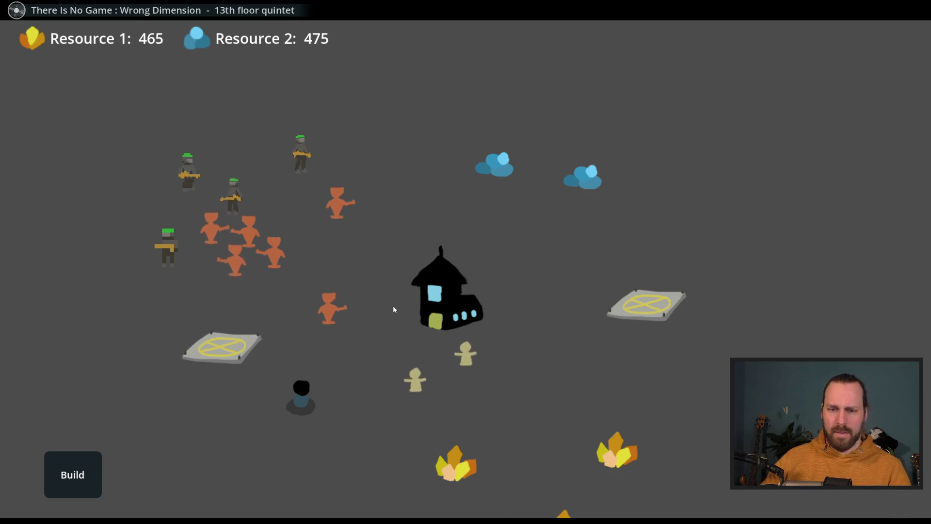
End the mission, return to the main menu and quit the game back to the editor
key(Escape)
click(421, 291)
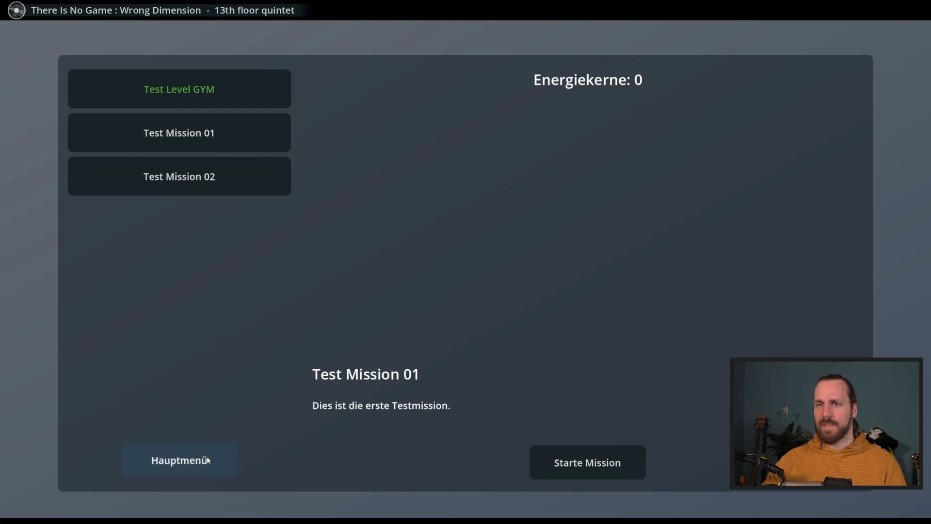
click(207, 460)
click(427, 397)
click(40, 28)
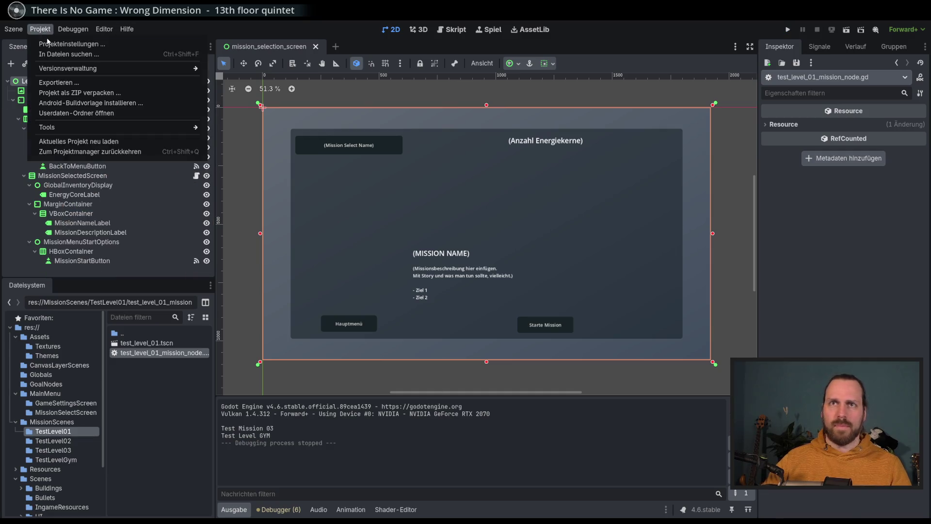
Reopen the project settings via Projekt > Projekteinstellungen
click(58, 45)
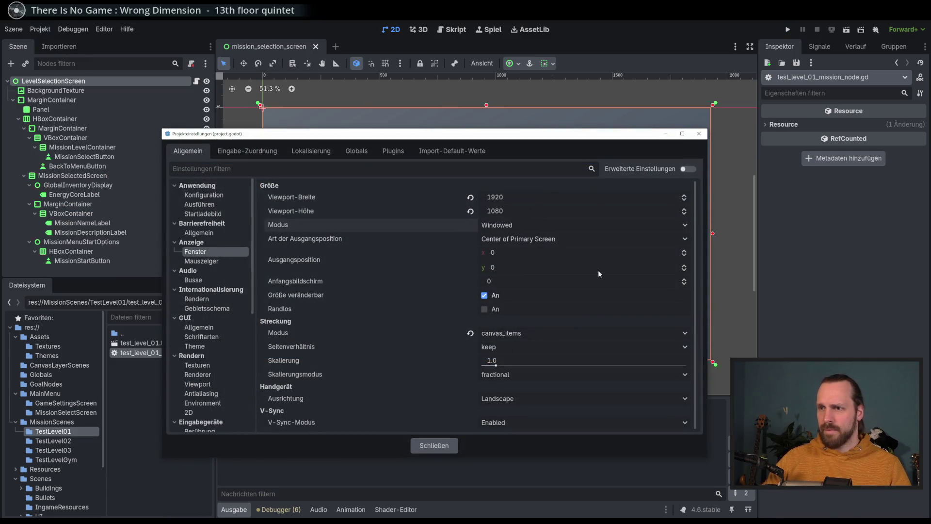
click(699, 134)
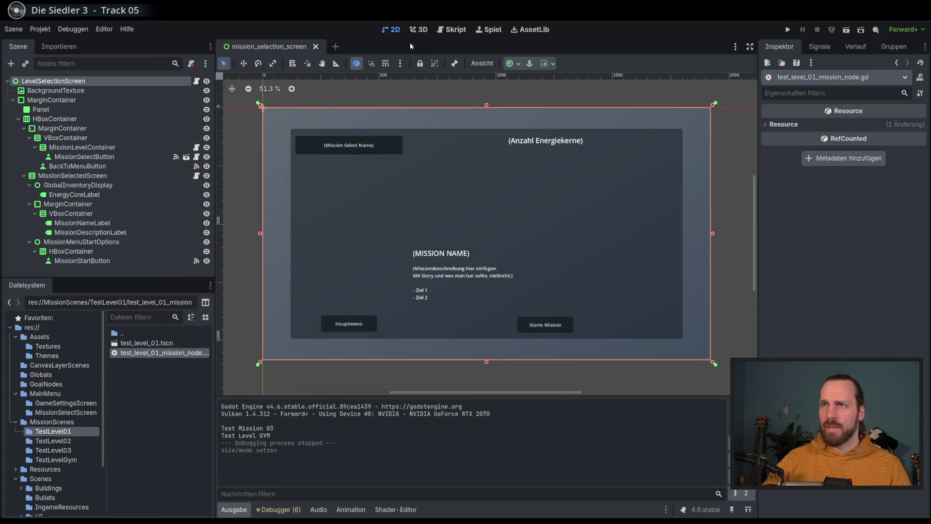
click(14, 29)
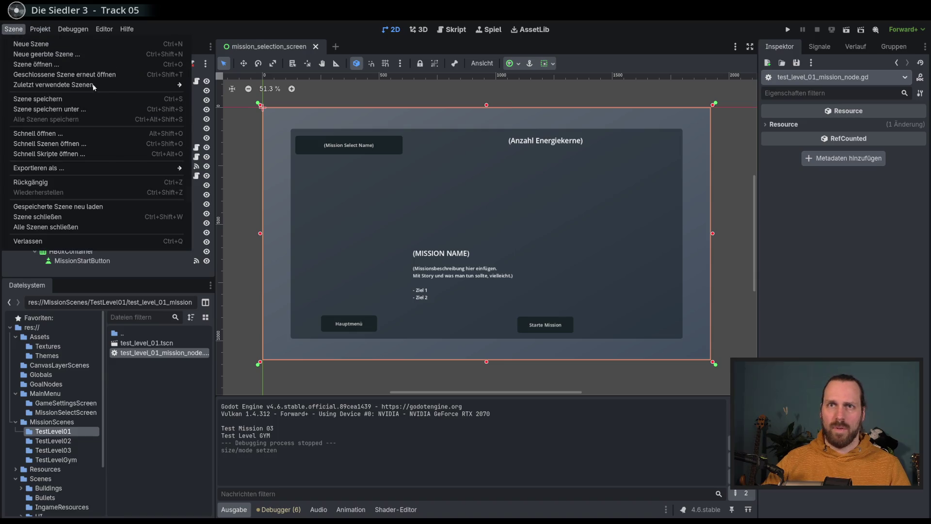
click(14, 29)
click(40, 29)
click(58, 45)
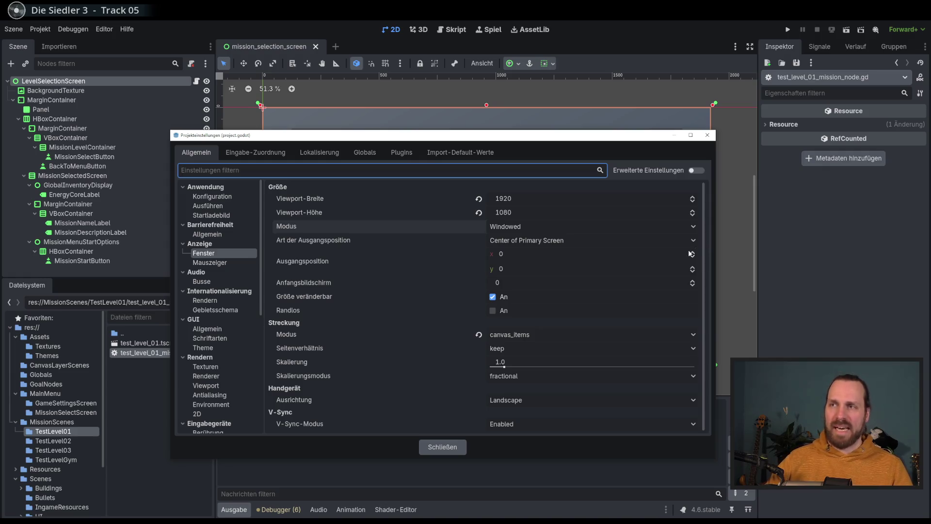
Leave aspect ratio at keep and scaling mode at fractional, then run the game again
click(541, 351)
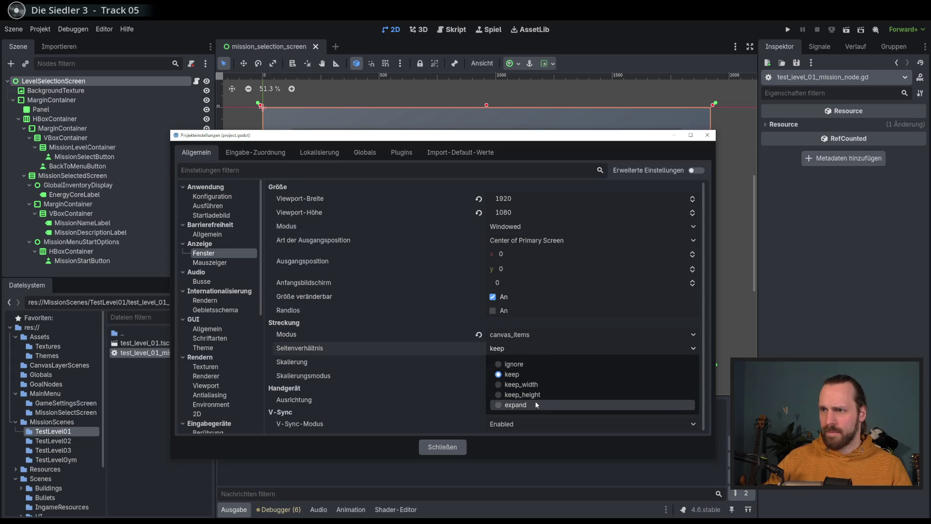
click(534, 333)
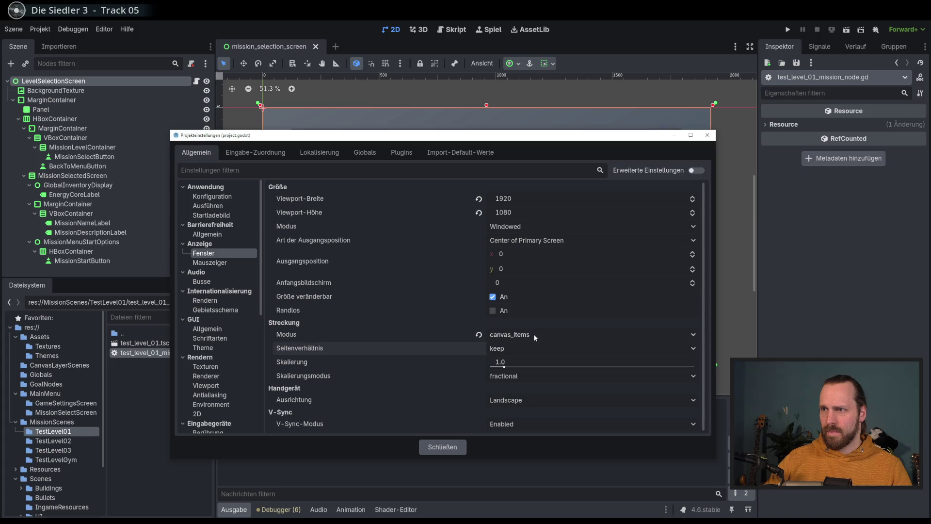
click(492, 378)
click(499, 395)
click(443, 446)
click(787, 29)
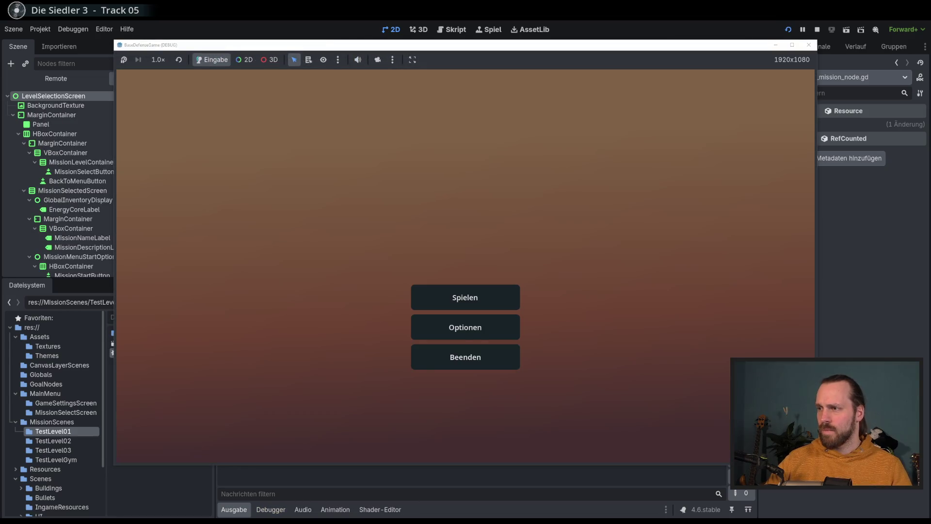
Make the embedded game view fill its window and shrink the game window beside the editor
mouse_move(815, 464)
mouse_down()
mouse_move(861, 497)
mouse_move(920, 517)
mouse_move(862, 495)
mouse_up()
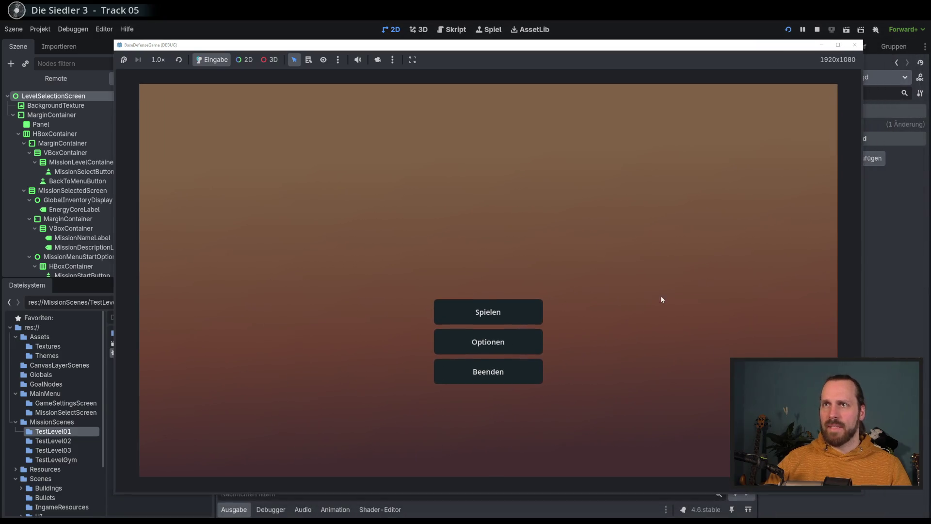
click(392, 59)
click(391, 60)
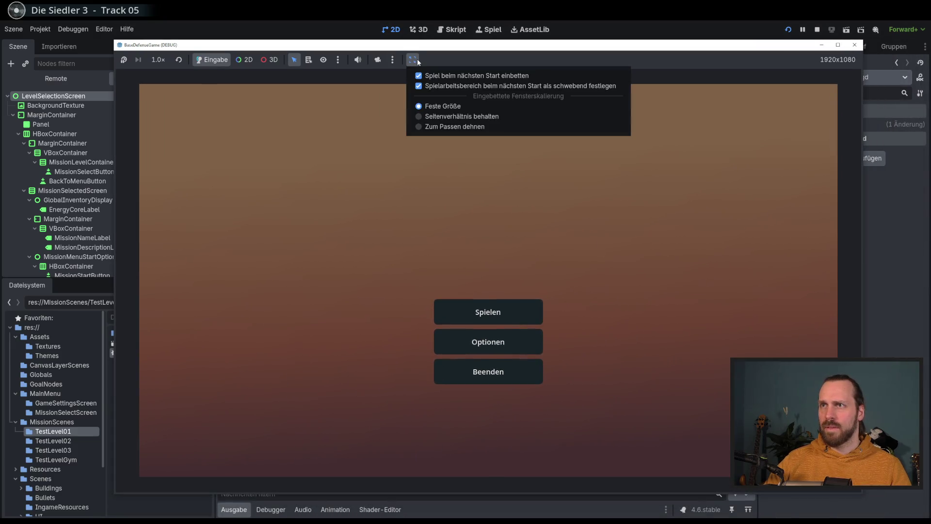
click(473, 117)
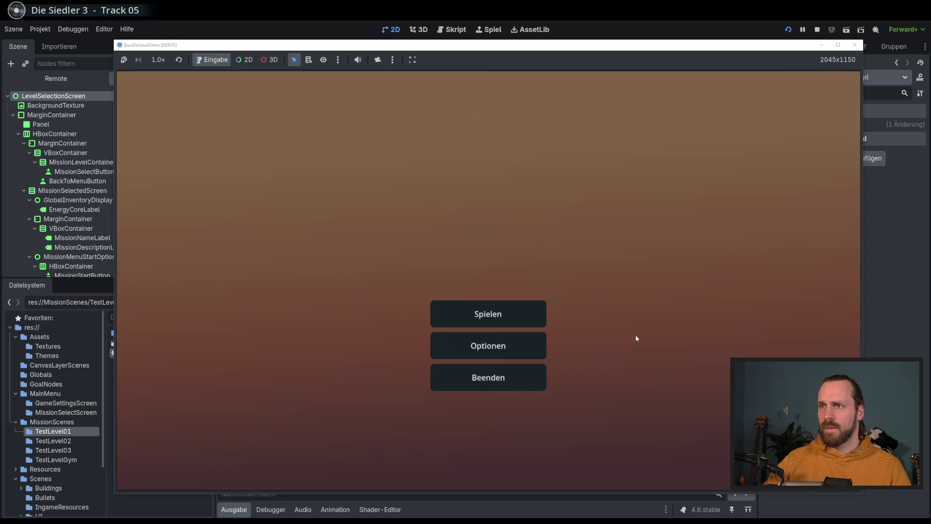
mouse_move(862, 501)
mouse_down()
mouse_move(530, 353)
mouse_move(601, 340)
mouse_up()
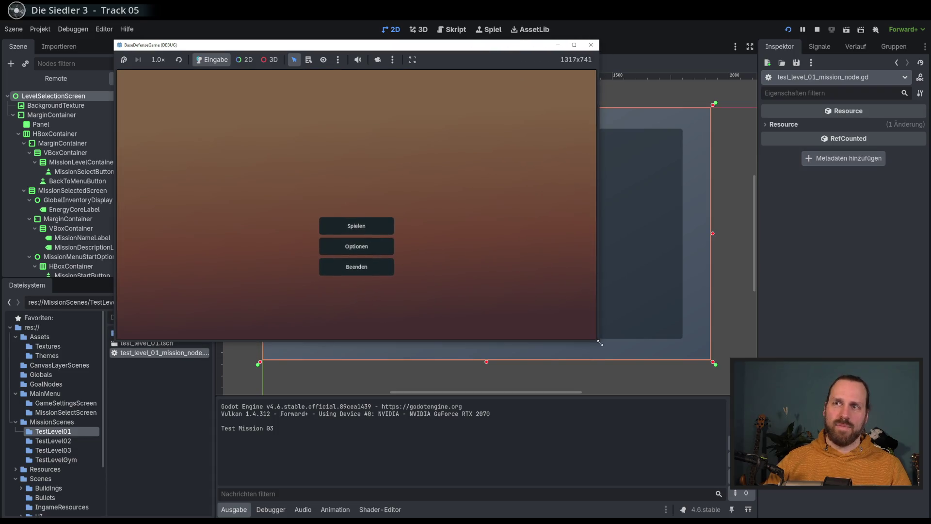
Start the Test Level GYM mission, move soldiers up-left and select the dark unit and house
click(355, 225)
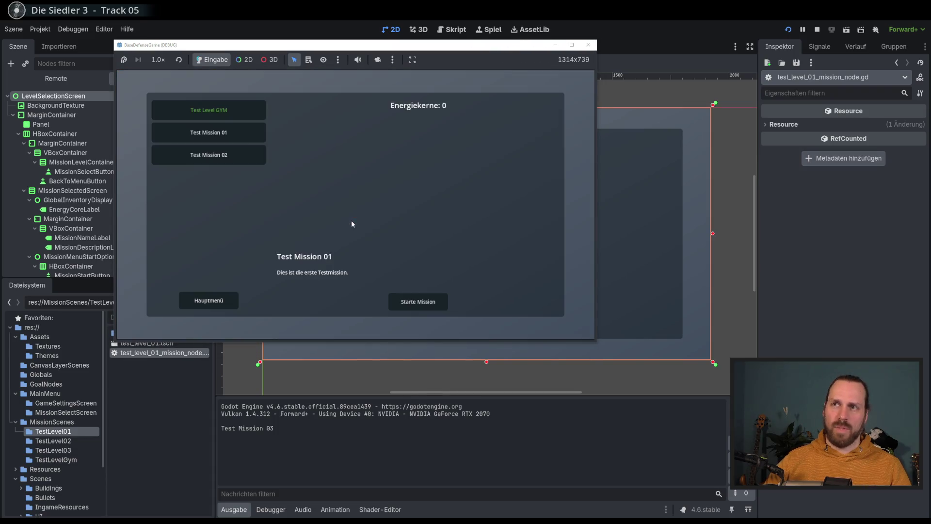
click(229, 110)
click(429, 301)
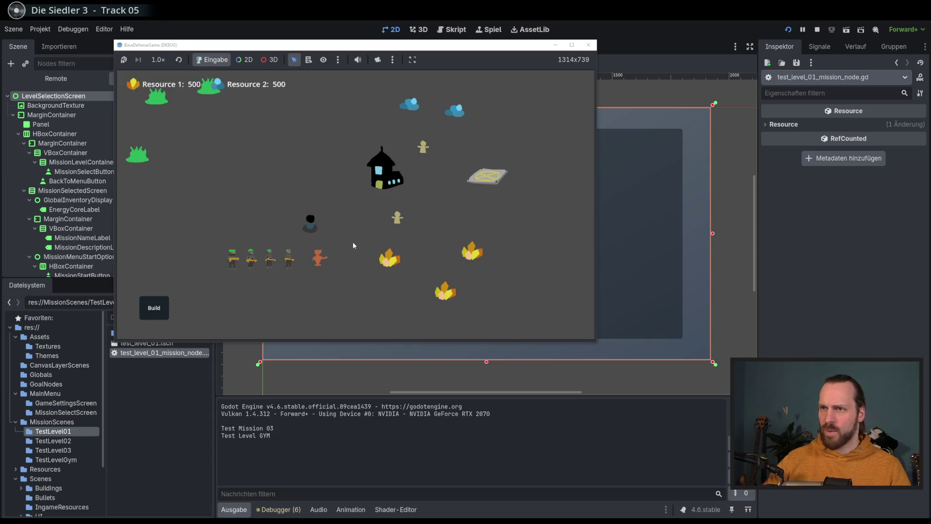
right_click(331, 243)
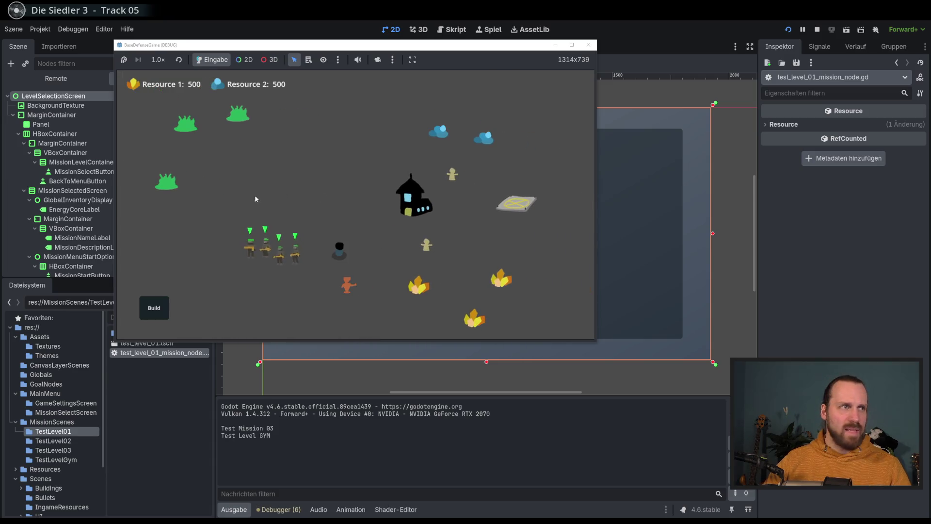
right_click(203, 214)
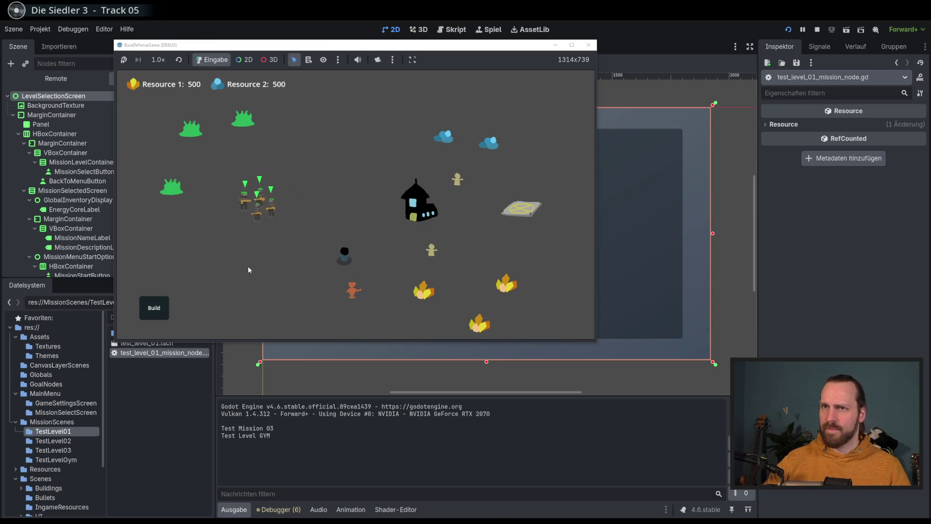
click(343, 252)
click(418, 200)
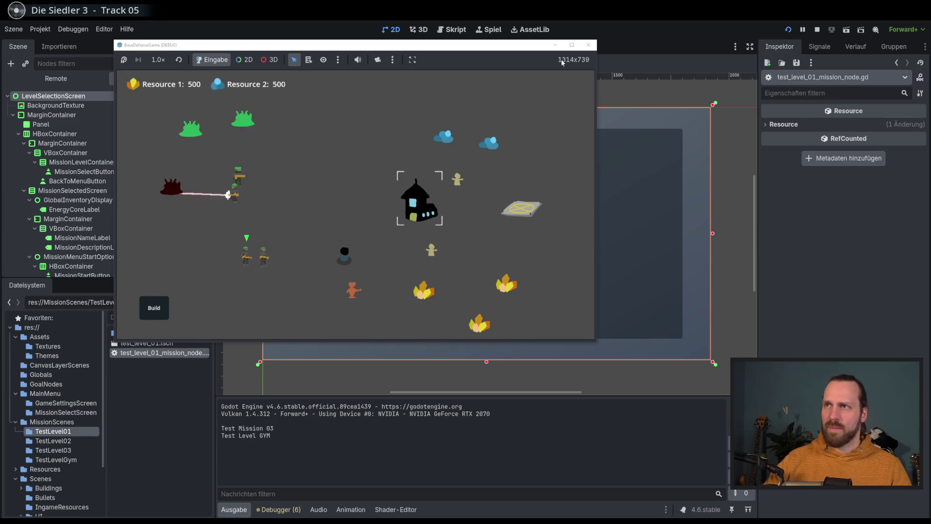
Switch to fullscreen, send the settler to the house, then stop the running game
click(572, 44)
scroll(471, 287, down, 3)
scroll(390, 285, up, 4)
scroll(375, 292, up, 2)
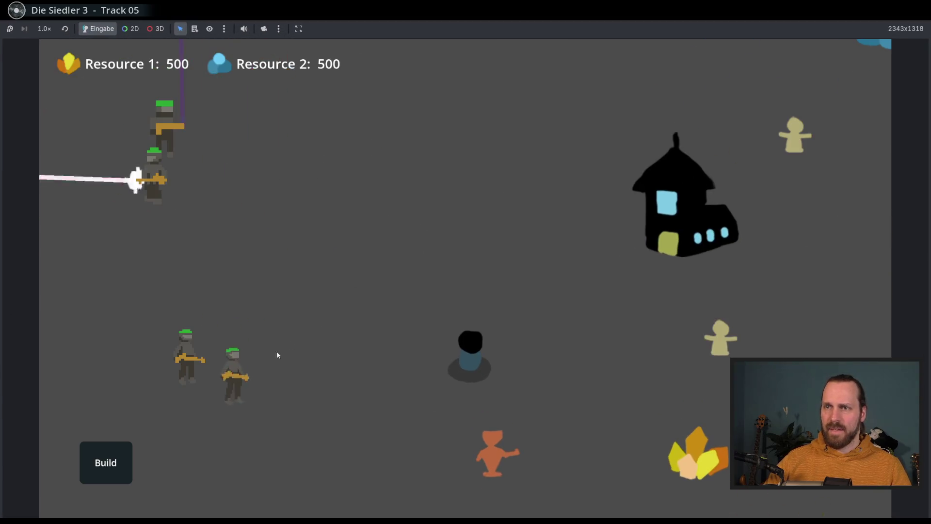
scroll(376, 295, down, 2)
drag(537, 277, 594, 370)
right_click(462, 266)
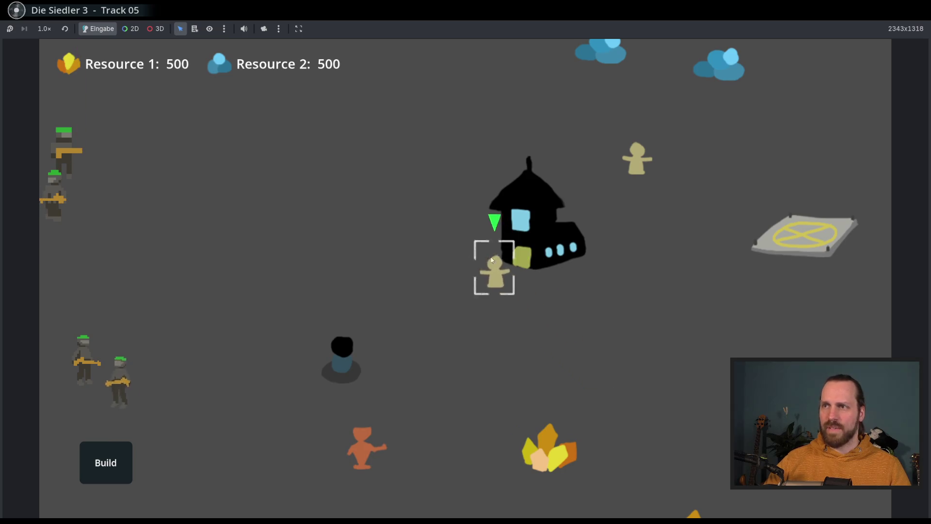
click(439, 242)
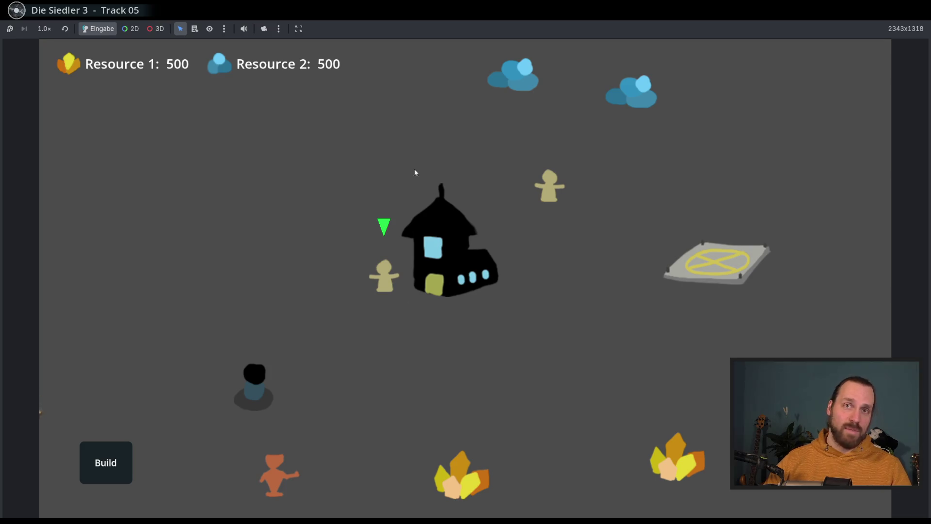
scroll(430, 313, down, 2)
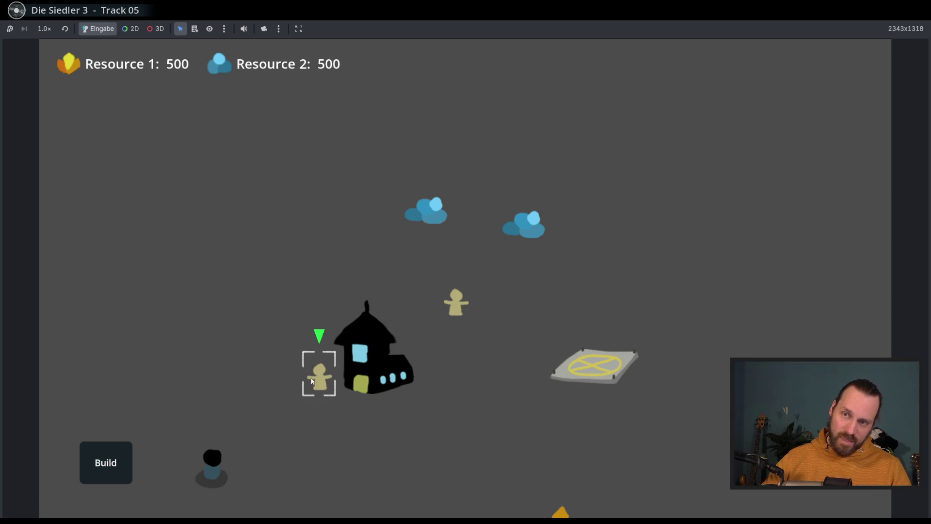
scroll(315, 384, up, 2)
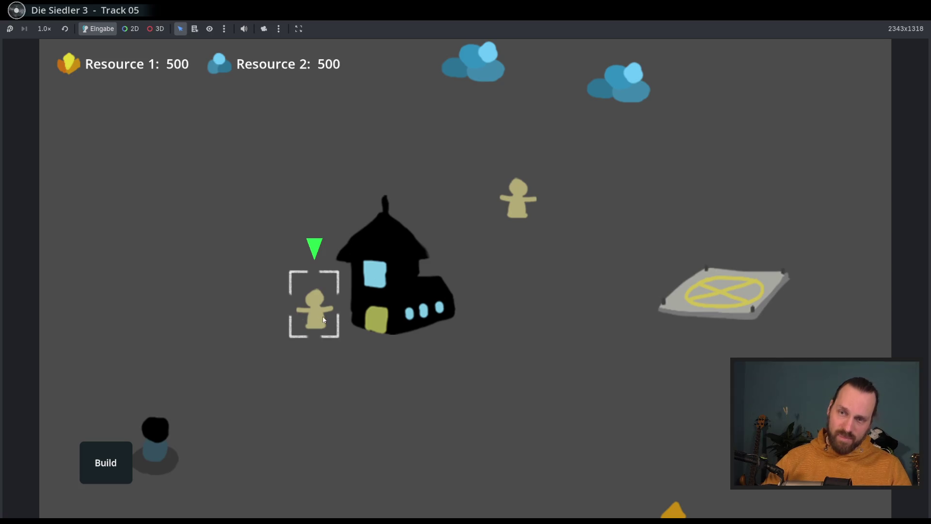
scroll(355, 327, down, 3)
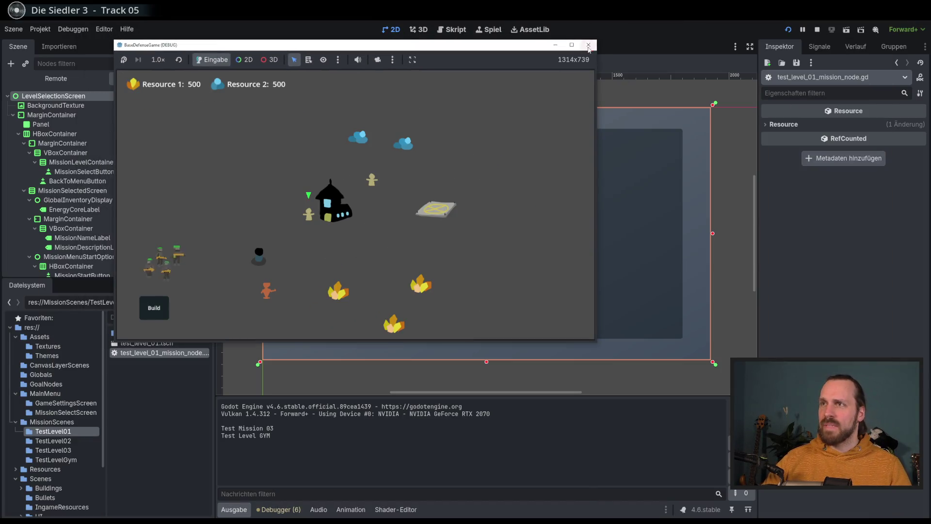
click(589, 45)
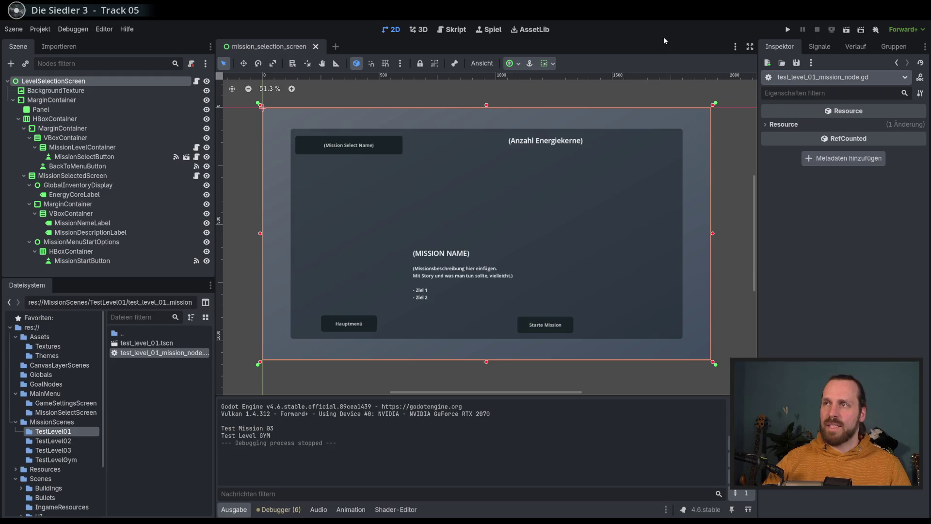
click(788, 29)
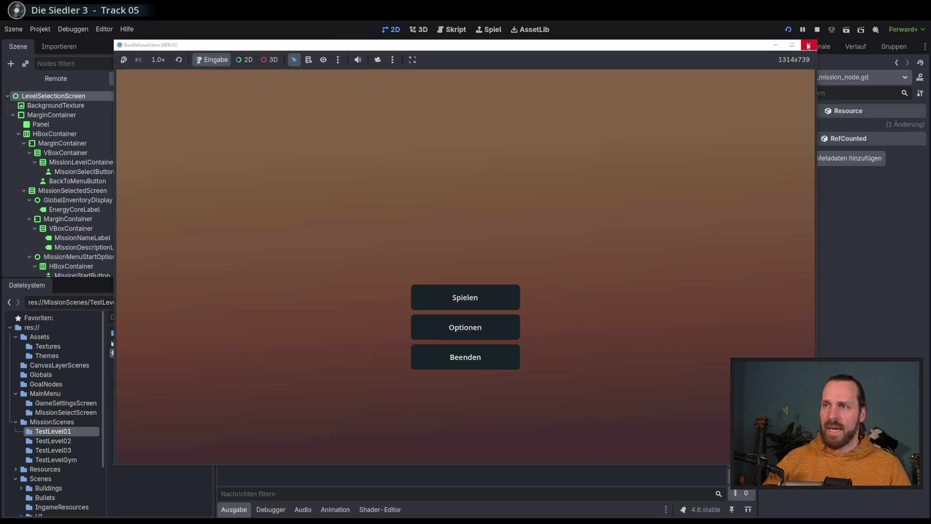
click(807, 46)
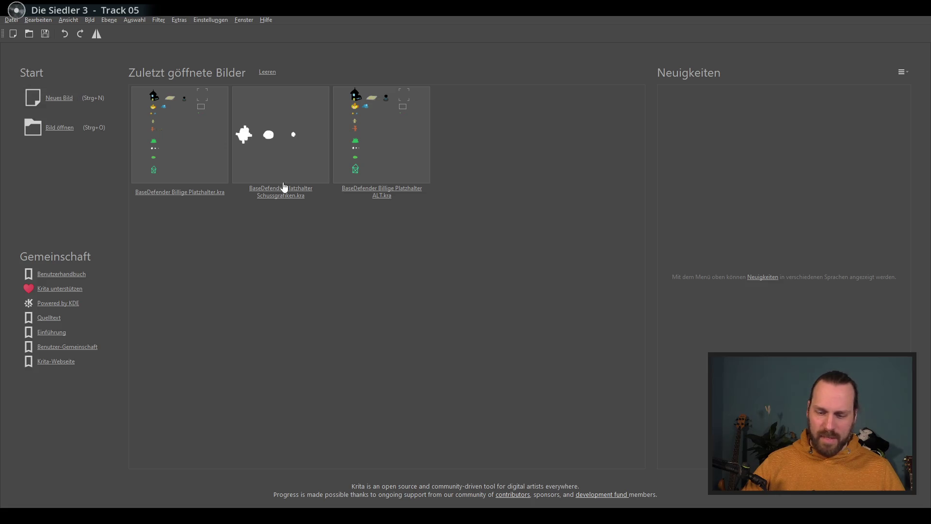
Open BaseDefender Billige Platzhalter.kra, add a paint layer and undo a grey test shape
click(176, 150)
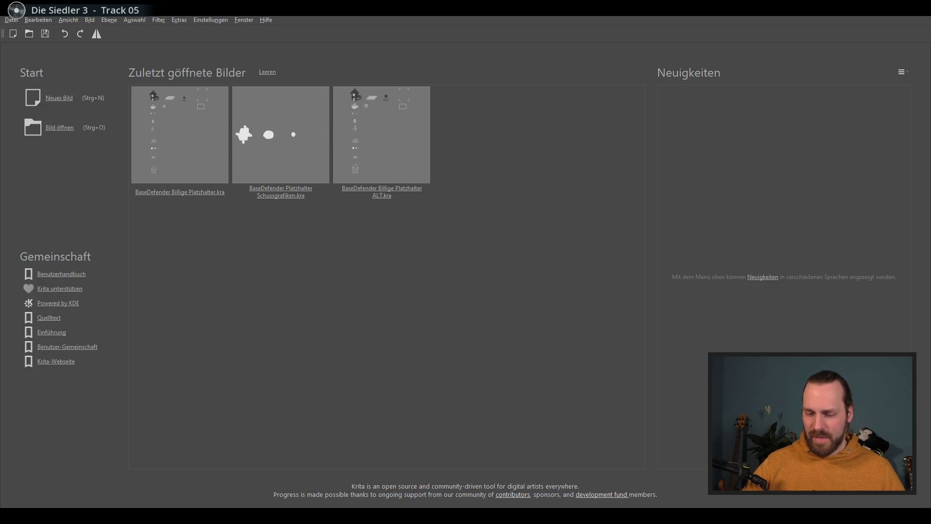
scroll(370, 235, up, 2)
scroll(370, 235, up, 2)
scroll(368, 218, up, 4)
scroll(367, 215, up, 1)
scroll(367, 215, down, 2)
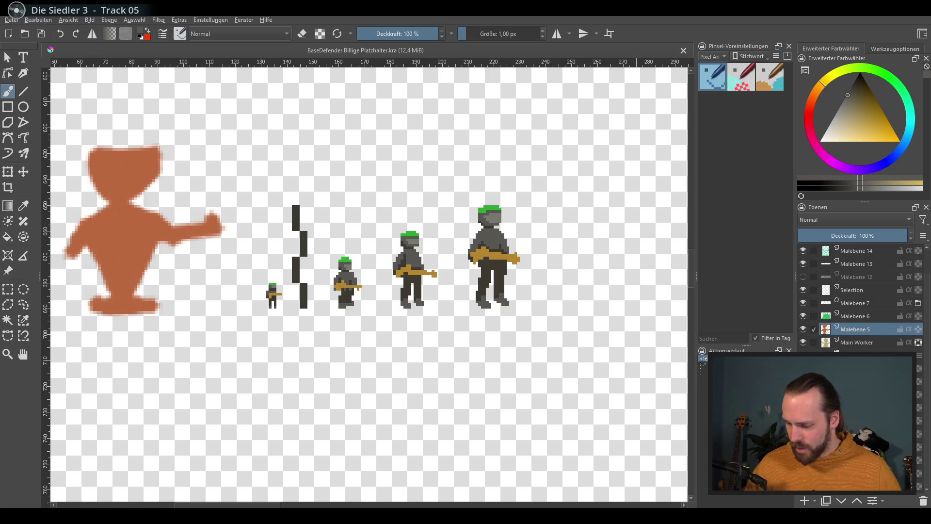
click(804, 500)
drag(460, 379, 525, 410)
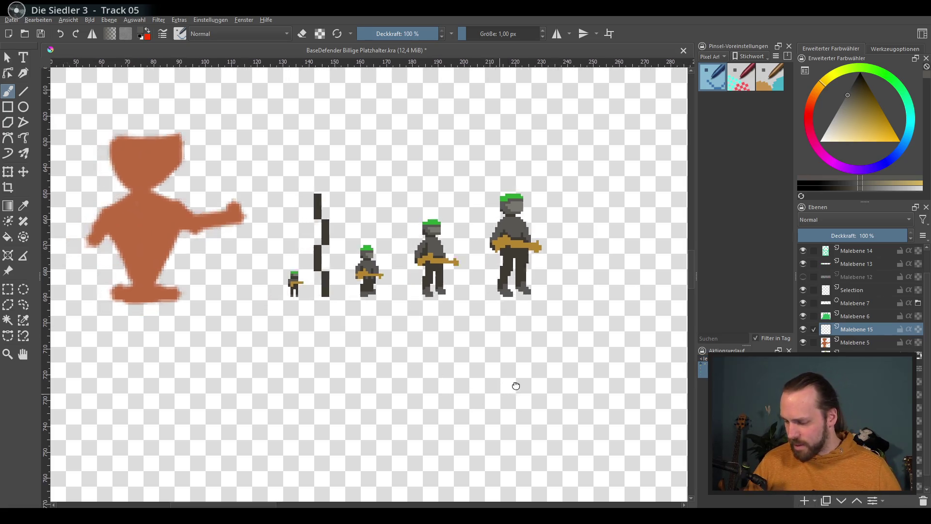
scroll(461, 400, right, 2)
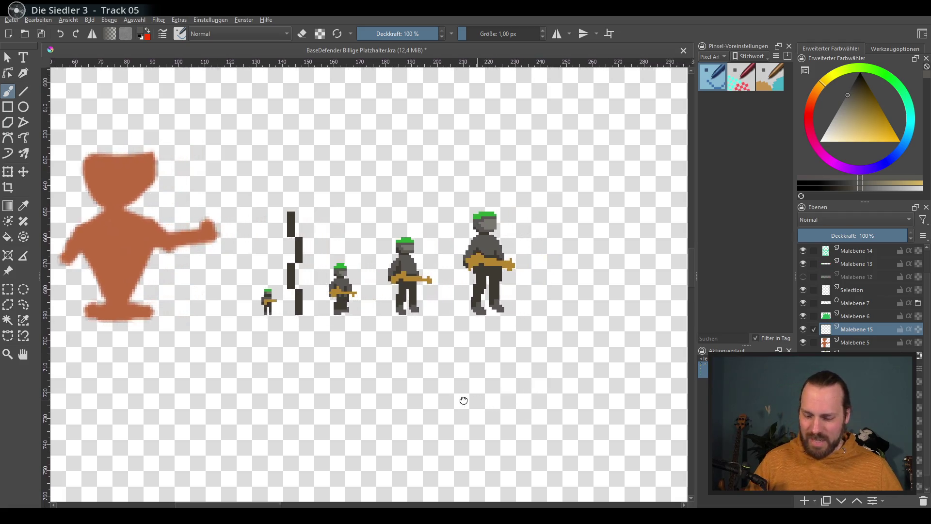
scroll(480, 395, right, 2)
scroll(461, 374, right, 2)
scroll(497, 379, up, 3)
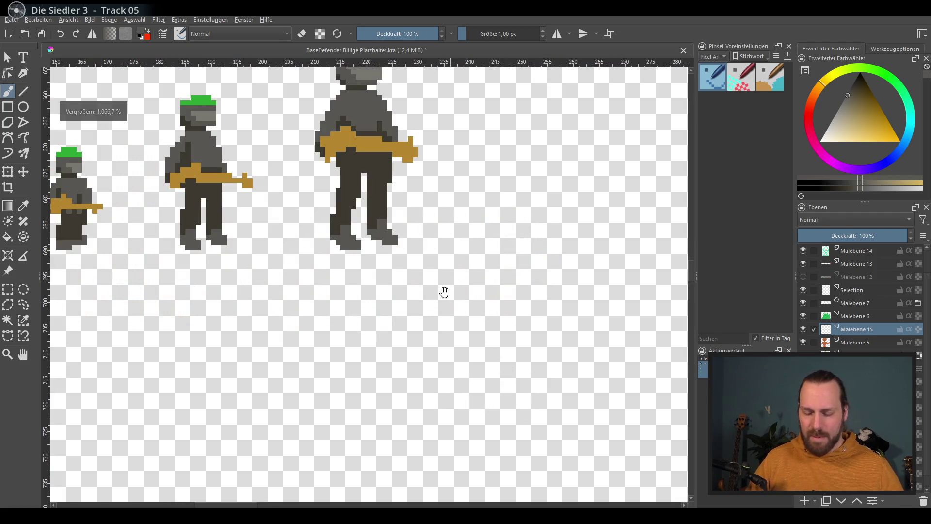
drag(444, 292, 499, 381)
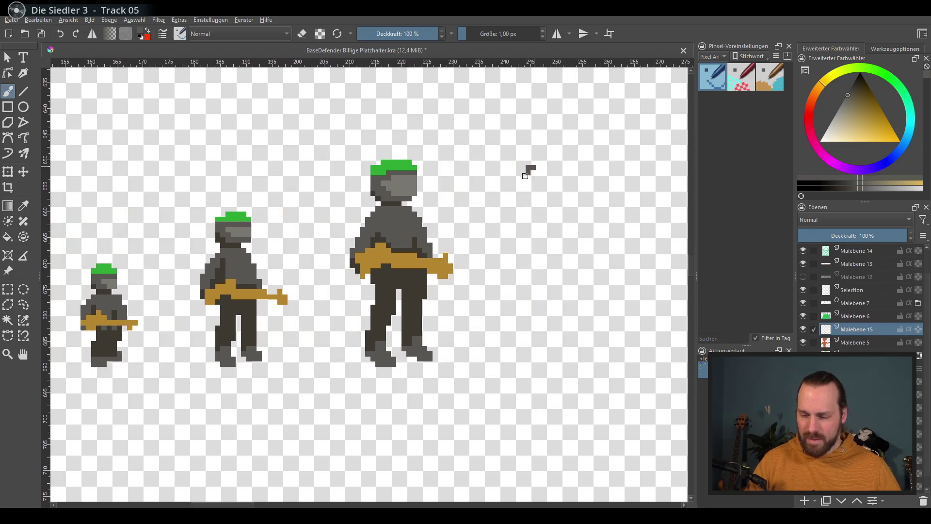
drag(529, 188, 546, 198)
drag(844, 122, 843, 109)
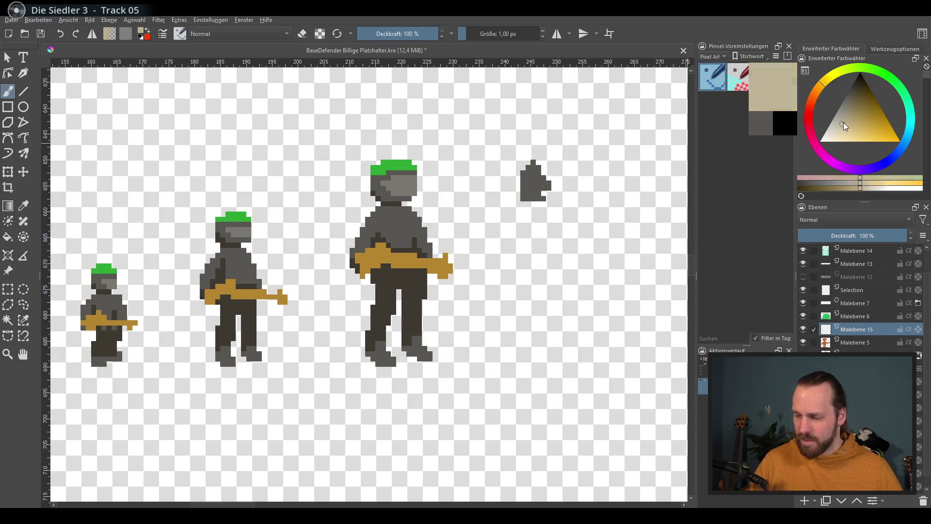
key(ctrl+z)
Try grey pixel edits on the large soldier's neck, shoulder and hat, then undo them
drag(470, 242, 516, 252)
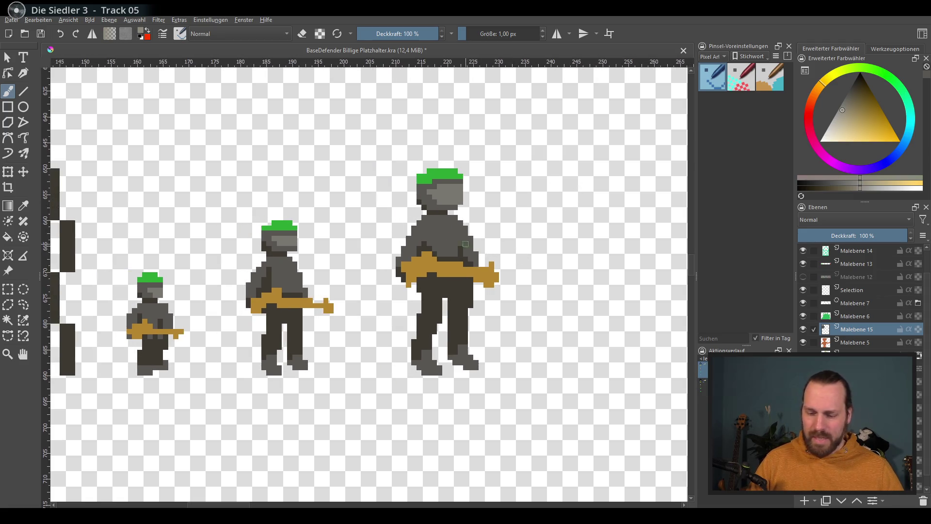
ctrl+click(426, 227)
click(422, 217)
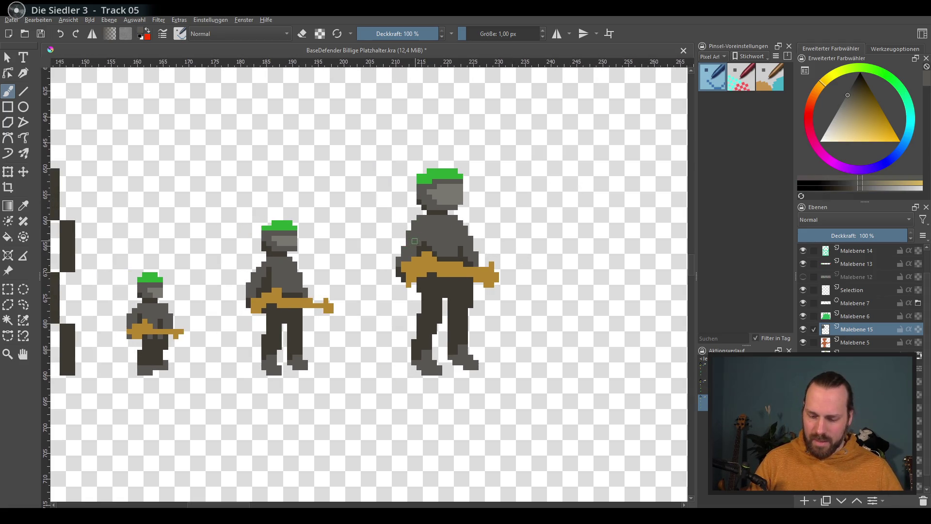
click(454, 217)
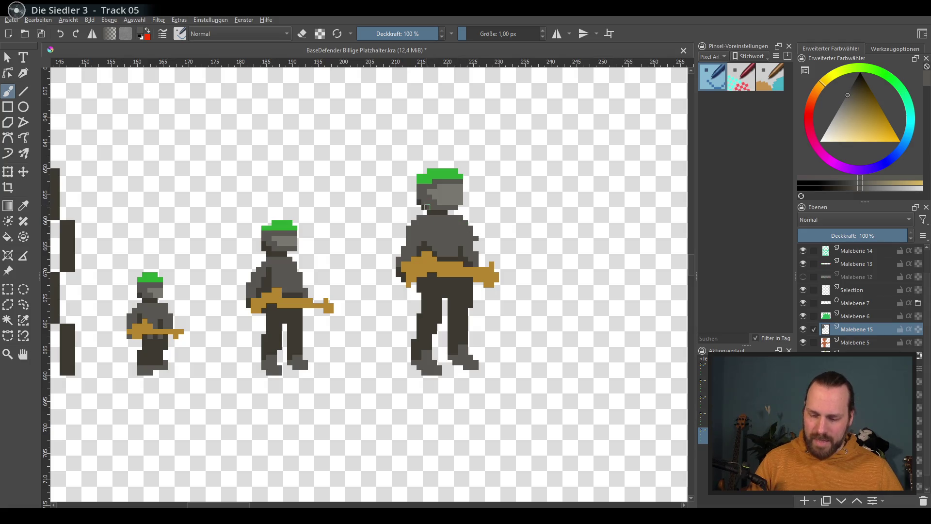
click(458, 207)
key(e)
click(417, 178)
key(e)
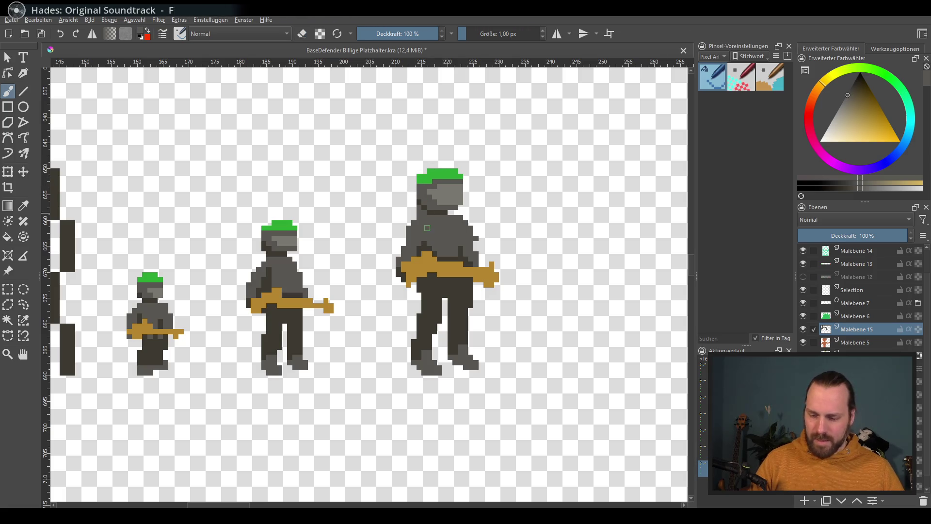
key(ctrl+z)
key(ctrl+z)
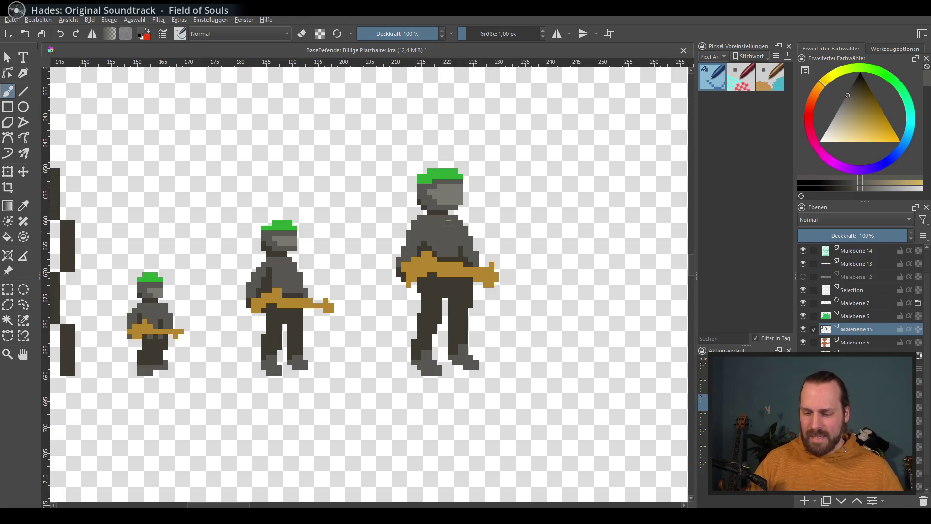
key(ctrl+z)
key(ctrl+z)
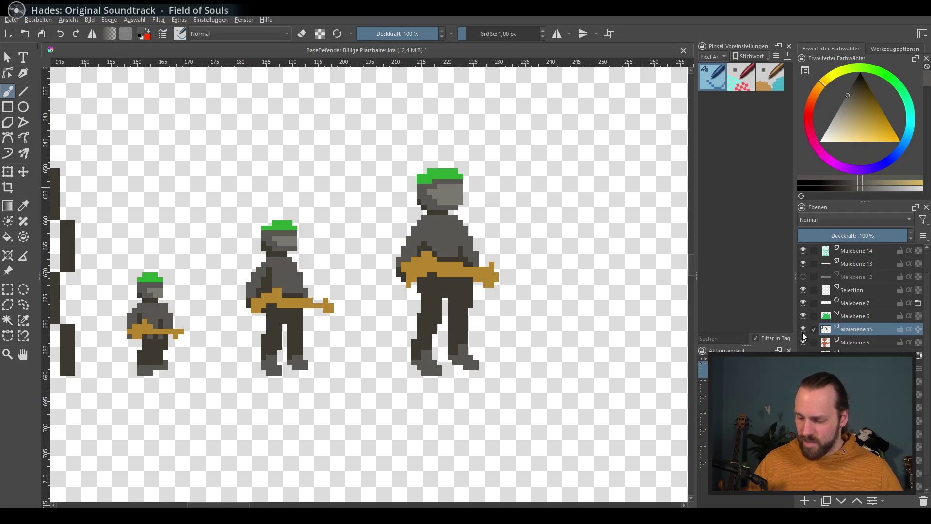
Delete the extra paint layer and add a fresh empty one
click(922, 501)
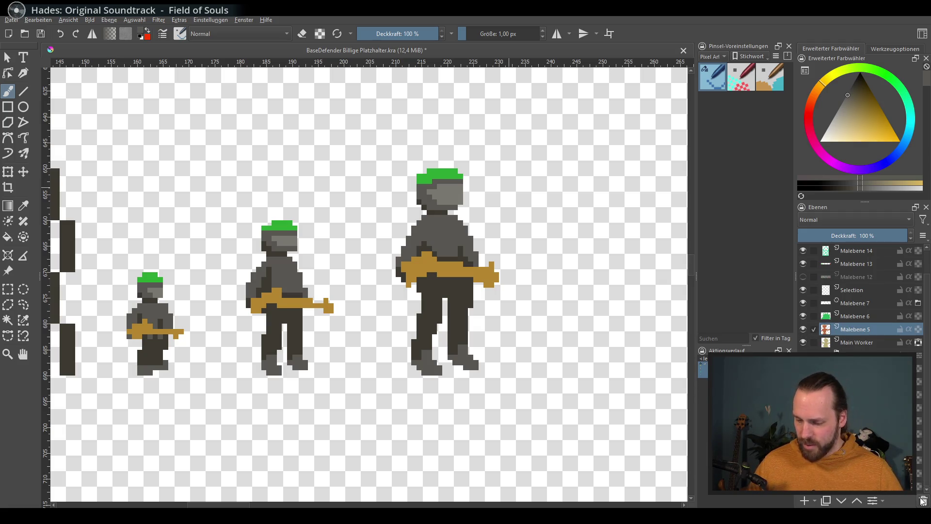
click(804, 500)
mouse_move(499, 373)
mouse_down()
mouse_move(445, 353)
mouse_move(536, 303)
mouse_up()
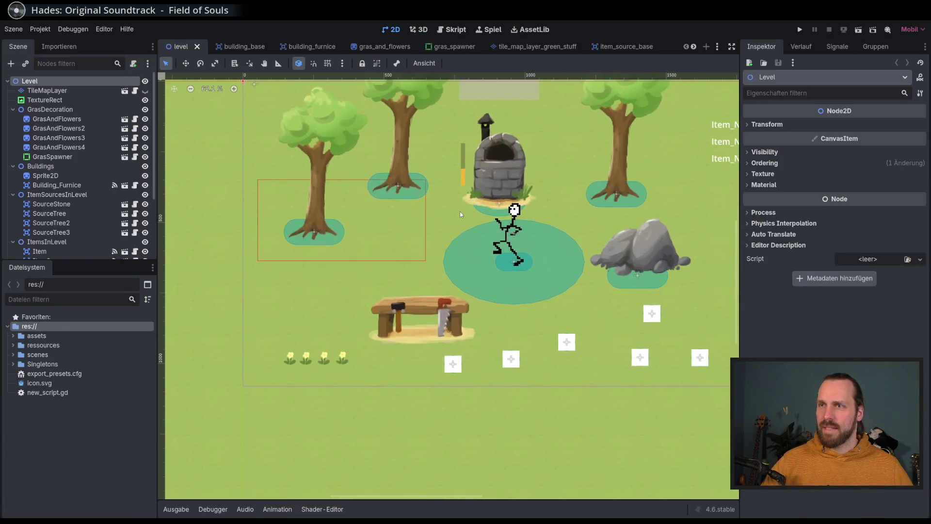
scroll(460, 235, up, 3)
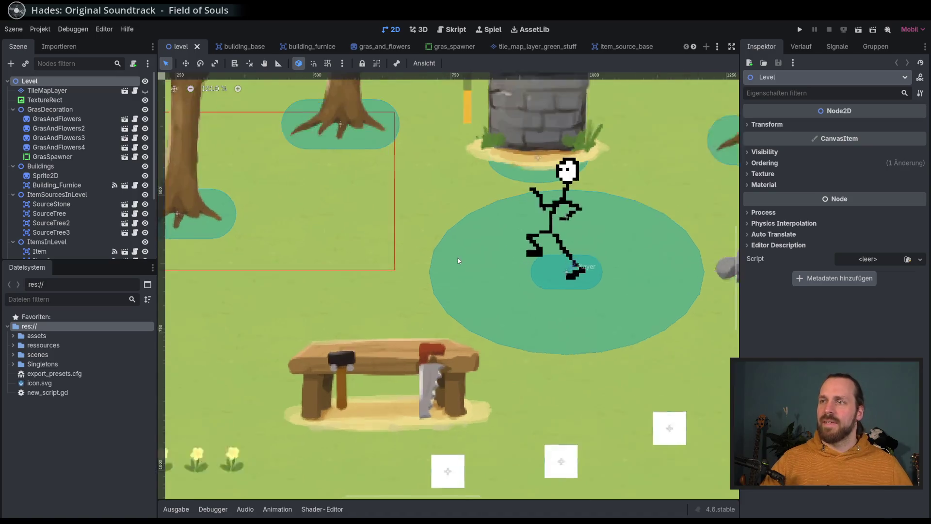
scroll(458, 231, up, 3)
scroll(451, 218, up, 2)
scroll(451, 218, down, 1)
scroll(450, 218, down, 2)
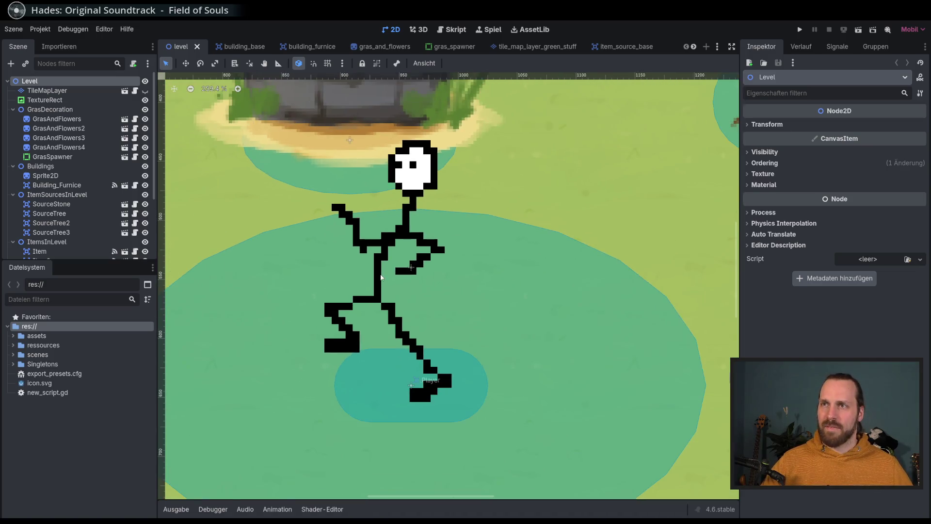
scroll(472, 205, down, 2)
scroll(497, 188, down, 2)
scroll(357, 248, up, 2)
scroll(358, 249, up, 2)
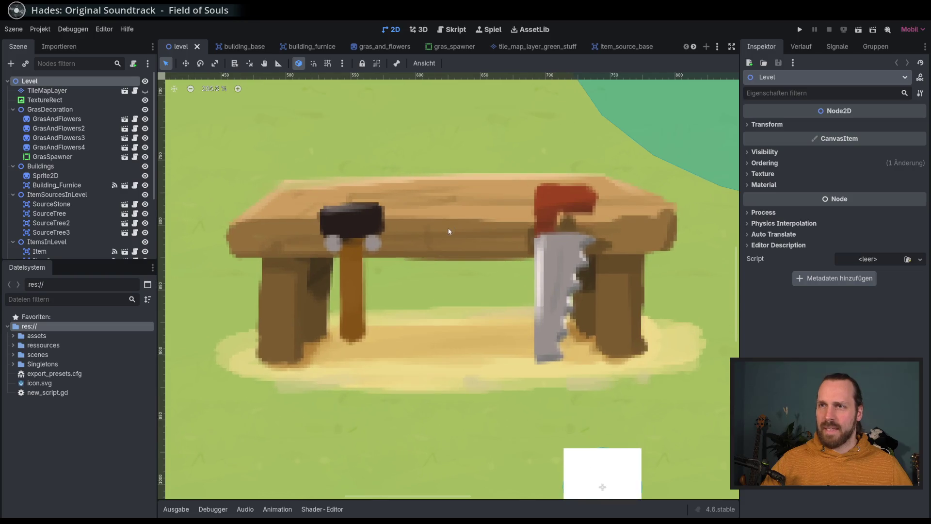
scroll(316, 255, down, 1)
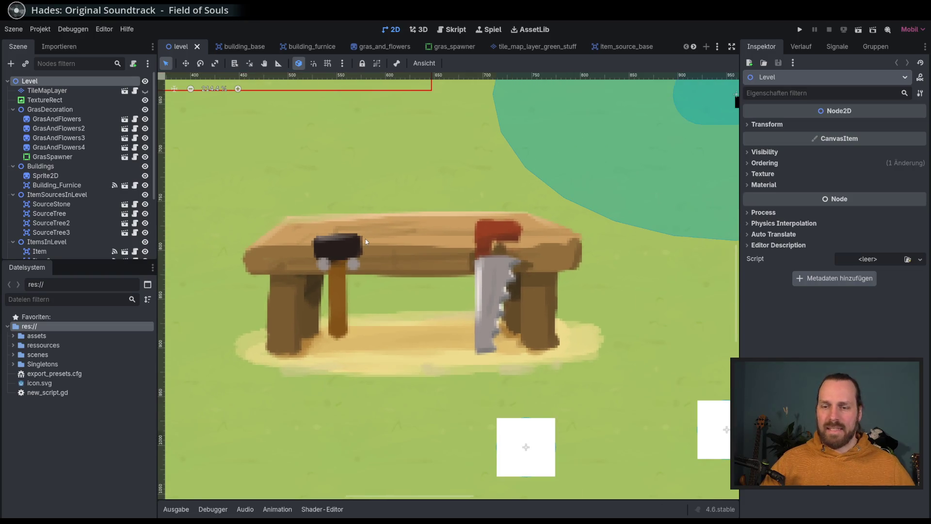
Run the level with F5 to see the player, buildings and resource counters
key(F5)
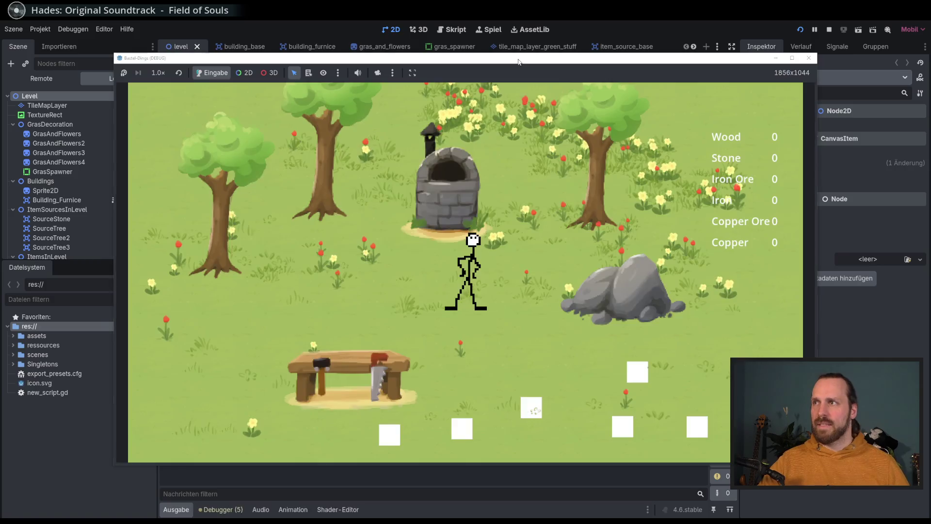
Maximize the running game window, then stop the game with F8
double_click(518, 61)
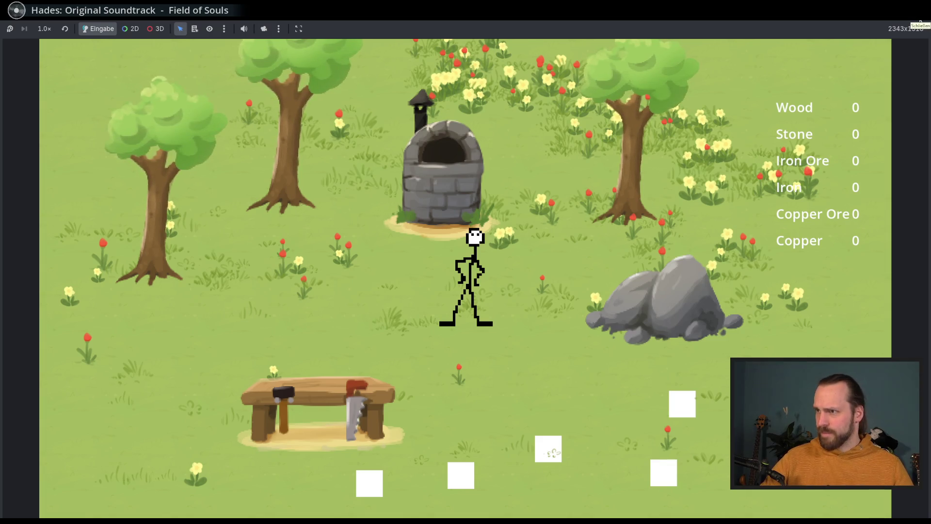
key(F8)
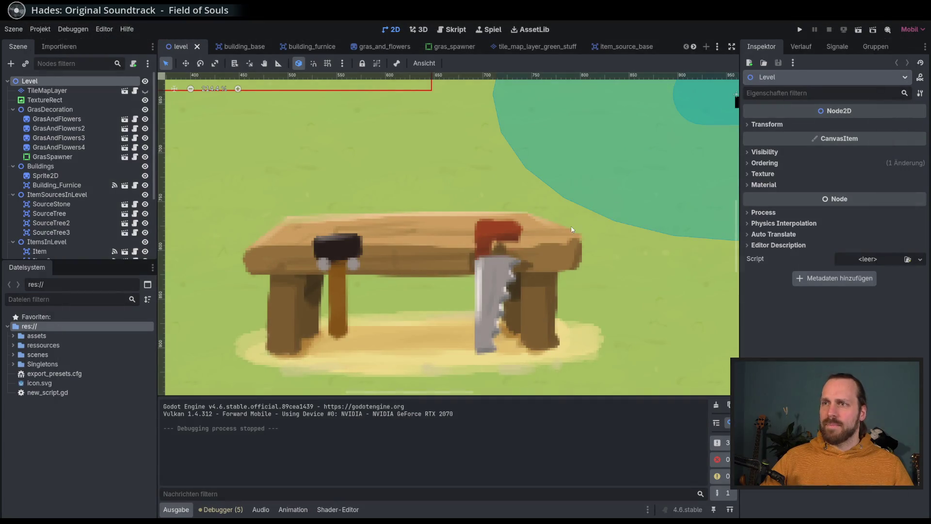
scroll(572, 230, up, 2)
scroll(519, 235, down, 1)
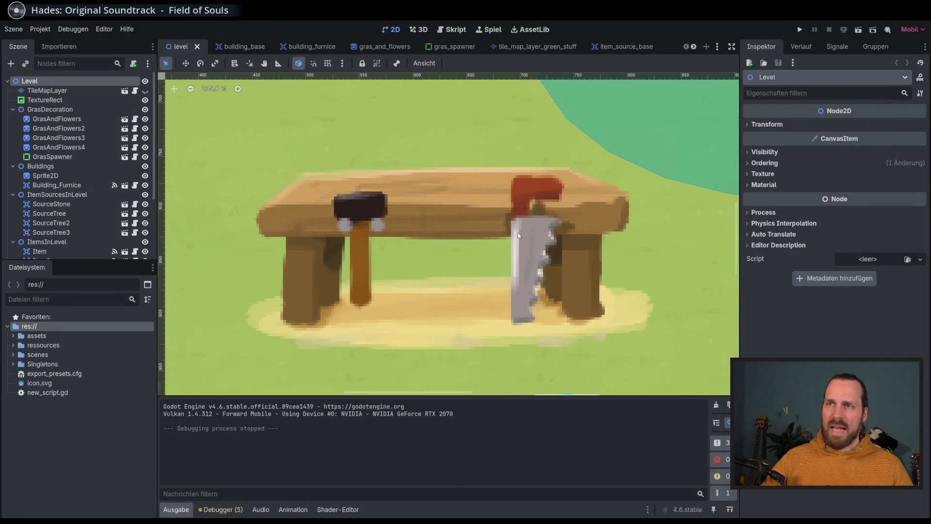
scroll(518, 235, up, 1)
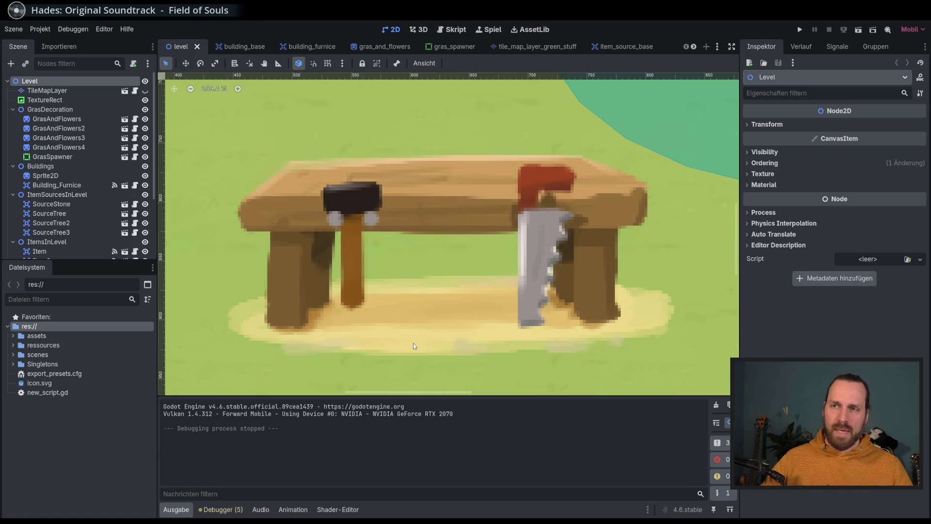
scroll(450, 308, up, 1)
scroll(450, 309, down, 2)
scroll(450, 309, down, 3)
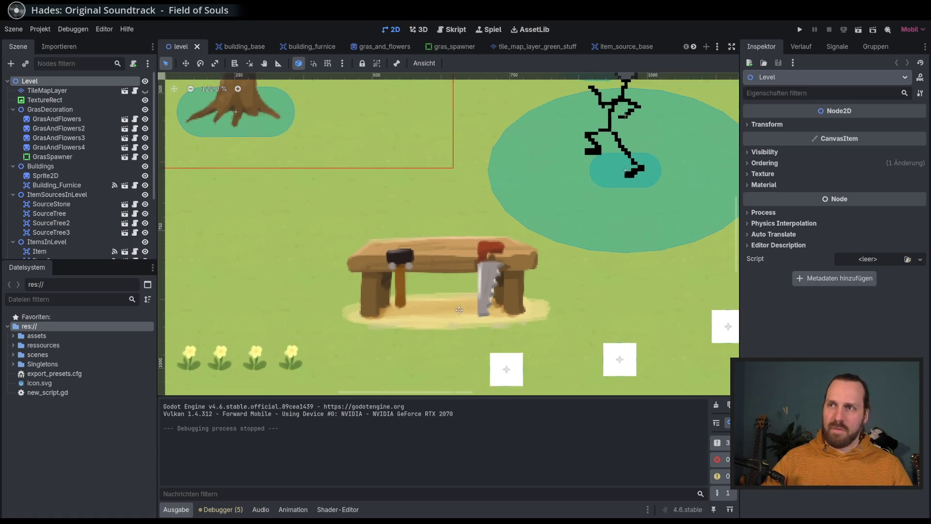
scroll(437, 225, up, 2)
scroll(438, 225, up, 2)
scroll(369, 205, up, 1)
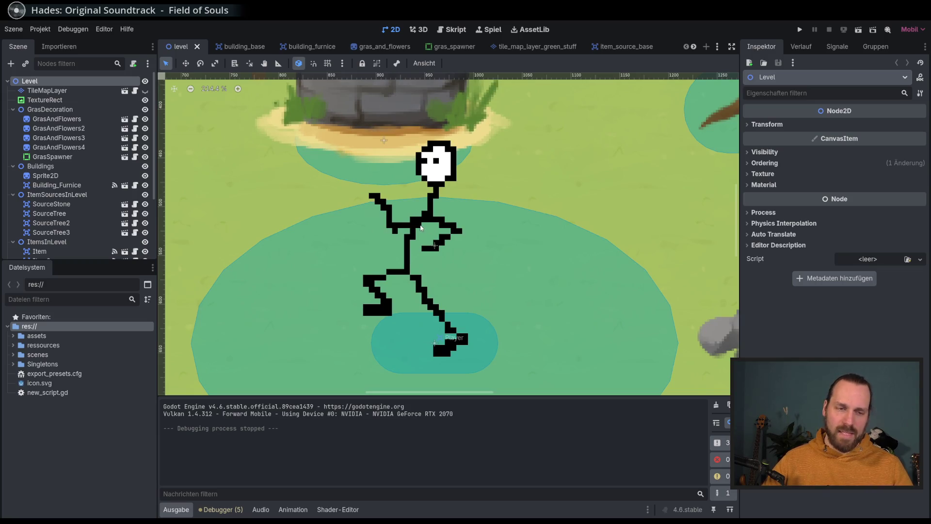
scroll(429, 324, down, 1)
scroll(428, 323, down, 1)
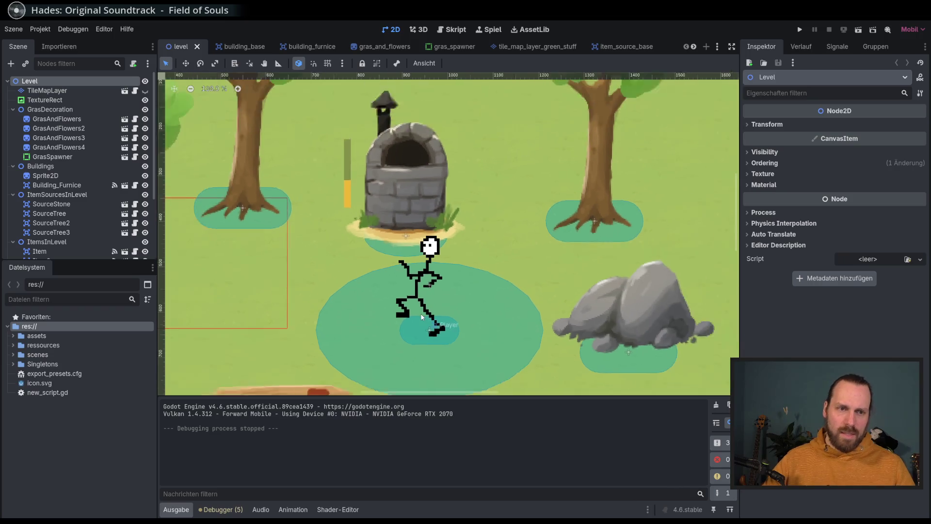
scroll(433, 306, down, 1)
scroll(441, 274, down, 1)
drag(441, 274, 433, 277)
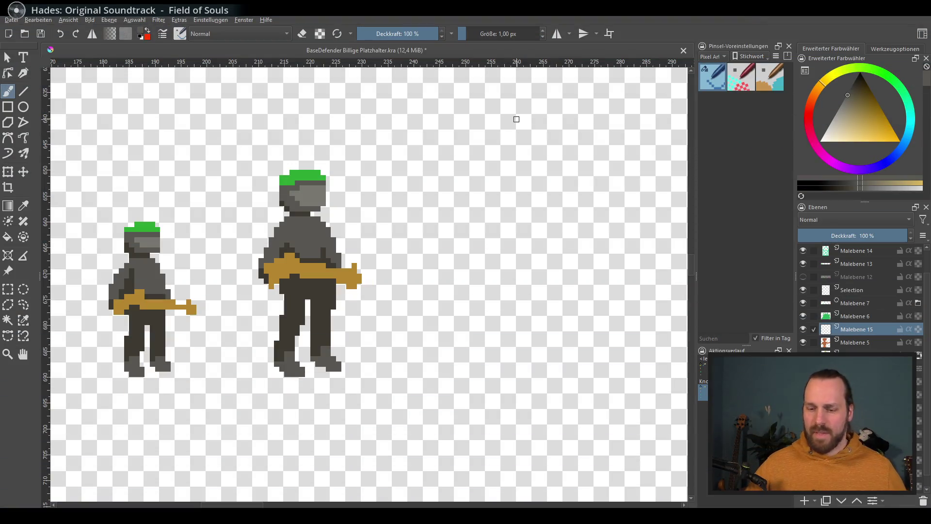
Frame all four soldier sprite sizes on the canvas and choose the Rectangular Selection tool
mouse_move(478, 323)
mouse_down()
mouse_move(626, 297)
mouse_move(585, 361)
mouse_up()
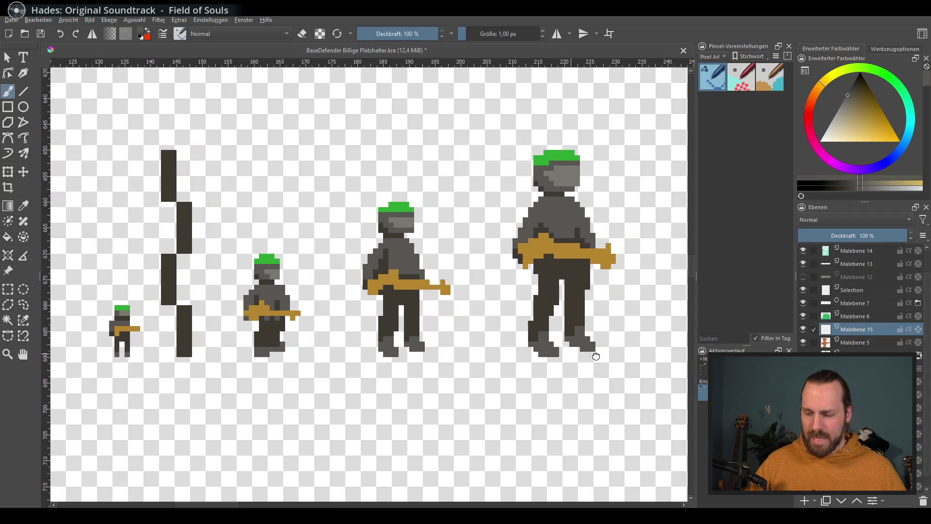
drag(337, 339, 446, 266)
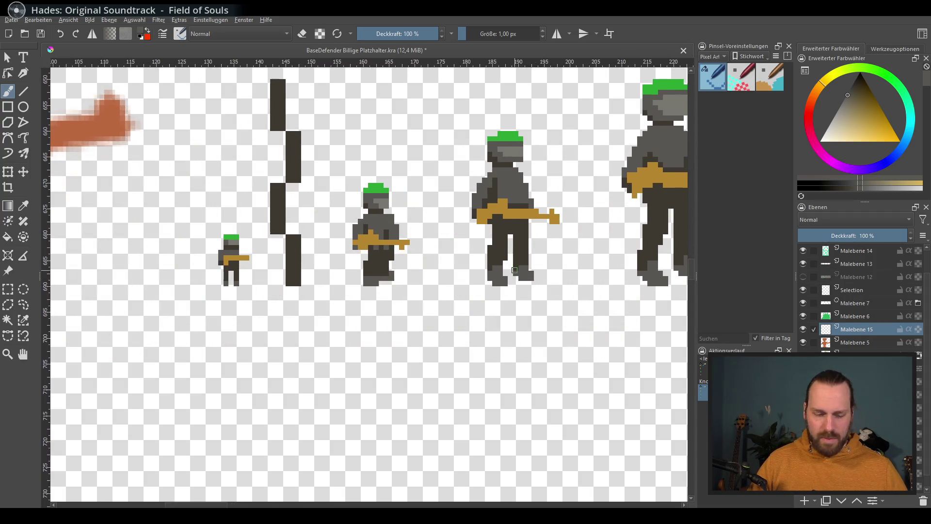
scroll(514, 269, up, 2)
drag(487, 337, 466, 354)
scroll(487, 350, down, 2)
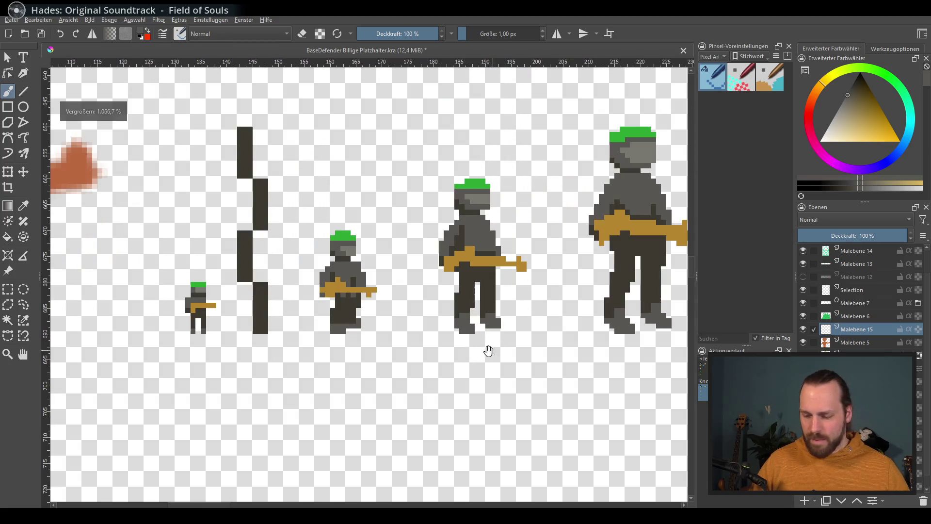
scroll(406, 395, up, 1)
mouse_move(406, 394)
mouse_down()
mouse_move(397, 387)
mouse_move(408, 379)
mouse_up()
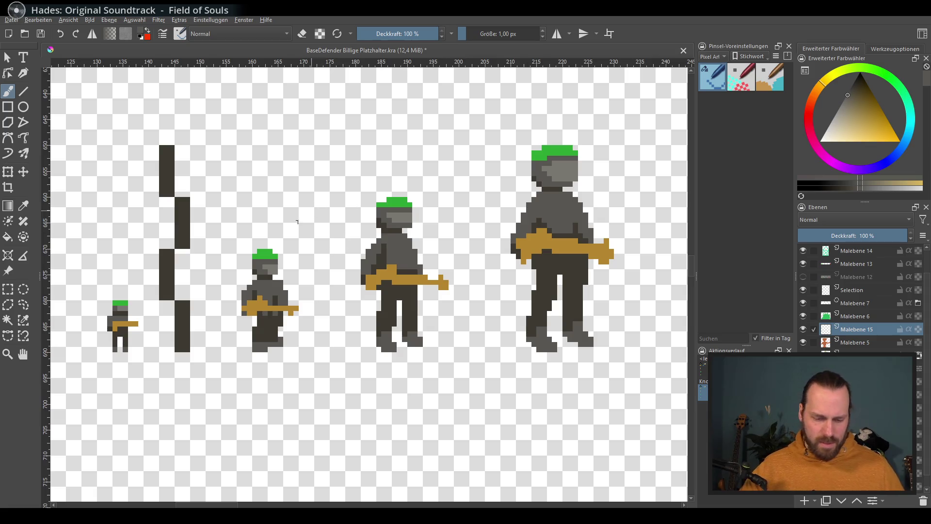
drag(46, 290, 53, 244)
click(8, 290)
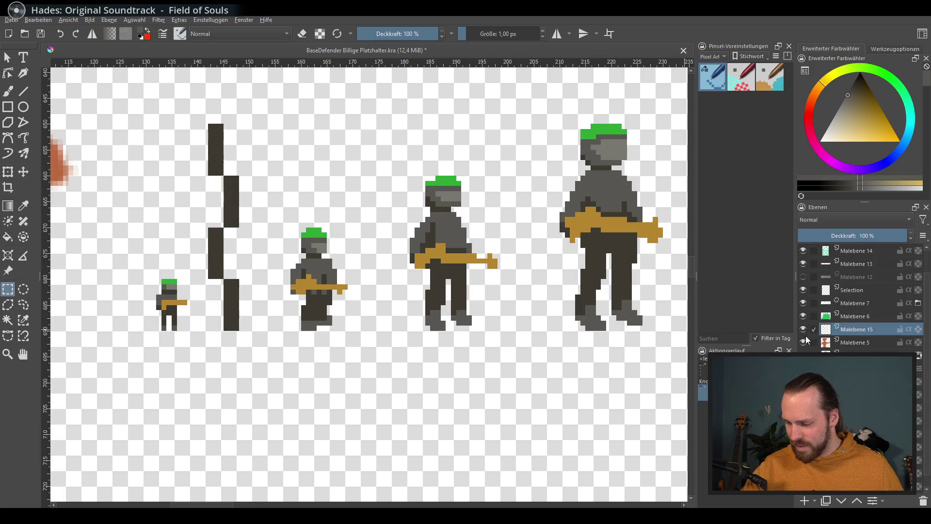
Put the soldier layer into a new group, toggle its visibility and box-select the dark bar
key(ctrl+v)
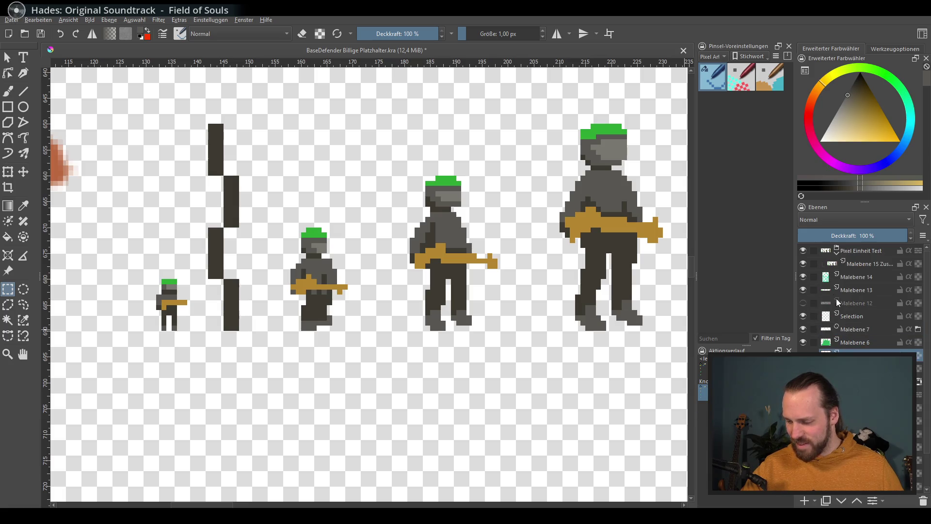
click(802, 262)
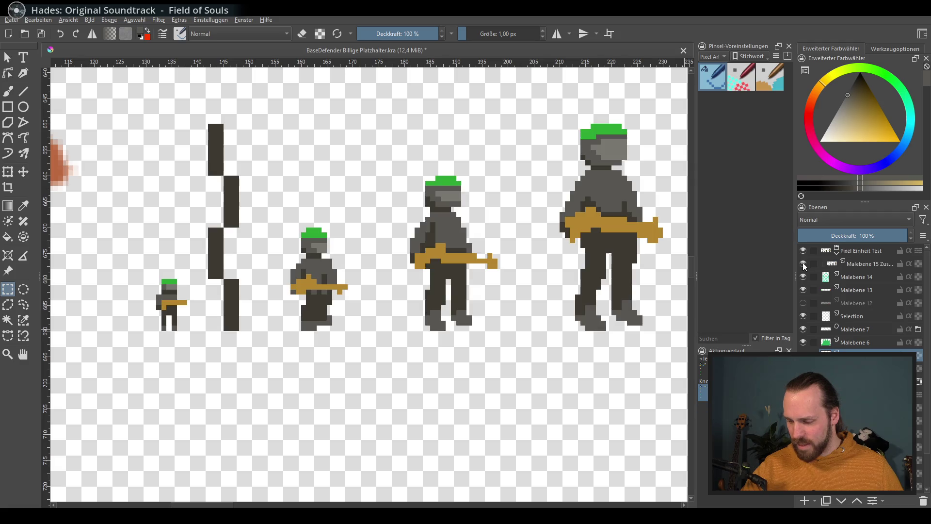
click(856, 265)
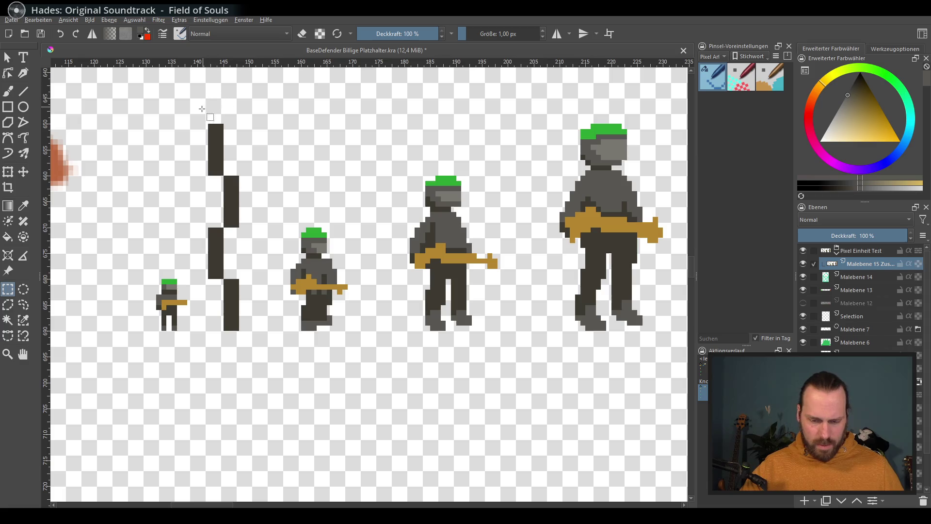
drag(196, 121, 245, 340)
Deselect the dark bar via the context menu and check the soldier layer's actions
right_click(247, 238)
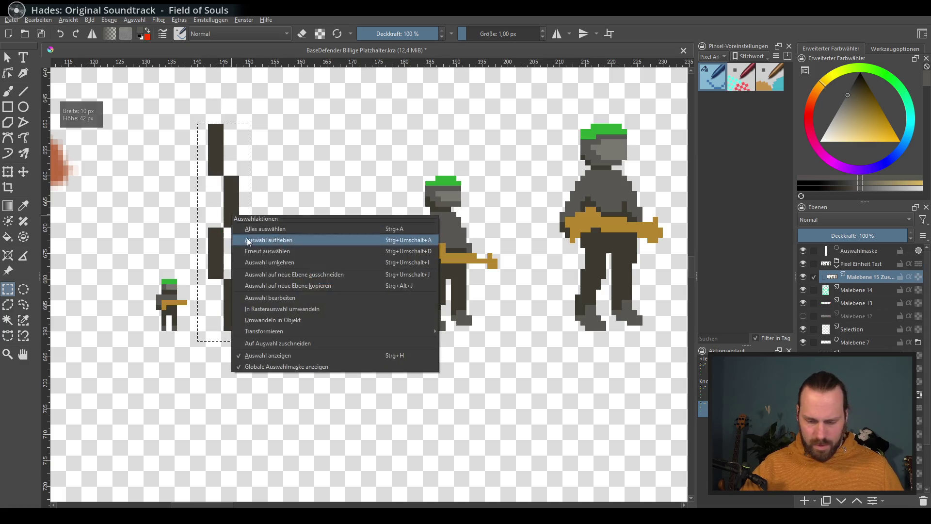
click(307, 272)
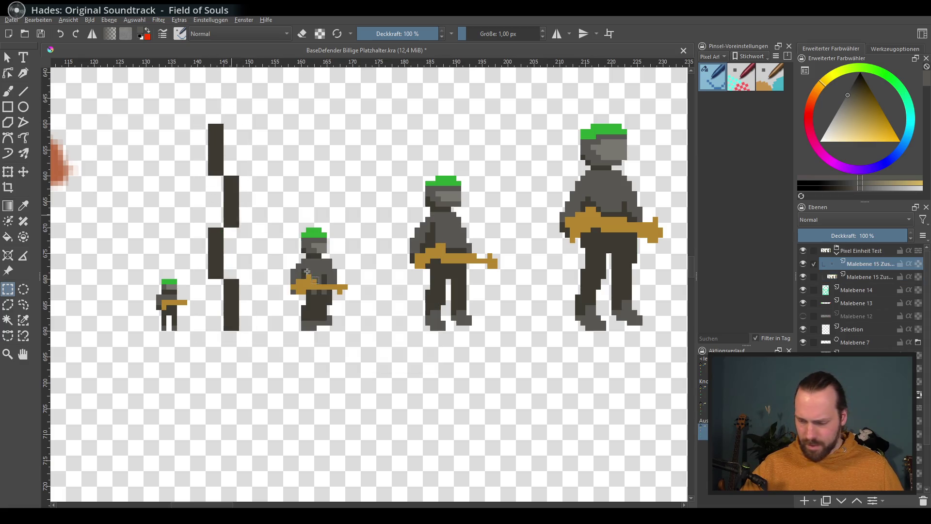
right_click(862, 264)
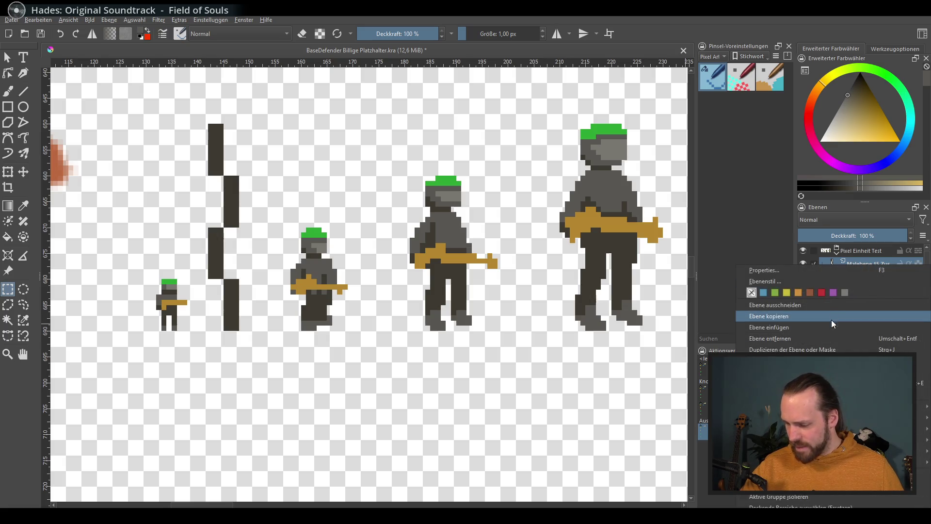
click(582, 115)
scroll(377, 288, down, 5)
drag(377, 289, 433, 202)
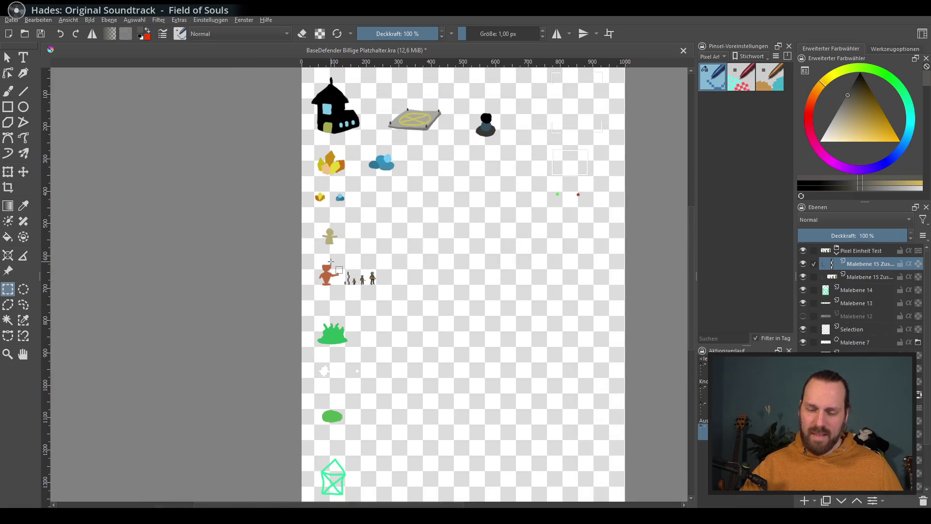
scroll(332, 262, up, 4)
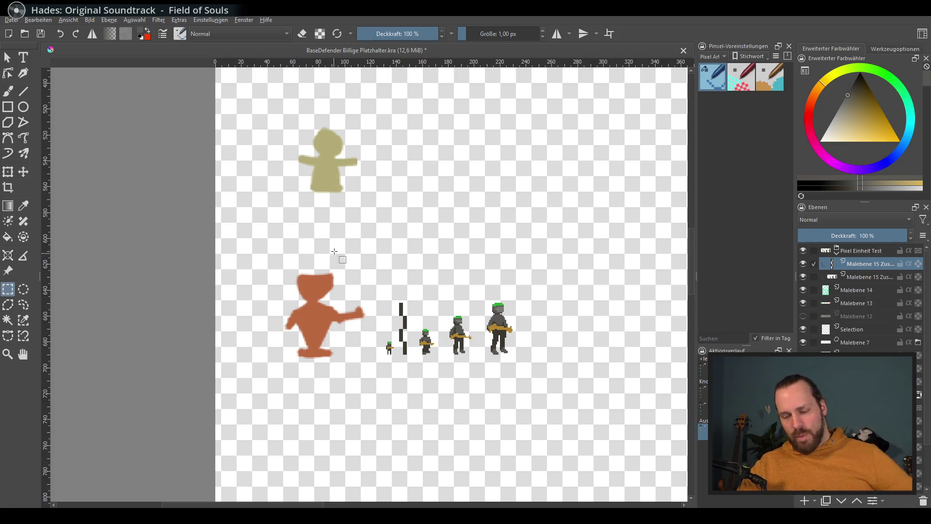
scroll(528, 280, up, 3)
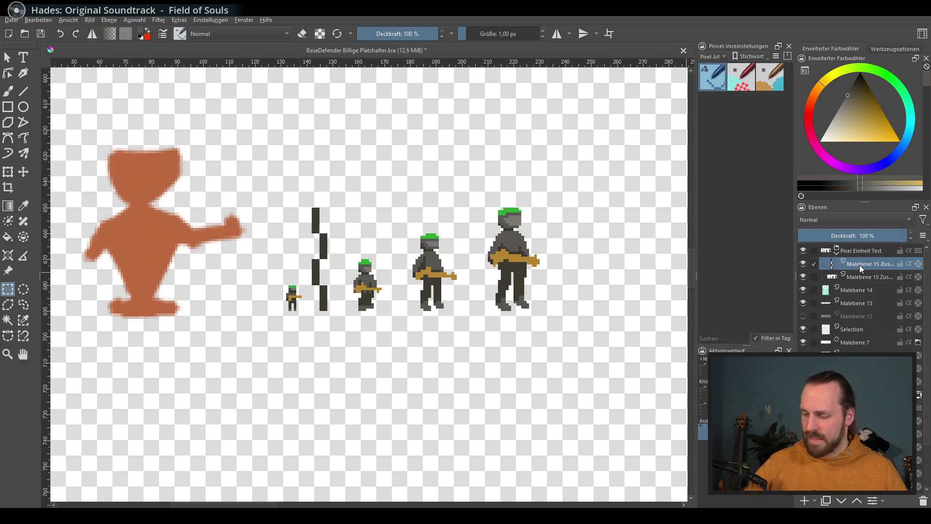
right_click(859, 265)
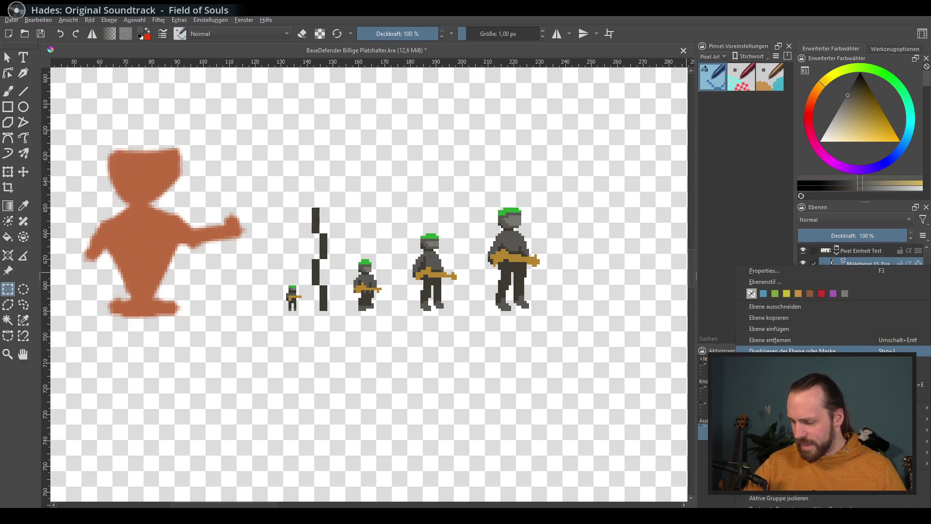
Duplicate the bar layer and move the copy directly beneath the original bar
click(862, 352)
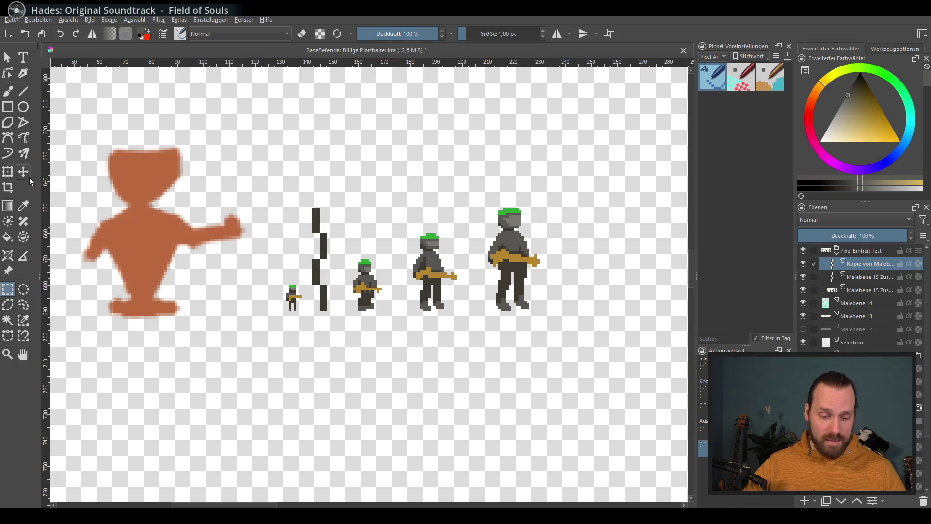
key(t)
scroll(291, 232, down, 2)
drag(354, 272, 351, 391)
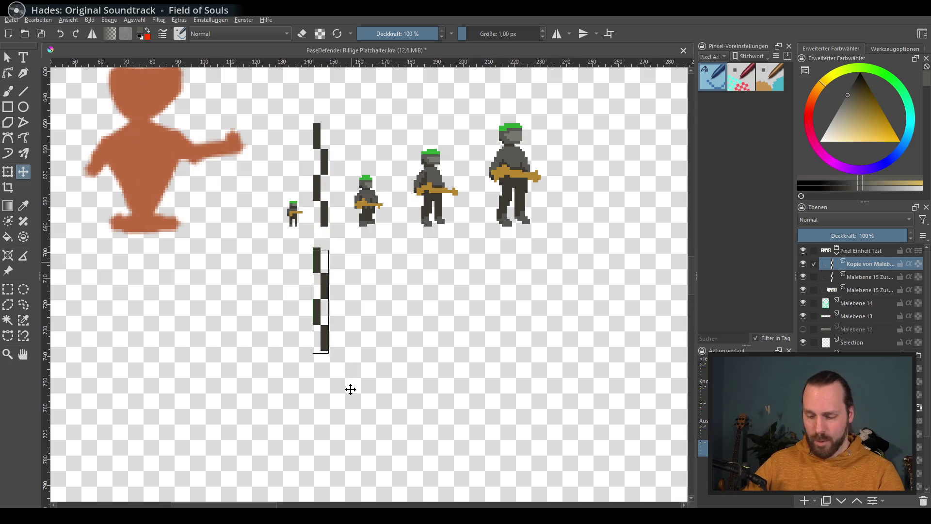
drag(350, 395, 350, 393)
scroll(342, 300, up, 1)
scroll(343, 301, up, 1)
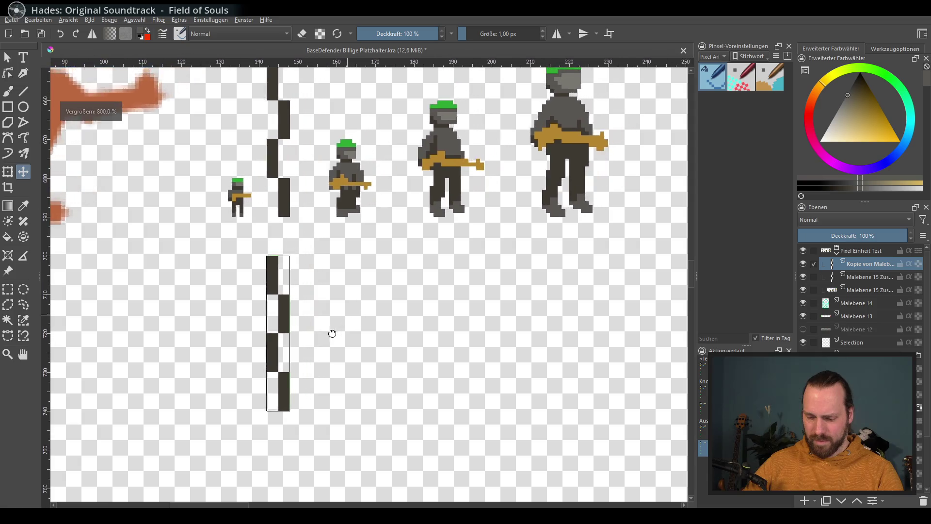
scroll(329, 333, up, 1)
scroll(349, 323, up, 1)
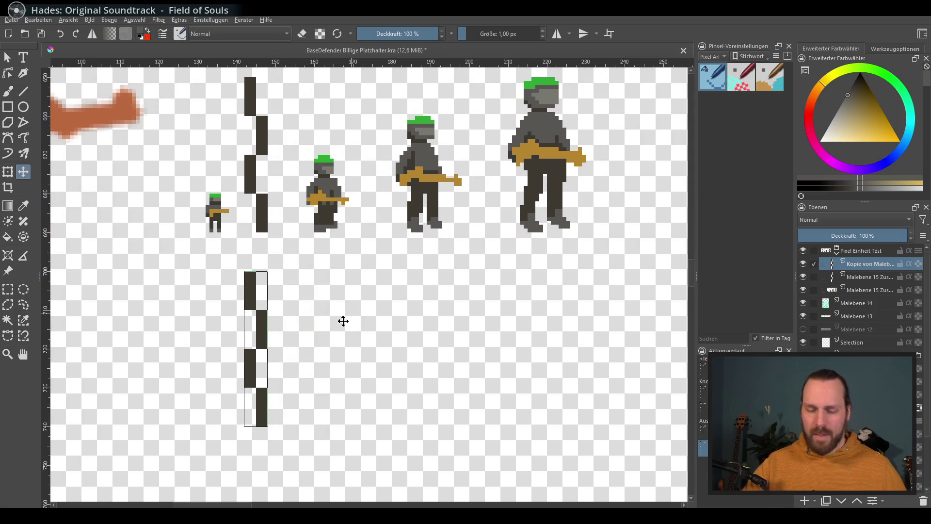
scroll(437, 265, up, 1)
scroll(436, 267, up, 1)
mouse_move(437, 265)
mouse_down()
mouse_move(384, 318)
mouse_move(415, 274)
mouse_up()
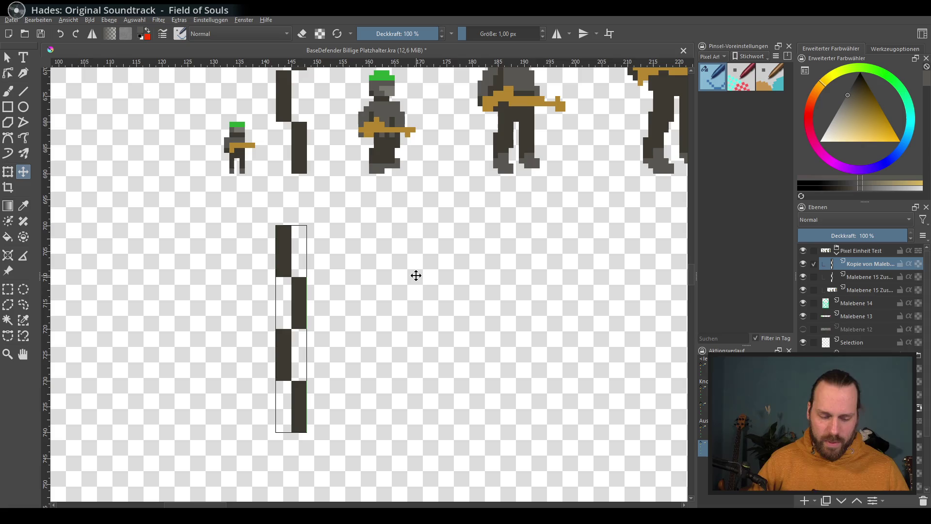
drag(429, 371, 376, 371)
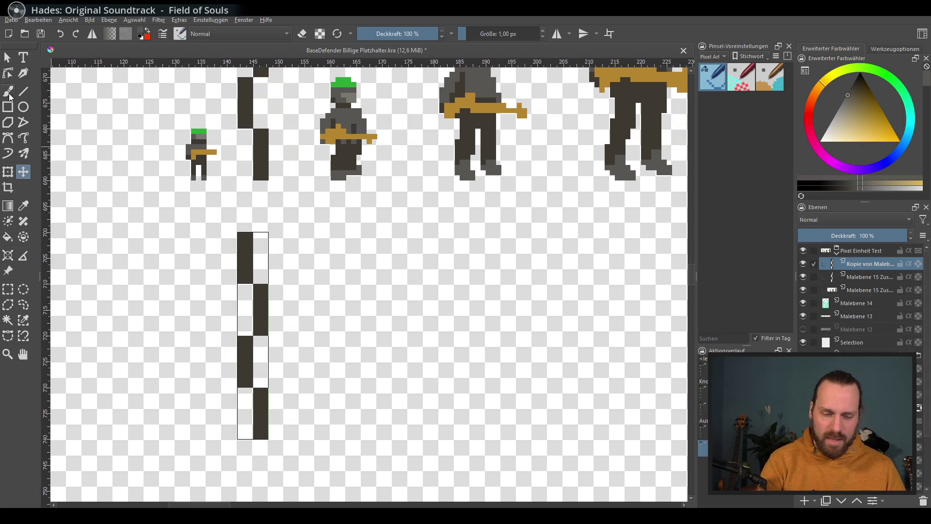
Switch to the Freehand Brush and add the new empty paint layer Malebene 15
key(b)
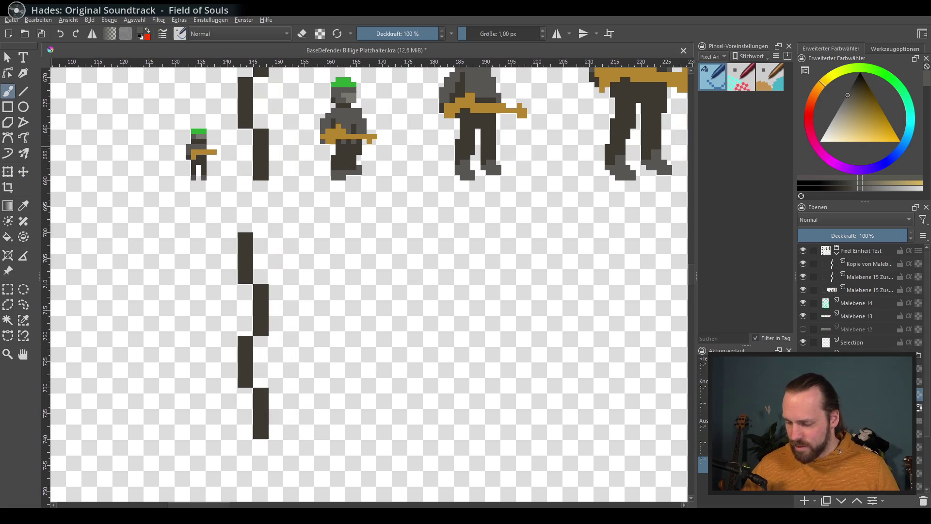
click(879, 297)
key(Insert)
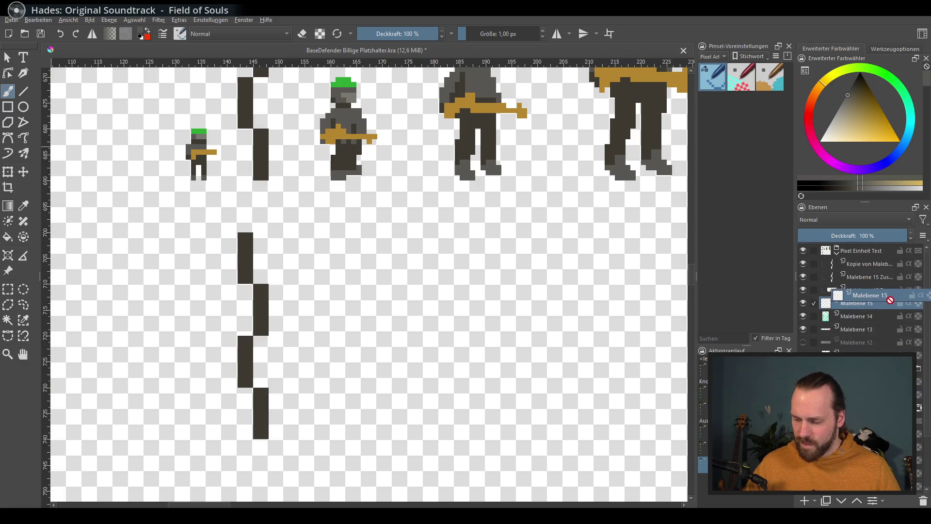
drag(508, 359, 504, 348)
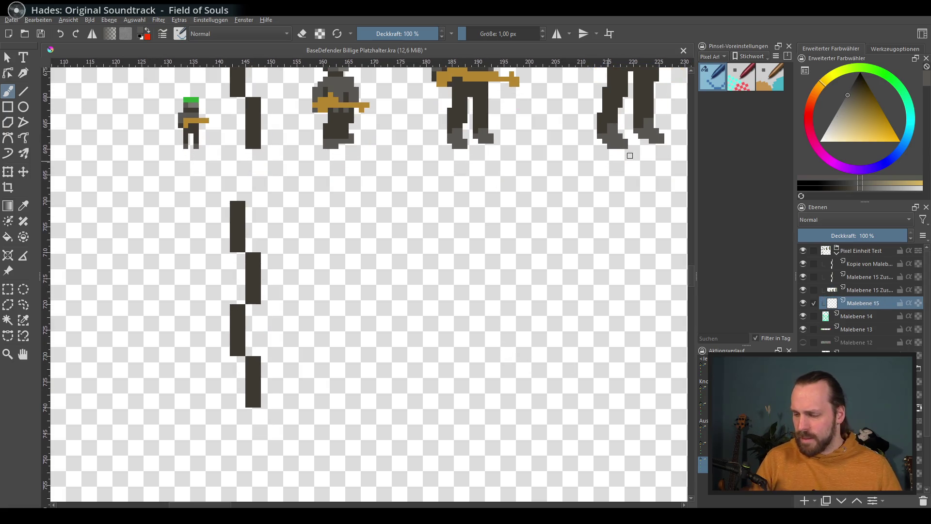
drag(540, 260, 499, 329)
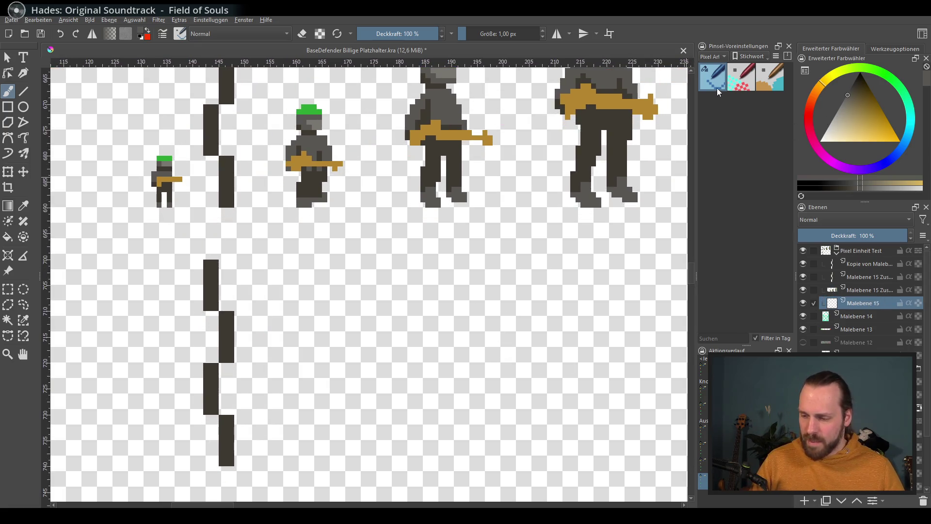
Try a favourite brush preset with two grey test strokes and undo both
click(712, 58)
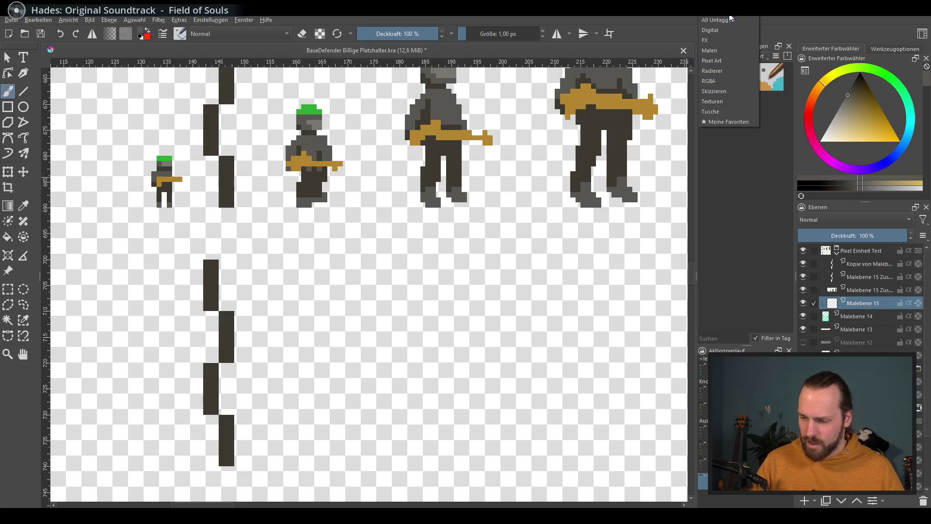
click(725, 122)
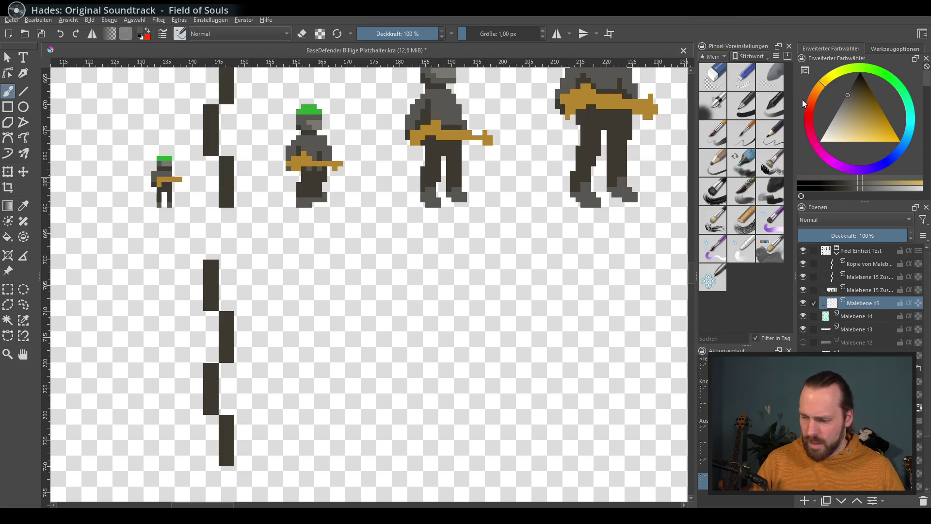
click(741, 133)
drag(310, 291, 310, 364)
key(ctrl+z)
mouse_move(364, 255)
mouse_down()
mouse_move(346, 417)
mouse_move(447, 300)
mouse_up()
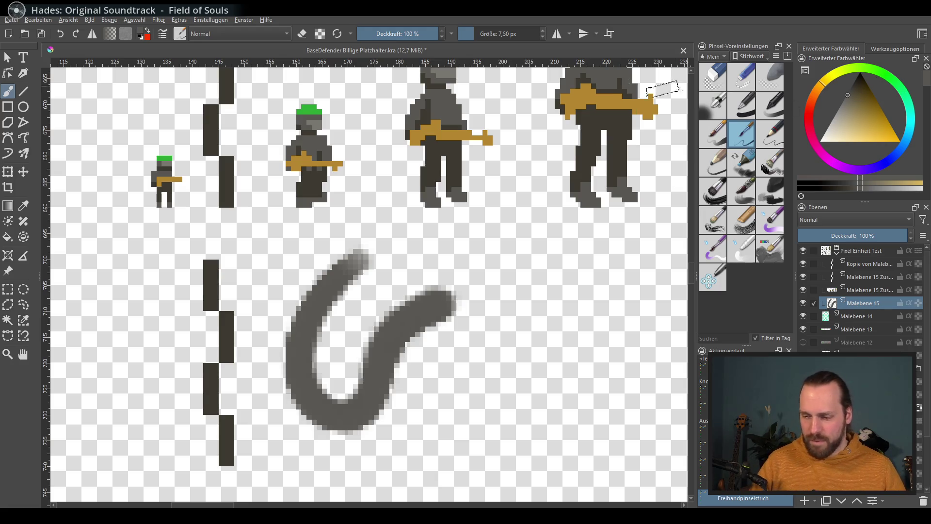
key(ctrl+z)
Test the brush at smaller sizes down to about 1 px and a thicker 5.7 px stroke, undoing each
click(467, 34)
drag(302, 291, 363, 367)
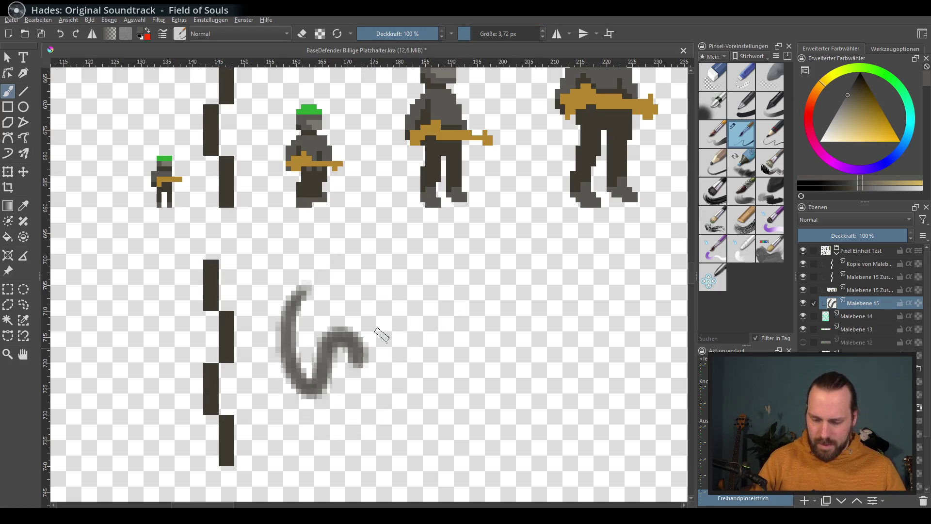
key(ctrl+z)
click(462, 34)
drag(313, 291, 342, 372)
key(ctrl+z)
click(473, 35)
mouse_move(324, 274)
mouse_down()
mouse_move(359, 374)
mouse_move(350, 415)
mouse_up()
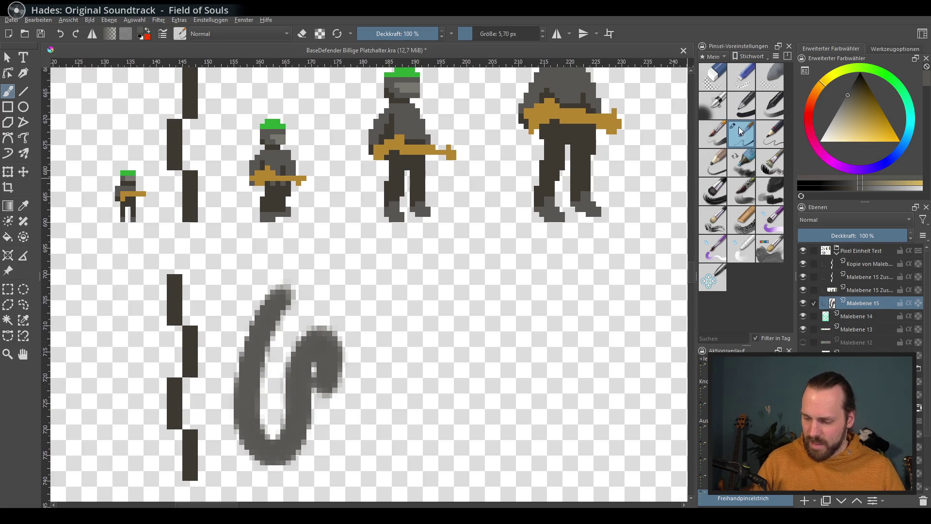
Choose the third Pixel Art preset at about 13.5 px, paint a grey C shape, then undo all remaining strokes
click(711, 58)
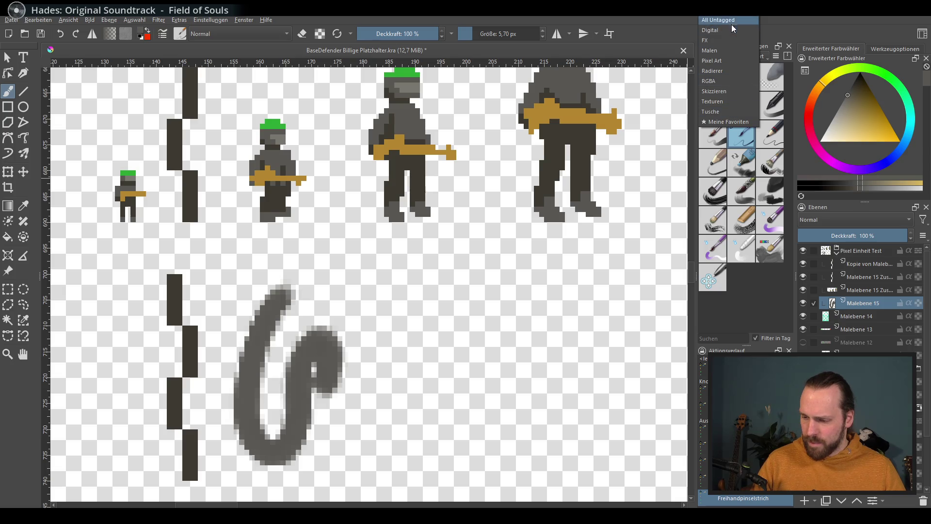
click(721, 61)
click(773, 78)
click(477, 35)
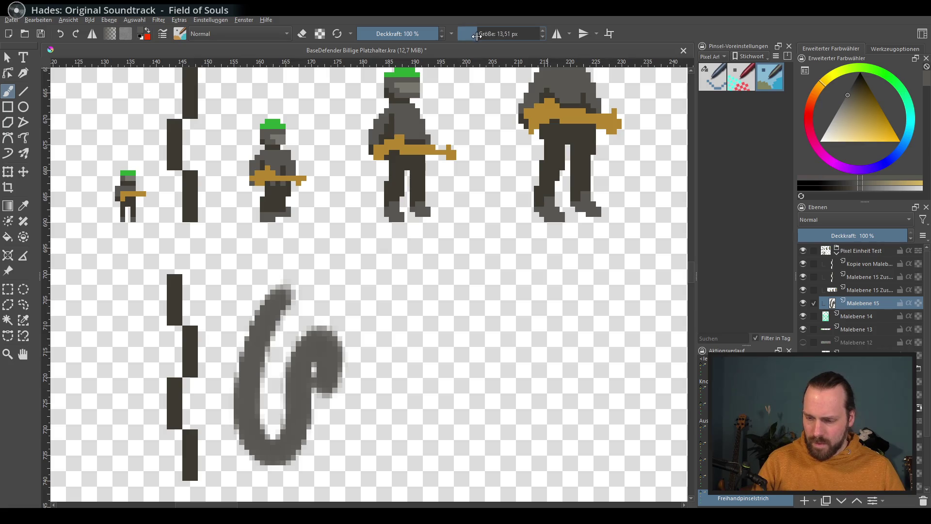
drag(474, 305, 537, 347)
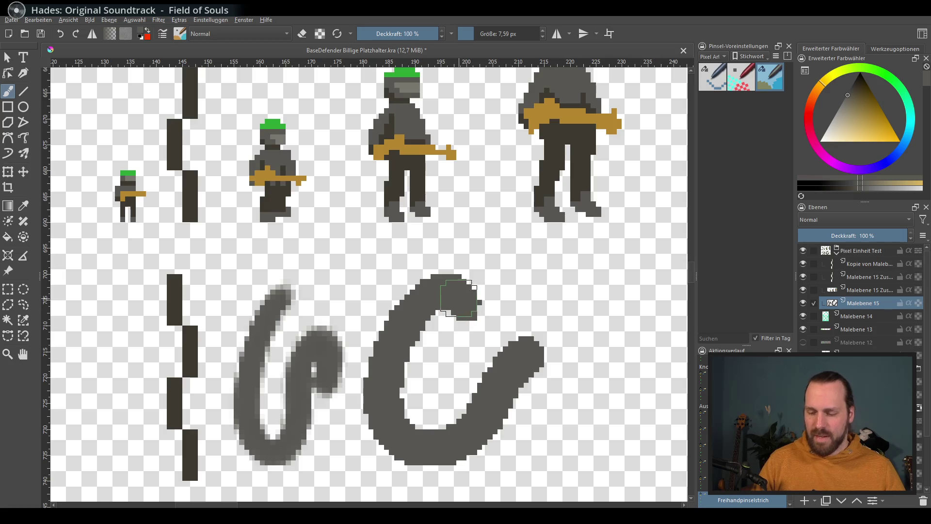
mouse_move(436, 313)
mouse_down()
mouse_move(453, 331)
mouse_move(462, 411)
mouse_up()
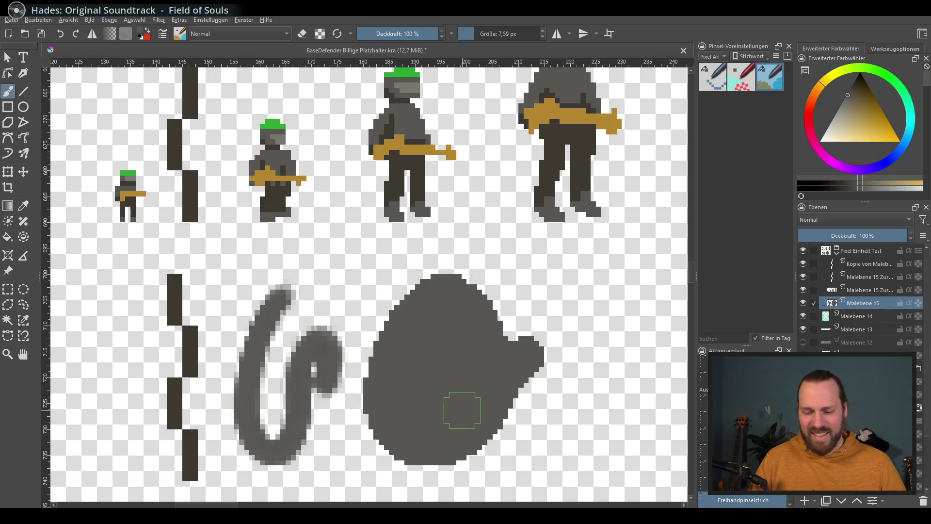
key(ctrl+z)
key(ctrl+z)
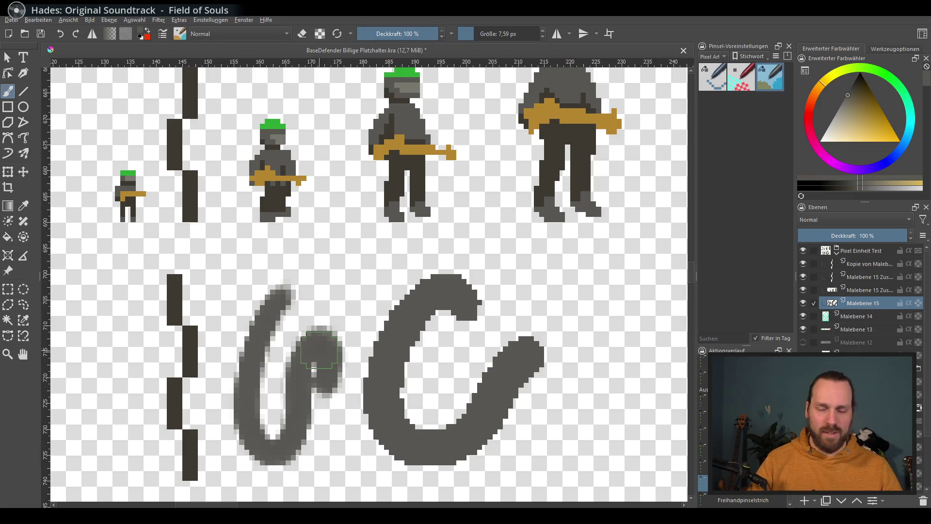
key(ctrl+z)
key(ctrl+z)
drag(424, 323, 433, 313)
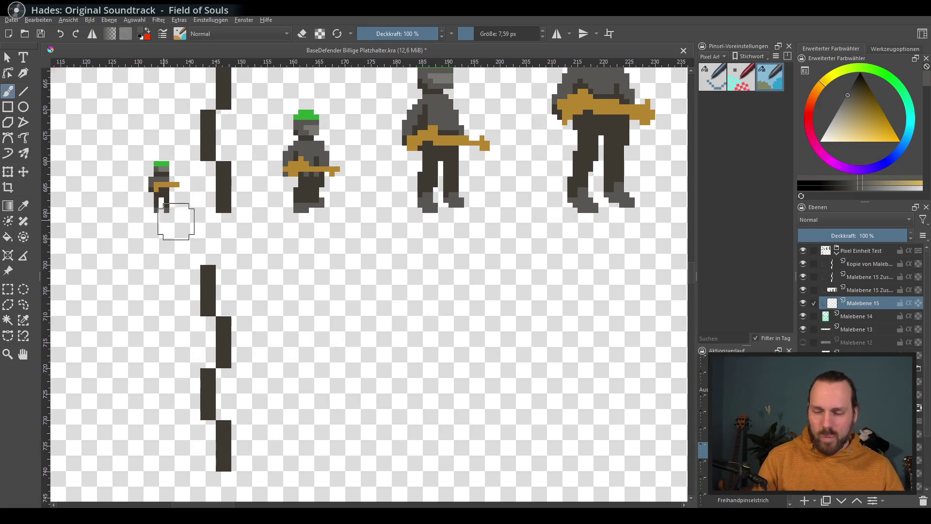
Browse the Malen and favourite preset tags and centre the two larger soldier sprites in view
click(719, 56)
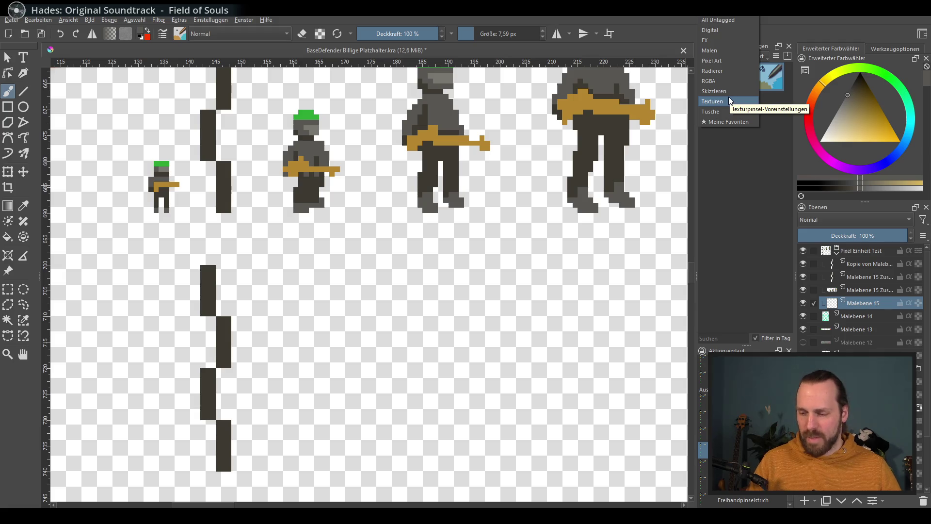
click(722, 50)
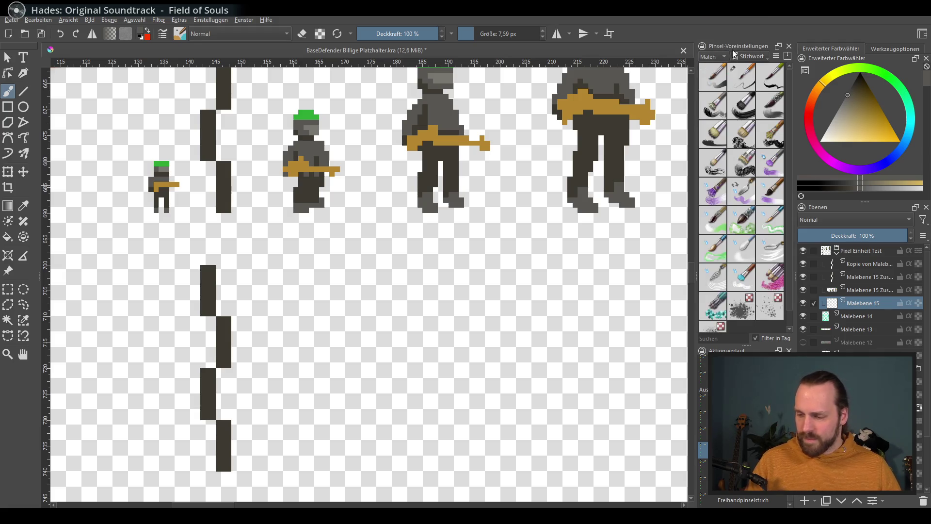
click(727, 127)
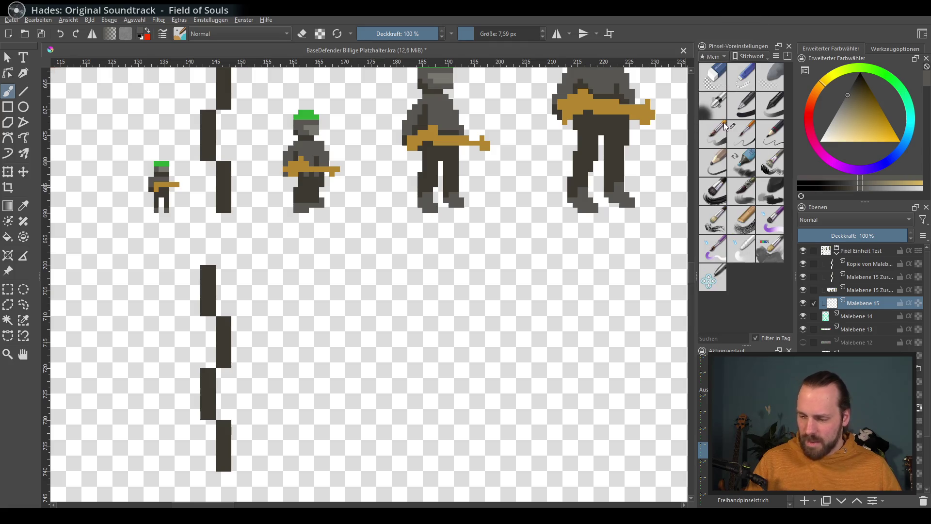
scroll(425, 284, down, 3)
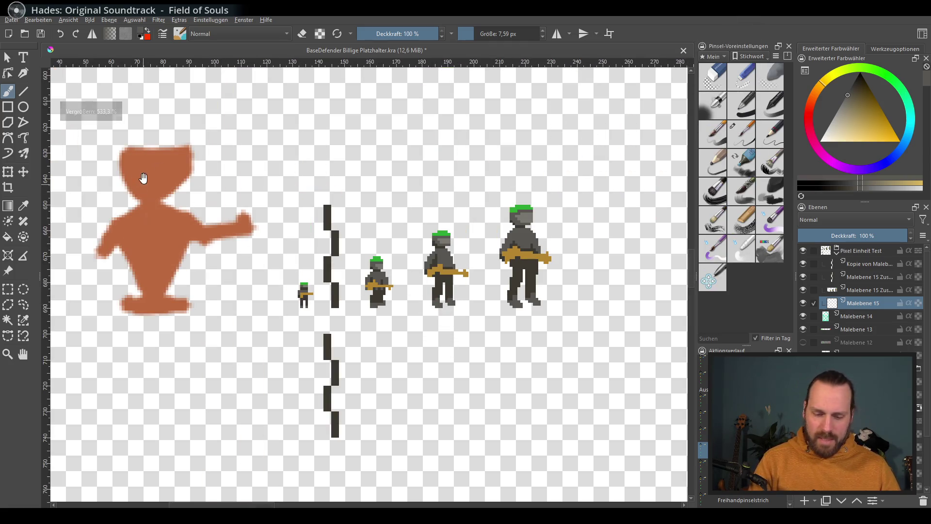
mouse_move(597, 296)
mouse_down()
mouse_move(413, 360)
mouse_move(444, 333)
mouse_up()
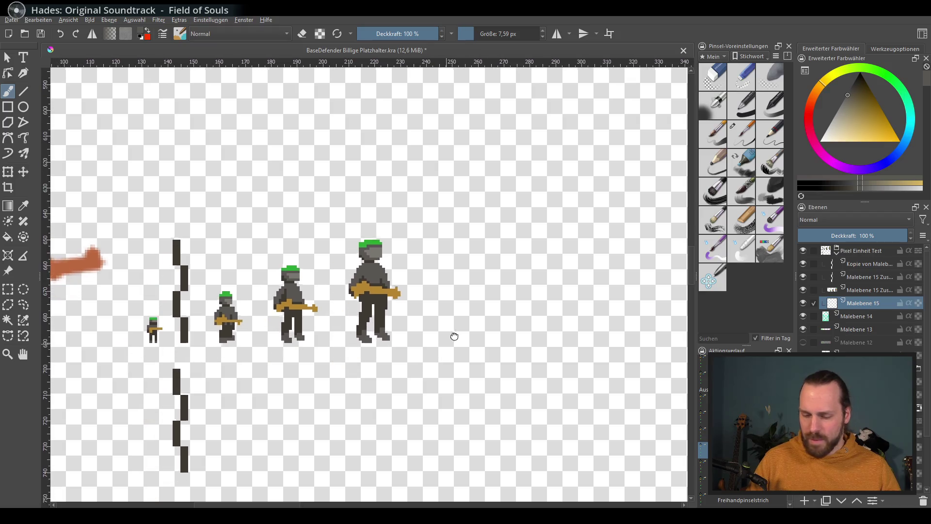
scroll(560, 367, up, 2)
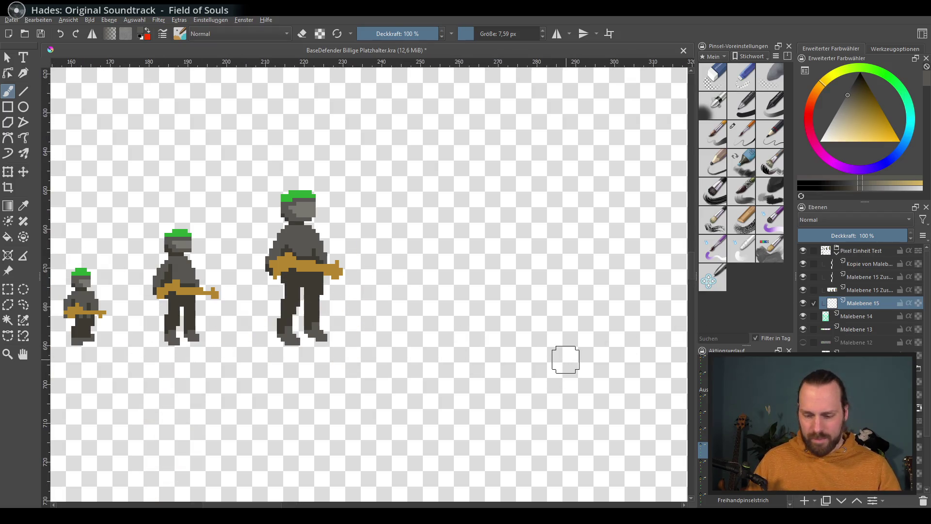
scroll(463, 325, up, 2)
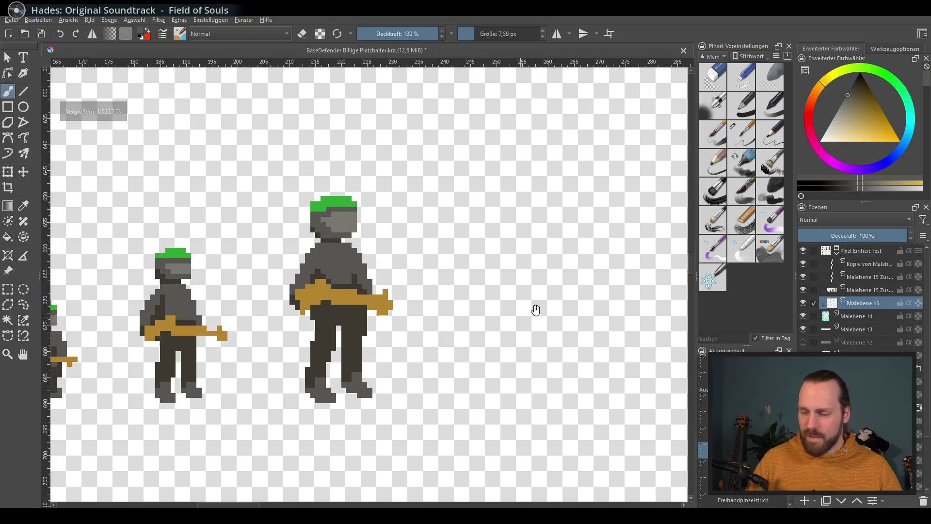
drag(453, 332, 525, 339)
Pick a round favourite brush with the hat's green and paint a blob for the big soldier's hat
click(745, 133)
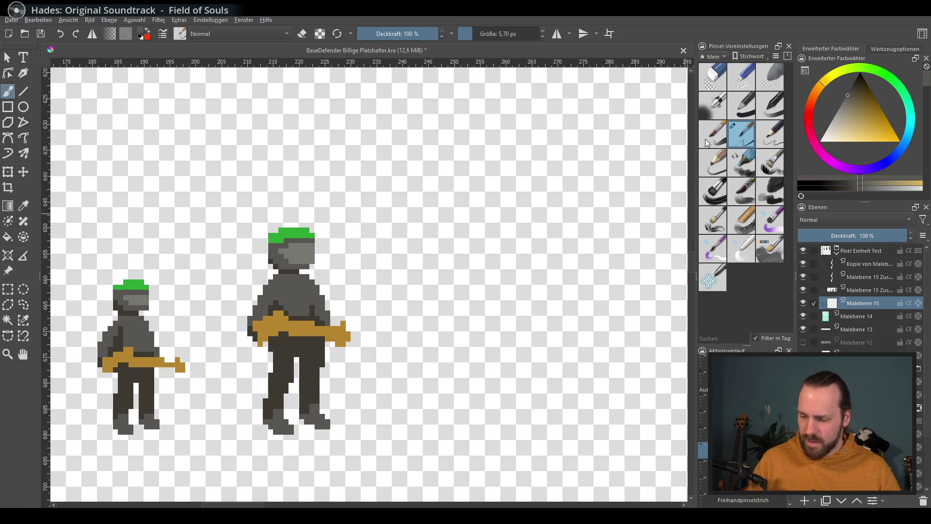
ctrl+click(312, 237)
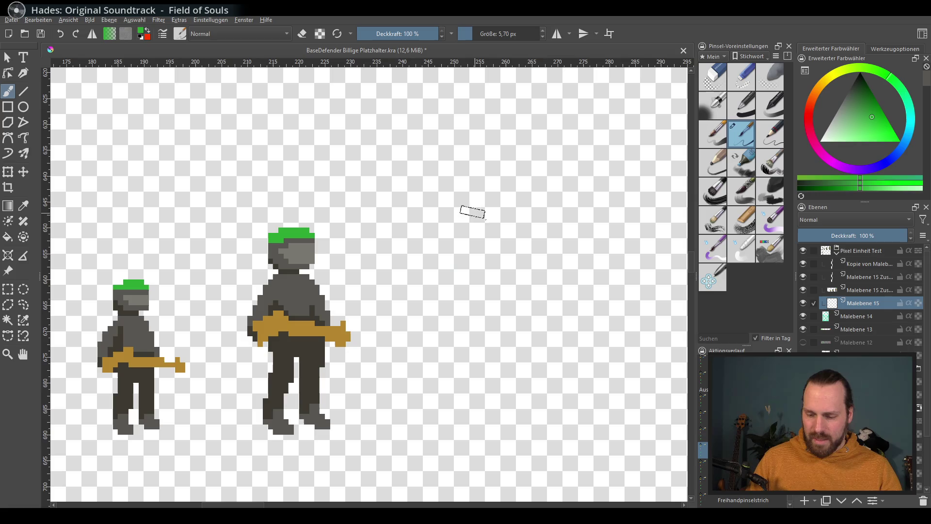
mouse_move(492, 175)
mouse_down()
mouse_move(500, 191)
mouse_move(488, 182)
mouse_move(448, 198)
mouse_up()
scroll(477, 223, down, 3)
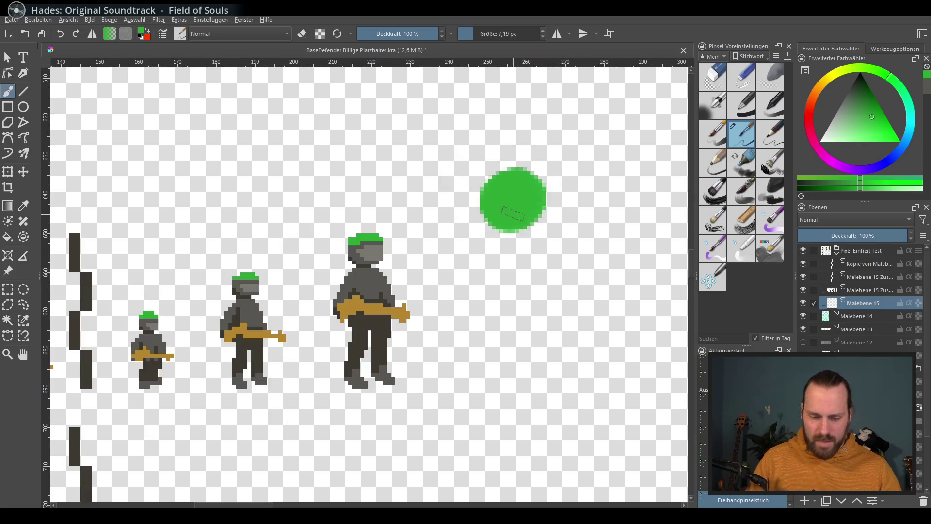
scroll(580, 266, up, 2)
Undo the misplaced blob and repaint the green hat higher, filling its hole and edges
key(ctrl+z)
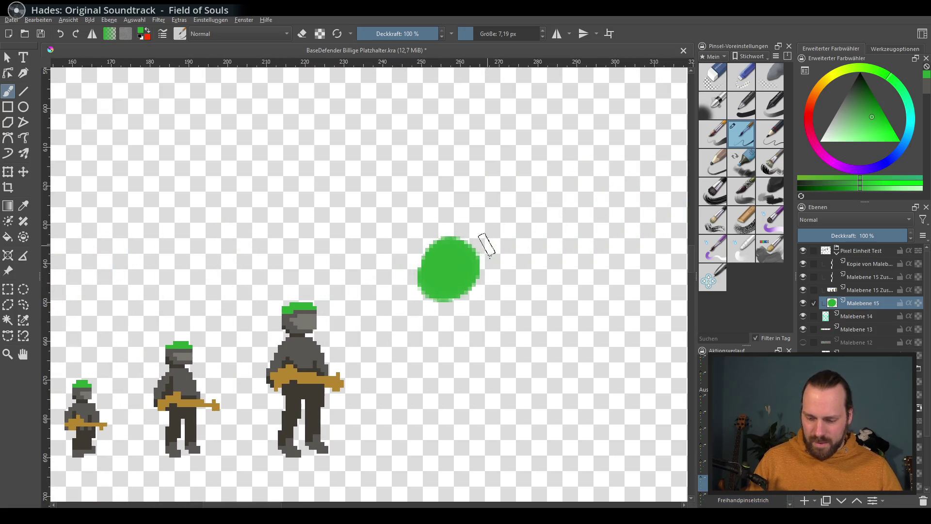
key(ctrl+z)
key(ctrl+z)
mouse_move(476, 149)
mouse_down()
mouse_move(457, 141)
mouse_move(512, 133)
mouse_move(458, 171)
mouse_move(510, 156)
mouse_move(487, 167)
mouse_move(498, 126)
mouse_up()
ctrl+click(323, 374)
ctrl+click(509, 138)
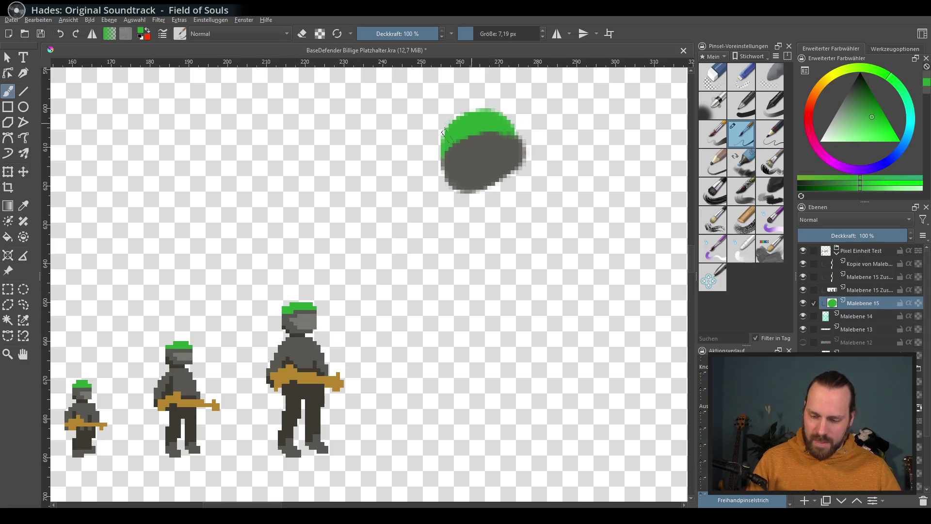
drag(437, 156, 512, 131)
Brush a lighter grey head patch and block in the dark grey body below it
ctrl+click(313, 311)
drag(491, 166, 502, 160)
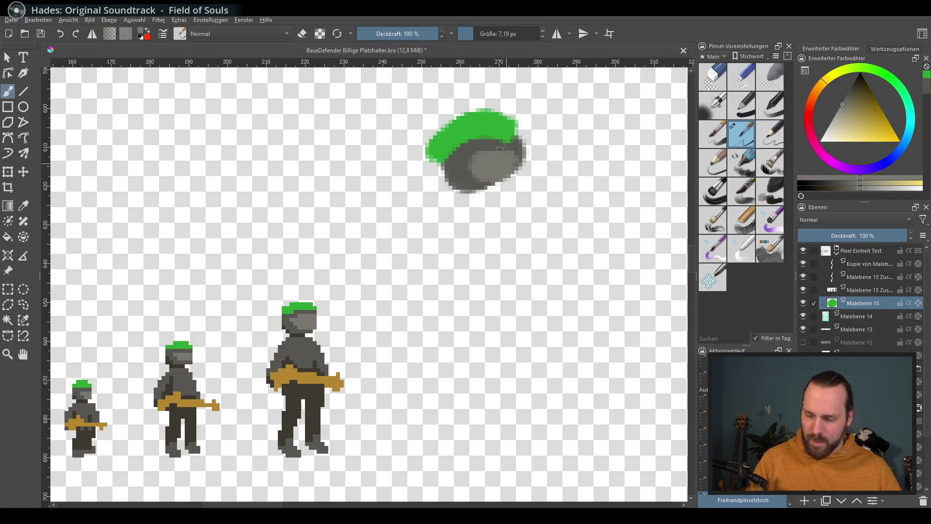
ctrl+click(295, 347)
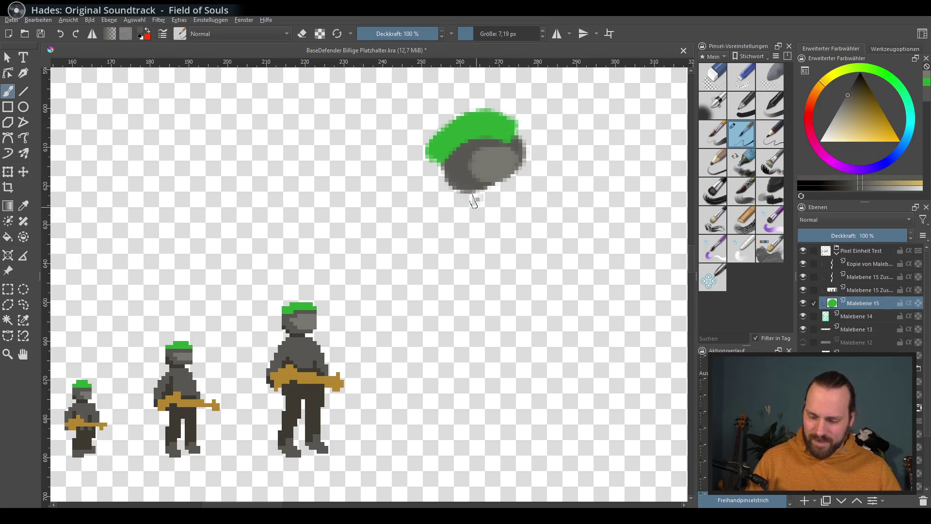
drag(471, 200, 441, 306)
mouse_move(466, 218)
mouse_down()
mouse_move(495, 306)
mouse_move(487, 298)
mouse_up()
drag(480, 189, 453, 276)
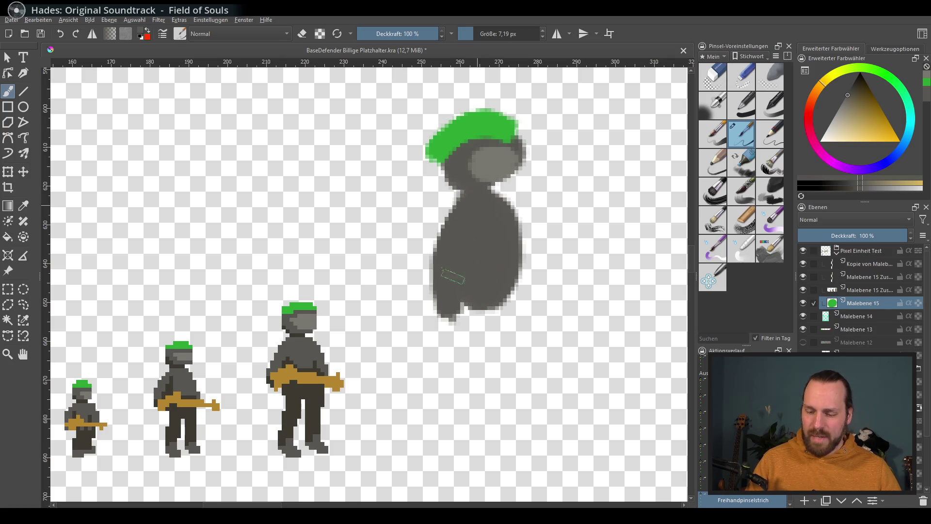
drag(462, 196, 429, 309)
drag(502, 193, 509, 309)
Darken the head's right side, widen the body on both sides and shade its lower part
ctrl+click(483, 163)
drag(520, 153, 502, 143)
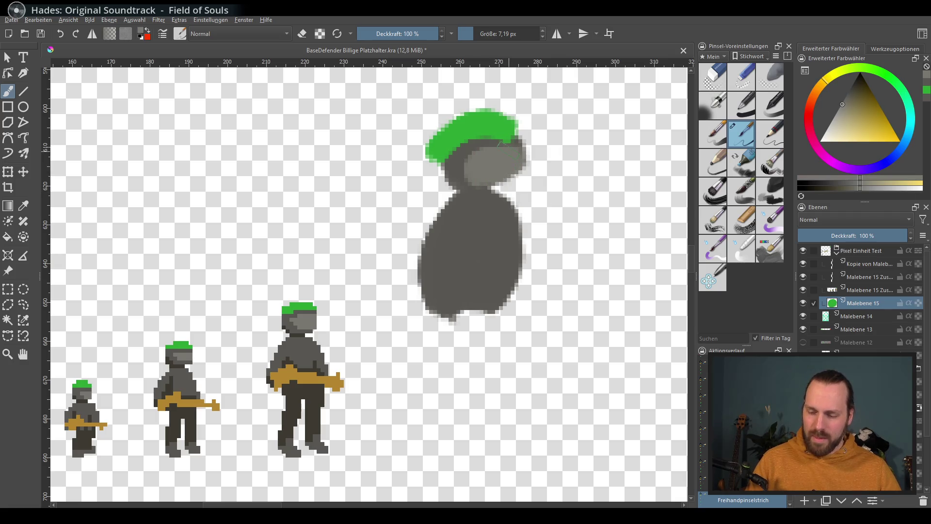
ctrl+click(502, 275)
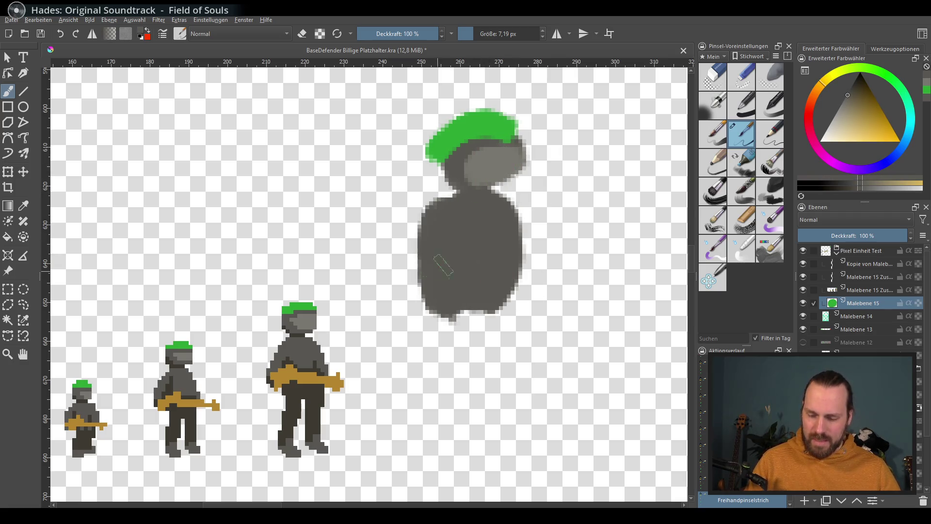
drag(445, 202, 406, 291)
mouse_move(500, 212)
mouse_down()
mouse_move(515, 281)
mouse_move(520, 267)
mouse_up()
ctrl+click(334, 386)
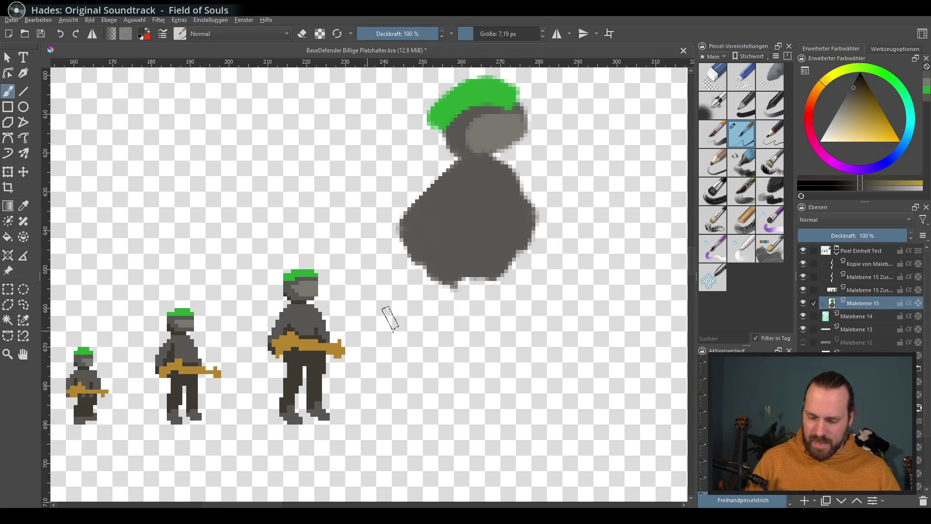
drag(448, 212, 509, 266)
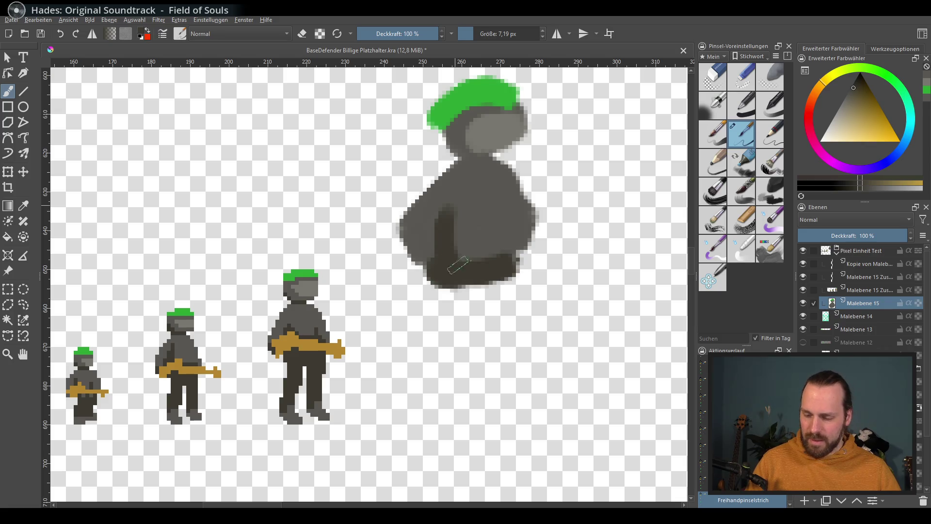
Paint two long legs down from the body and widen the left foot
drag(443, 219, 465, 394)
drag(455, 291, 447, 415)
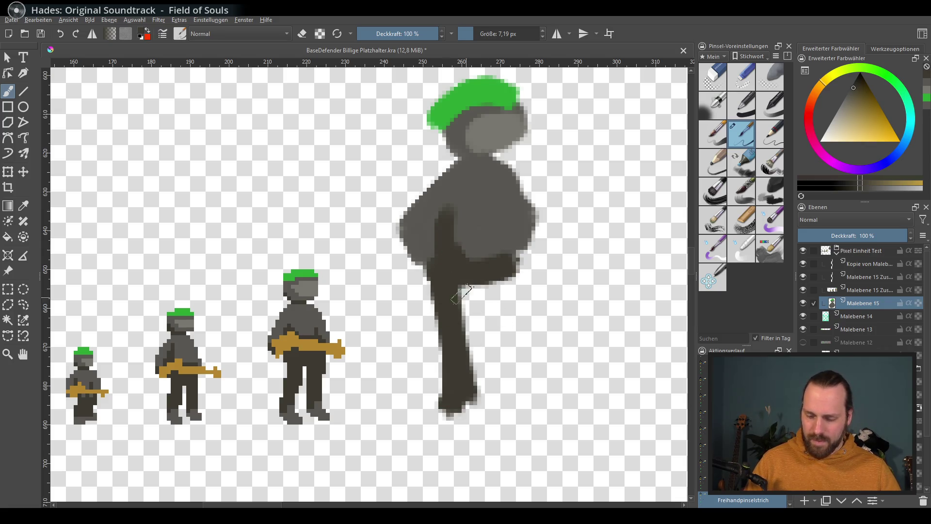
drag(505, 269, 498, 404)
drag(498, 315, 488, 411)
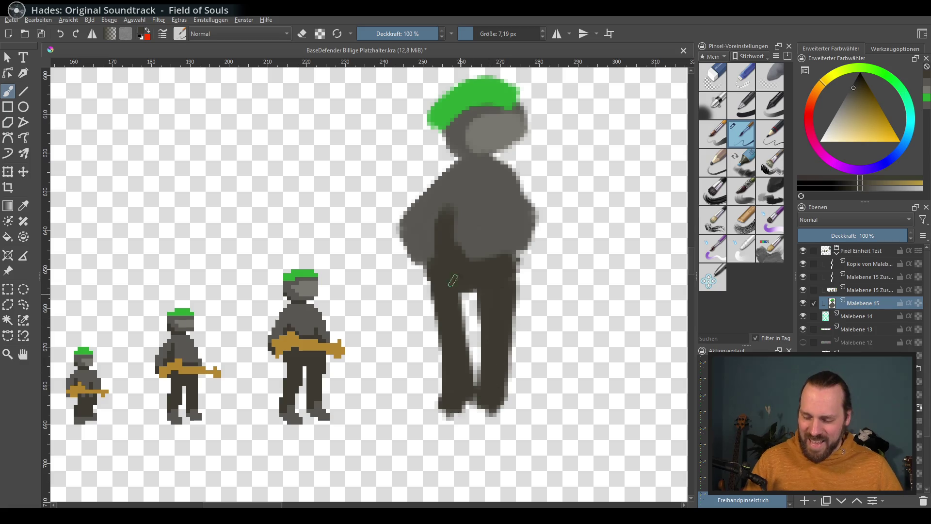
drag(466, 295, 465, 368)
drag(441, 408, 520, 381)
ctrl+click(324, 419)
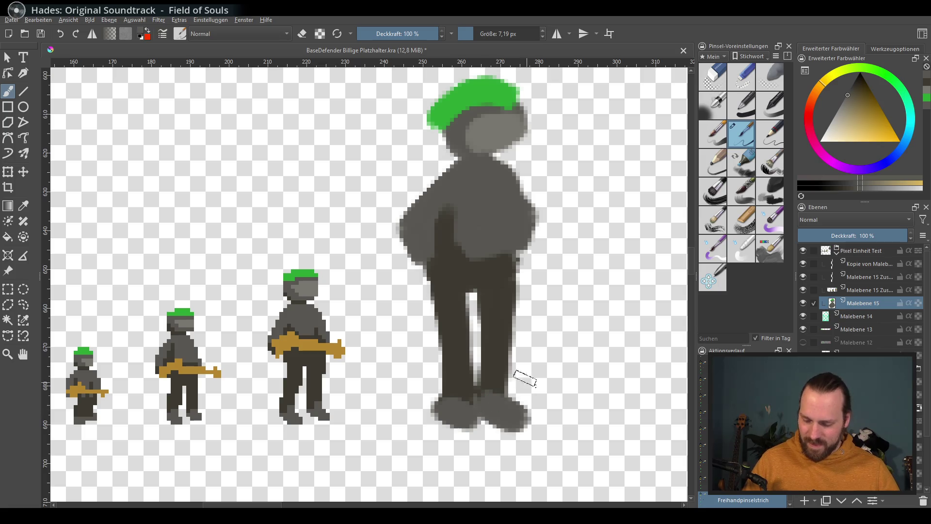
Paint the feet dark grey, fill between them and darken the head's left side
ctrl+click(483, 406)
drag(458, 379, 436, 407)
drag(500, 371, 484, 403)
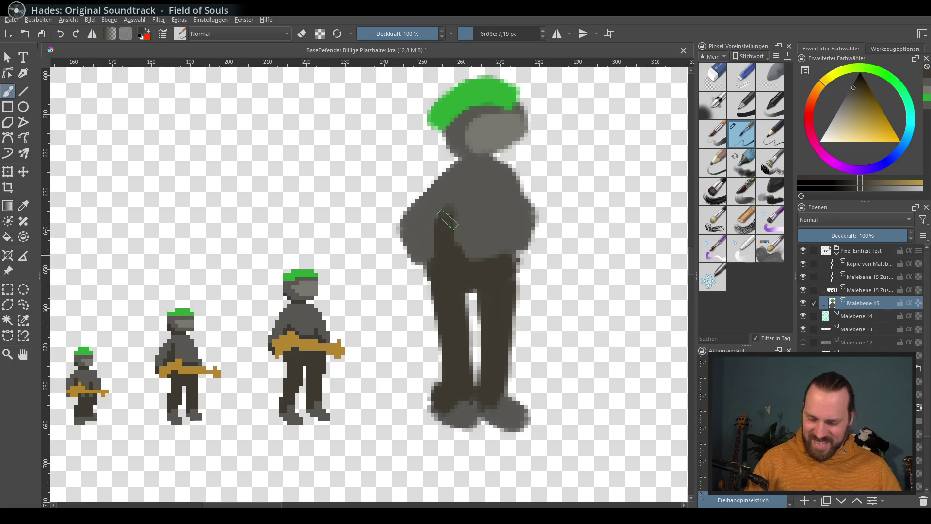
drag(441, 131, 459, 161)
ctrl+click(494, 155)
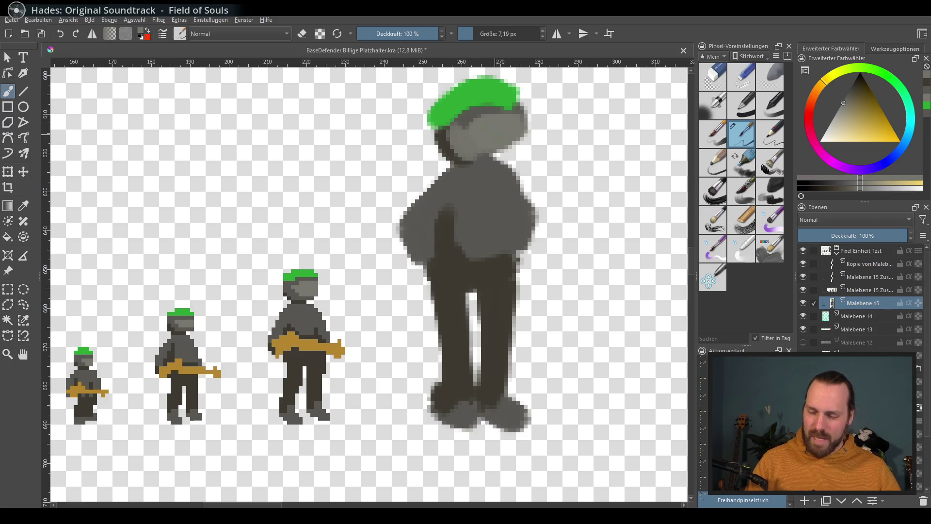
Repaint the head in lighter grey below the hat and darken its left side with a ~5.65 px brush
ctrl+click(480, 109)
mouse_move(473, 120)
mouse_down()
mouse_move(478, 157)
mouse_move(466, 167)
mouse_up()
ctrl+click(455, 144)
key(bracketleft)
key(bracketleft)
key(bracketleft)
key(bracketright)
key(bracketright)
key(bracketright)
key(bracketright)
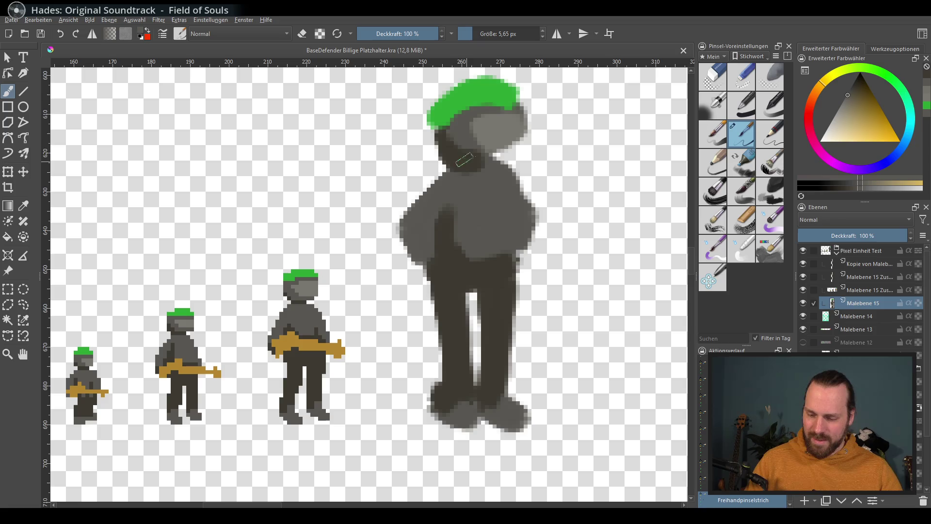
ctrl+click(445, 142)
mouse_move(445, 143)
mouse_down()
mouse_move(465, 172)
mouse_move(470, 156)
mouse_move(445, 174)
mouse_up()
Pick through several greys to shade the head's left side and repaint the neck lighter
ctrl+click(465, 171)
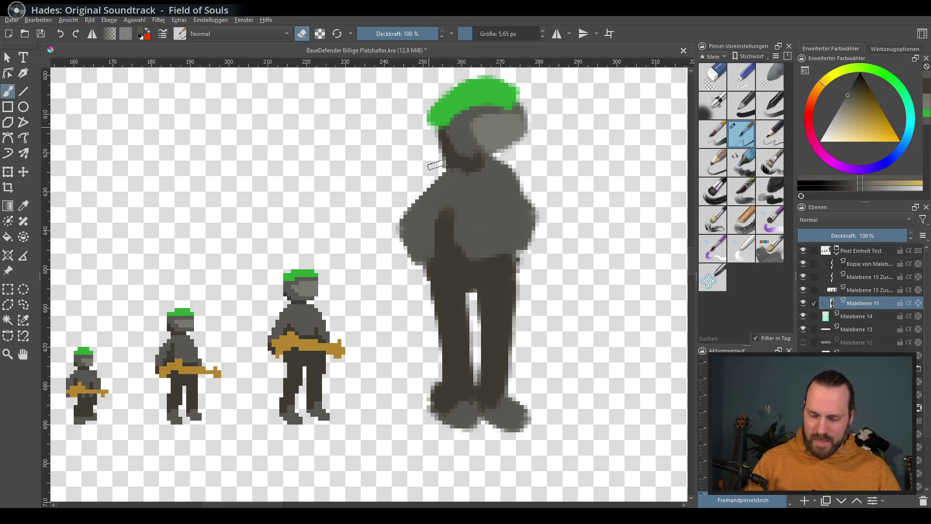
ctrl+click(489, 189)
mouse_move(455, 128)
mouse_down()
mouse_move(460, 158)
mouse_move(447, 127)
mouse_move(477, 152)
mouse_move(458, 146)
mouse_move(512, 146)
mouse_move(476, 138)
mouse_up()
ctrl+click(472, 155)
ctrl+click(510, 142)
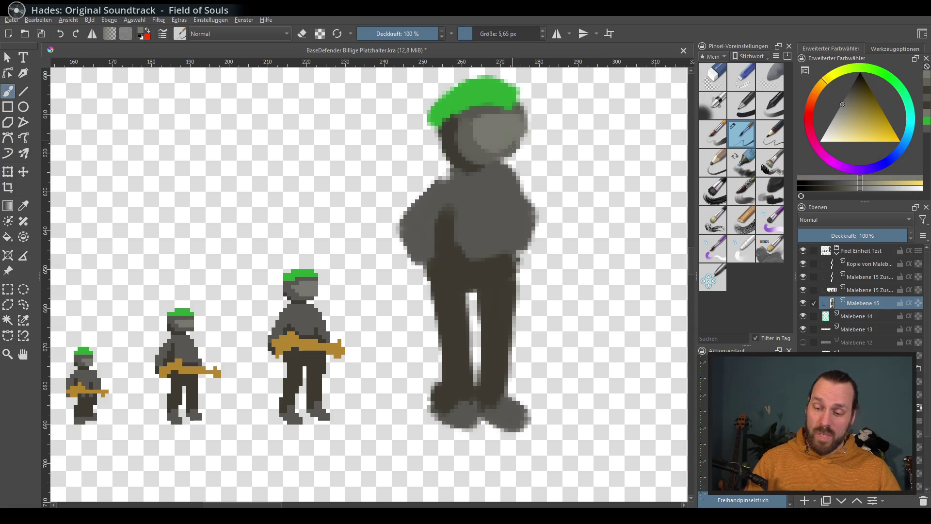
ctrl+click(524, 185)
ctrl+click(484, 161)
ctrl+click(499, 203)
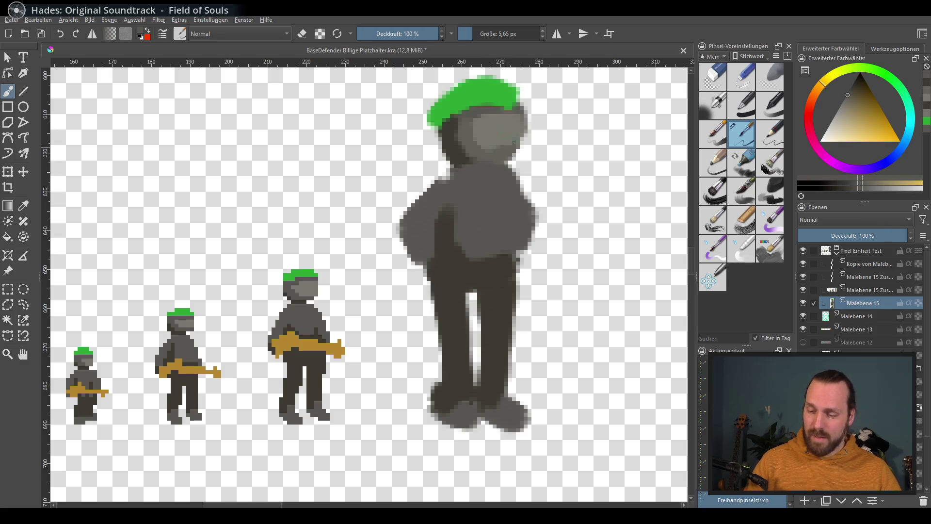
drag(458, 174, 495, 162)
mouse_move(466, 131)
mouse_down()
mouse_move(484, 164)
mouse_move(458, 179)
mouse_up()
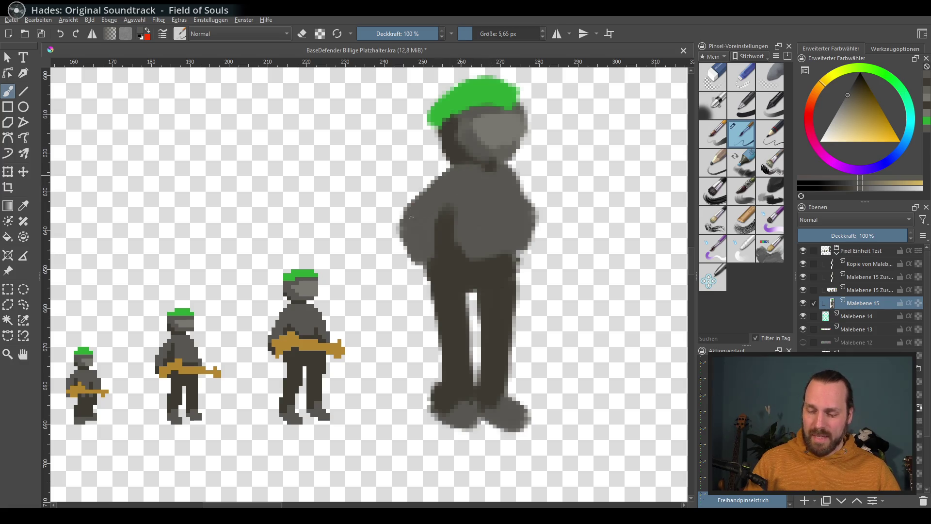
Sample torso greys and the gun's gold-brown, toggle eraser mode briefly, and centre the large soldier
ctrl+click(447, 198)
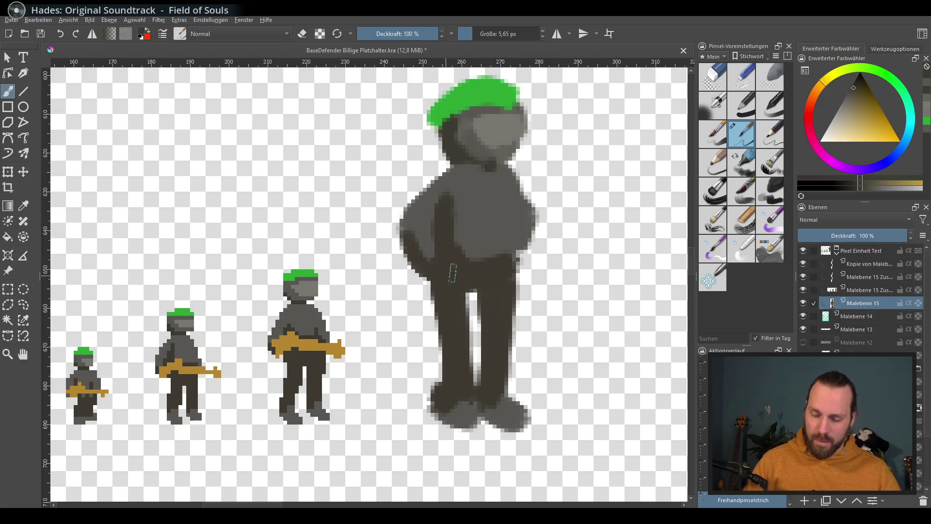
ctrl+click(422, 226)
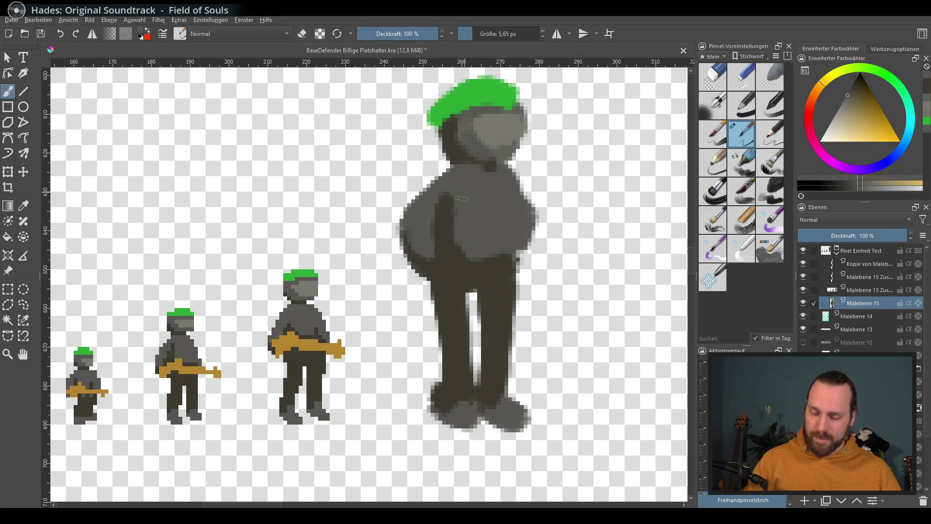
ctrl+click(339, 356)
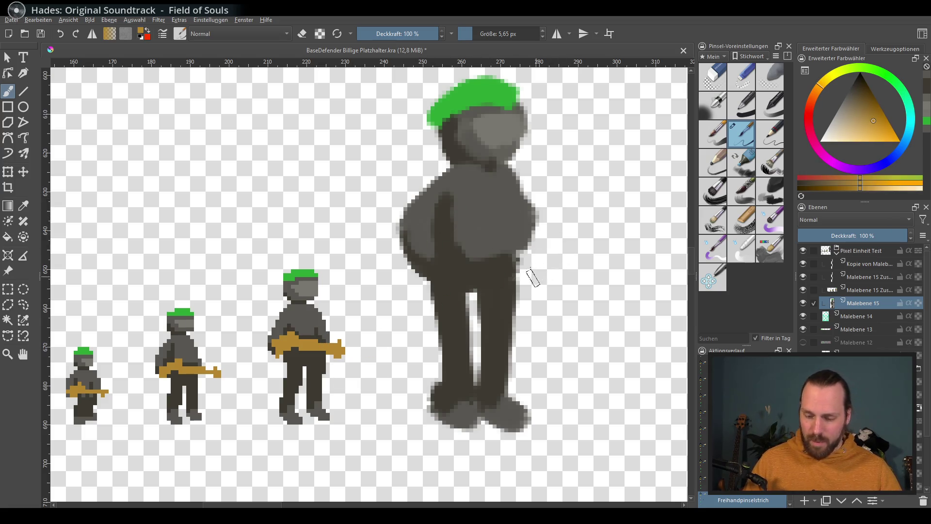
scroll(533, 278, right, 2)
key(e)
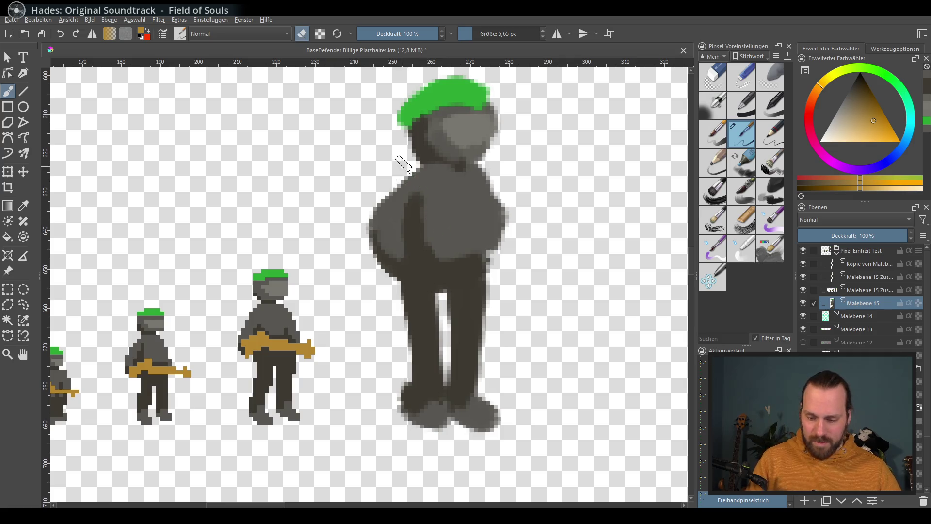
key(e)
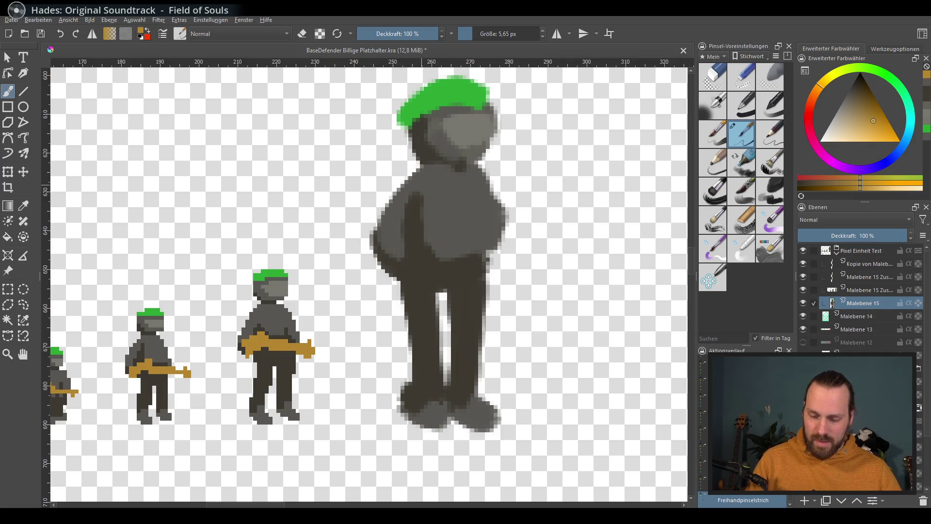
ctrl+click(421, 192)
ctrl+click(413, 242)
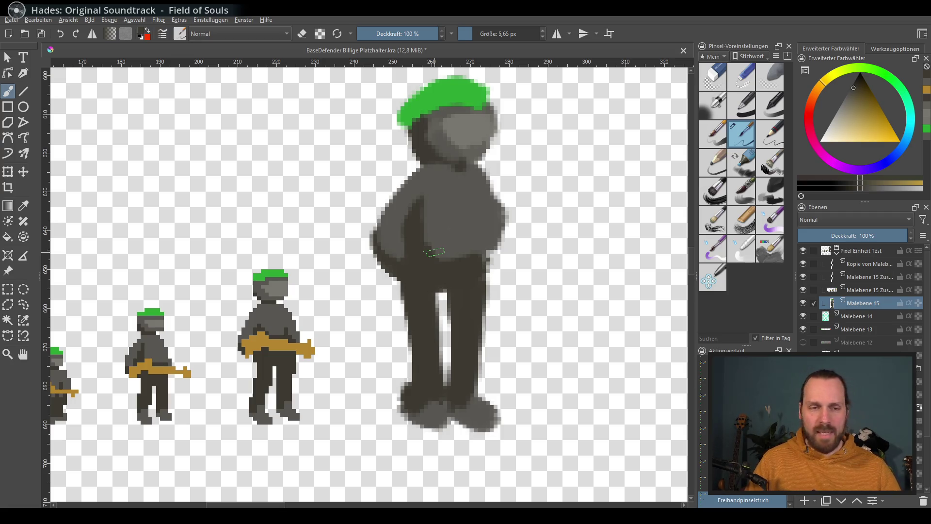
drag(469, 307, 458, 303)
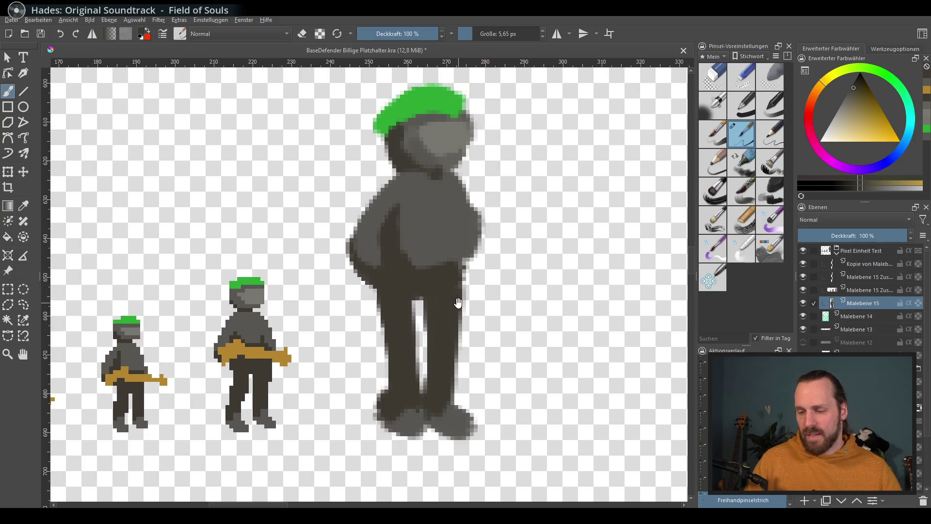
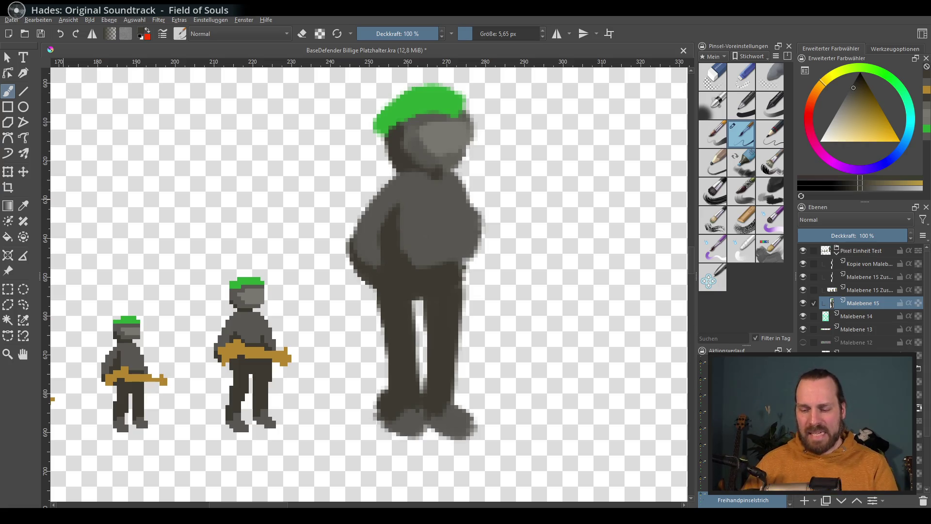
scroll(485, 297, down, 1)
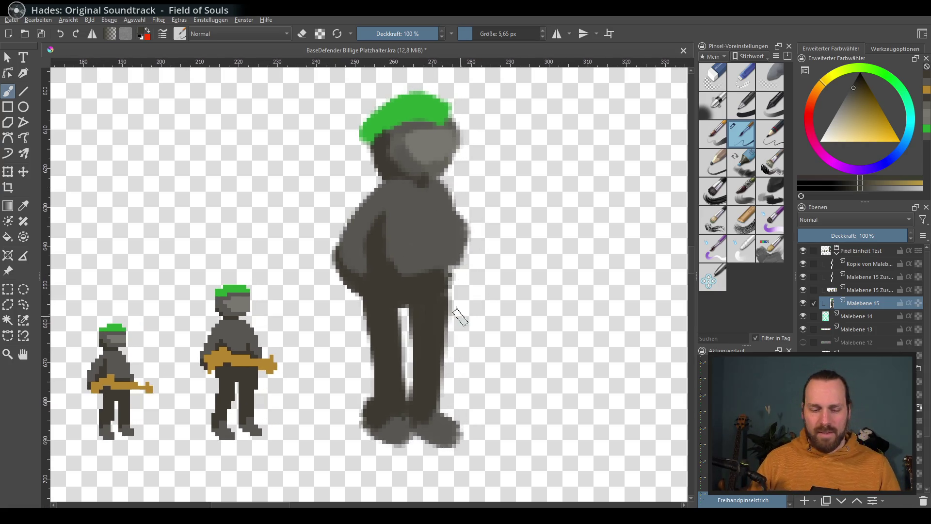
scroll(458, 306, down, 1)
scroll(466, 312, down, 1)
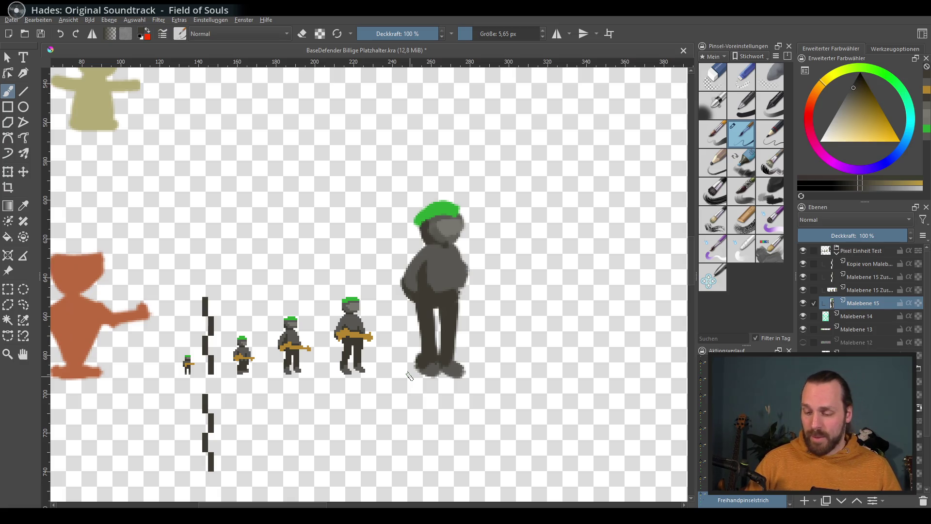
Paint a gold gun across the large grey soldier's arm and body with a ~5.8 px brush
drag(410, 339, 456, 325)
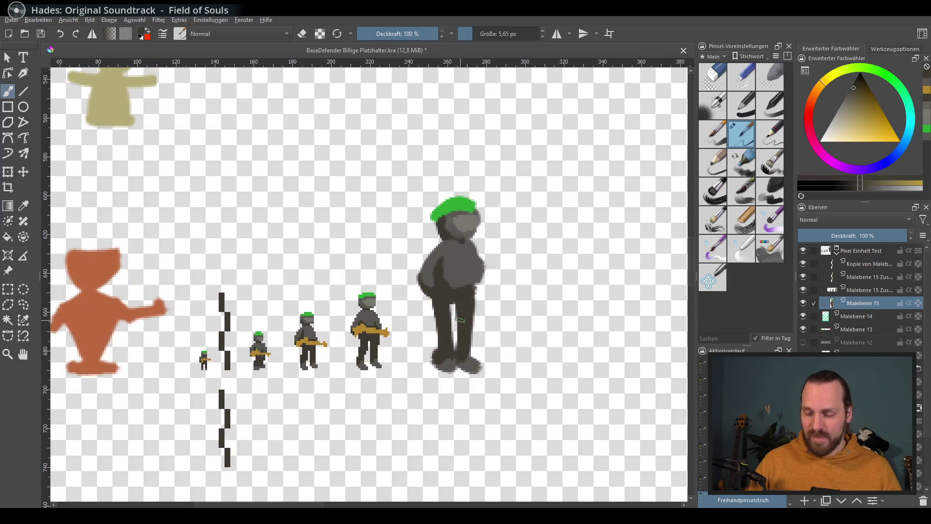
scroll(457, 291, up, 3)
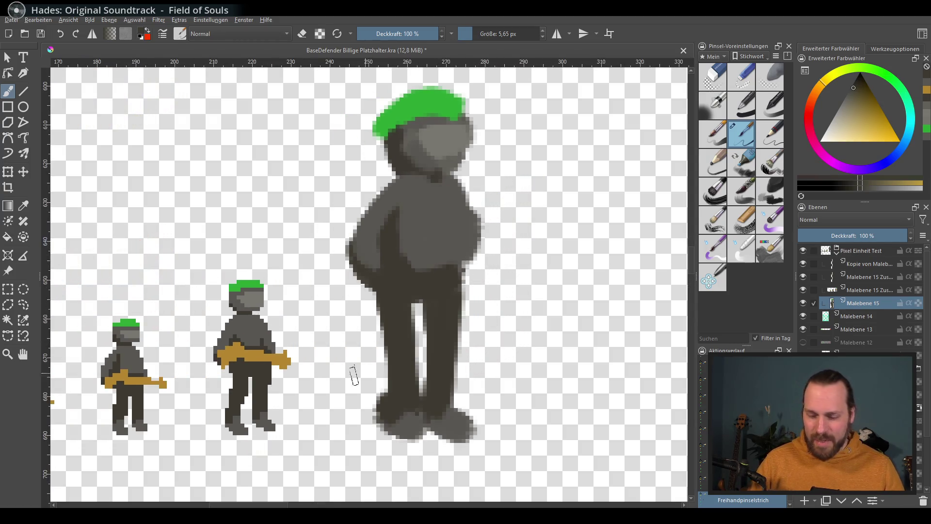
ctrl+click(278, 367)
key(bracketleft)
key(bracketleft)
key(bracketleft)
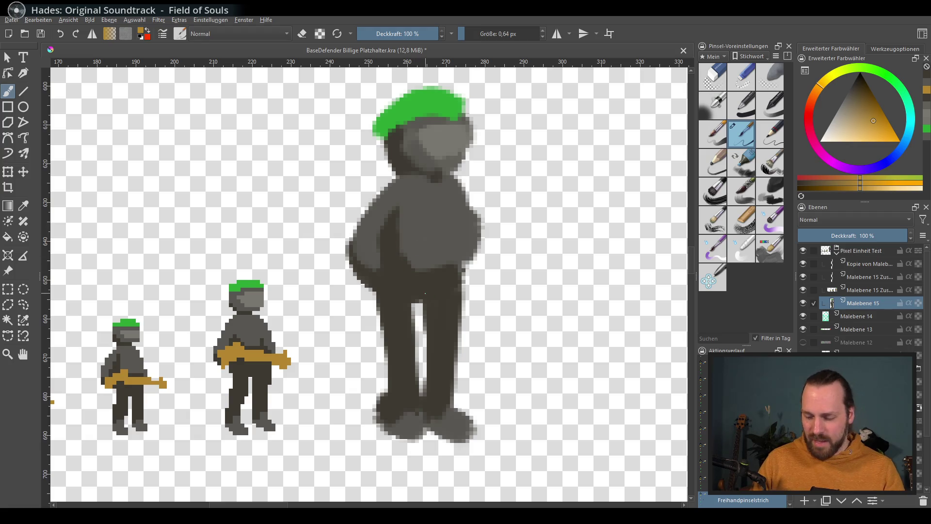
mouse_move(387, 249)
mouse_down()
mouse_move(369, 271)
mouse_move(392, 245)
mouse_up()
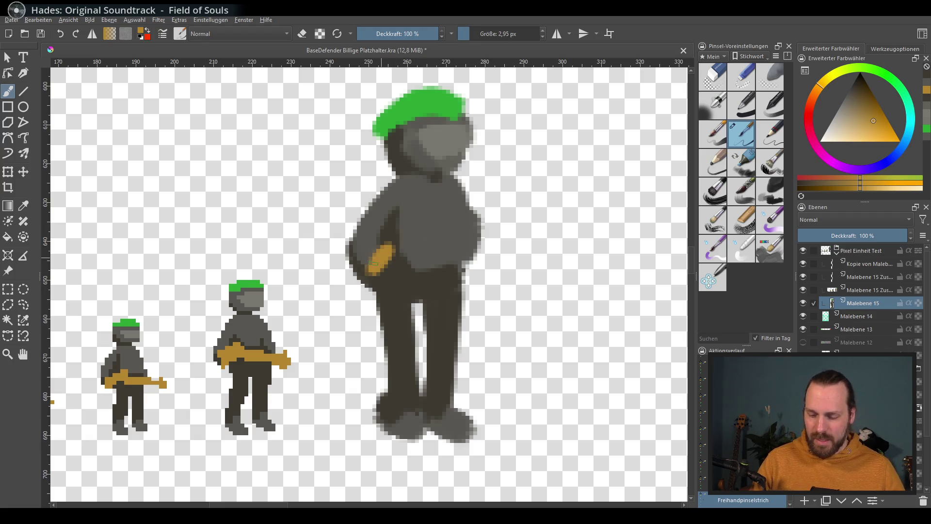
key(bracketright)
mouse_move(367, 280)
mouse_down()
mouse_move(382, 251)
mouse_move(407, 244)
mouse_move(520, 268)
mouse_up()
drag(520, 267, 433, 250)
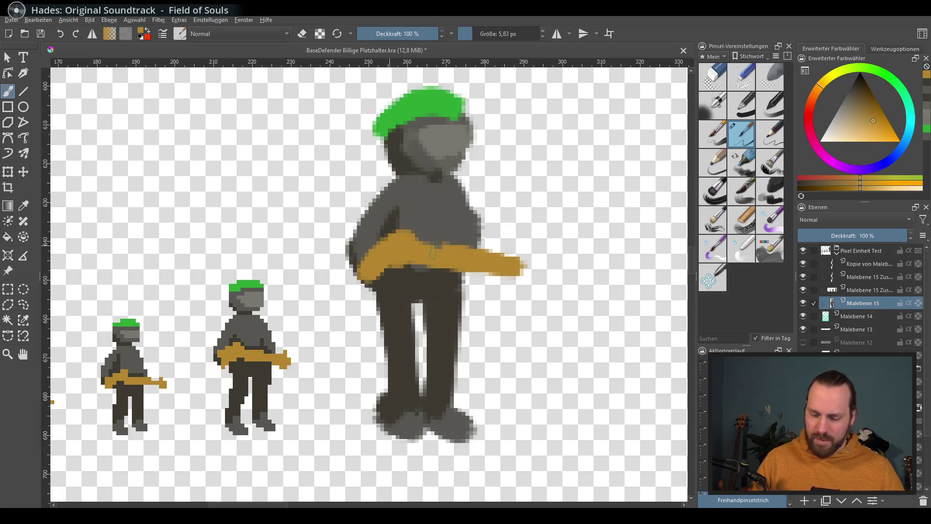
drag(513, 275, 531, 262)
Touch up the gun with dark grey and shape its gold left and right ends
ctrl+click(447, 278)
drag(477, 262, 455, 279)
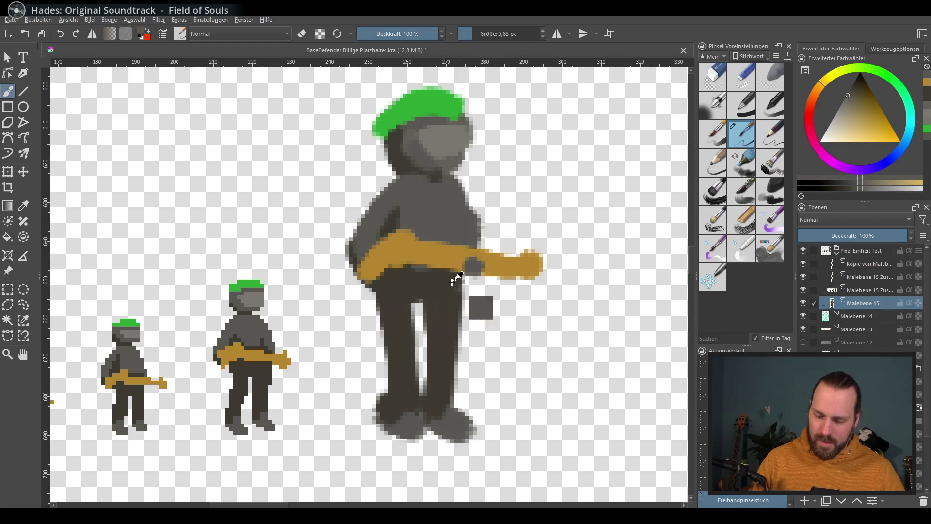
ctrl+click(462, 256)
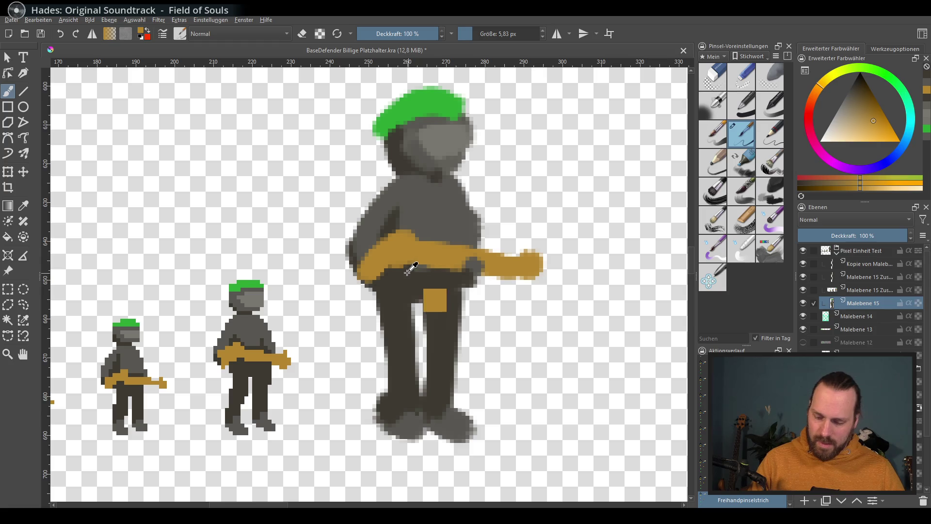
drag(389, 244, 383, 255)
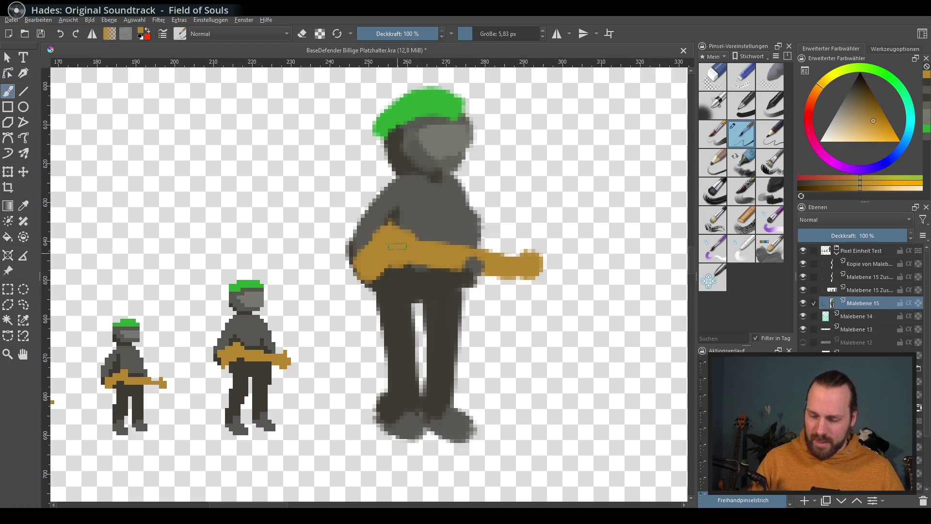
drag(525, 268, 521, 275)
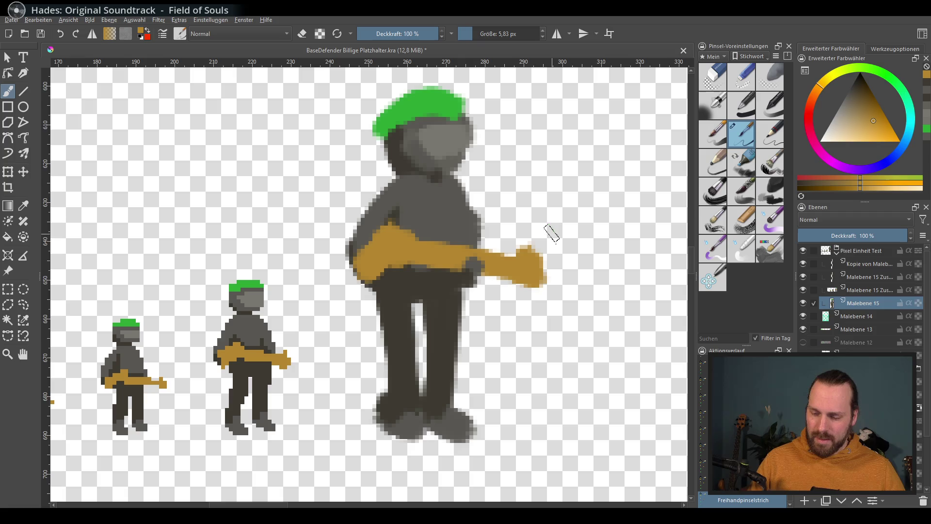
scroll(526, 333, down, 1)
scroll(525, 340, down, 2)
scroll(524, 344, down, 1)
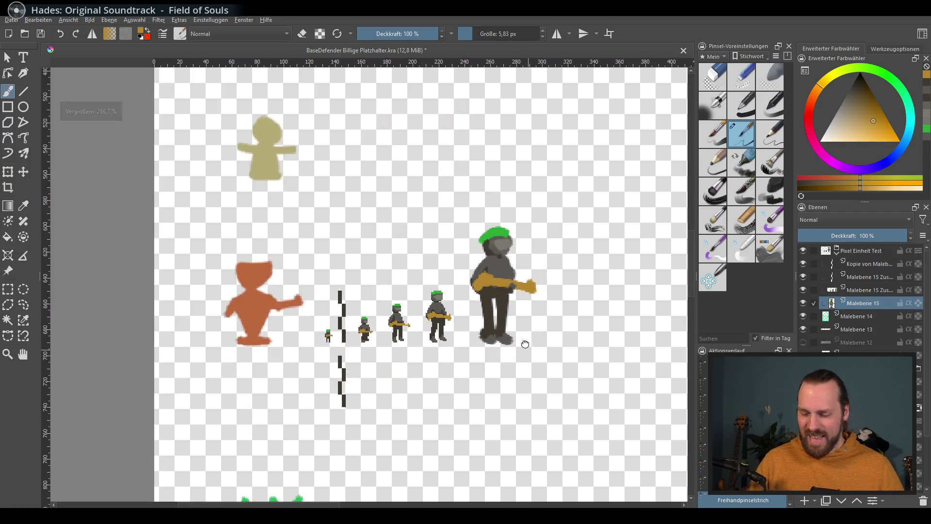
scroll(513, 338, up, 1)
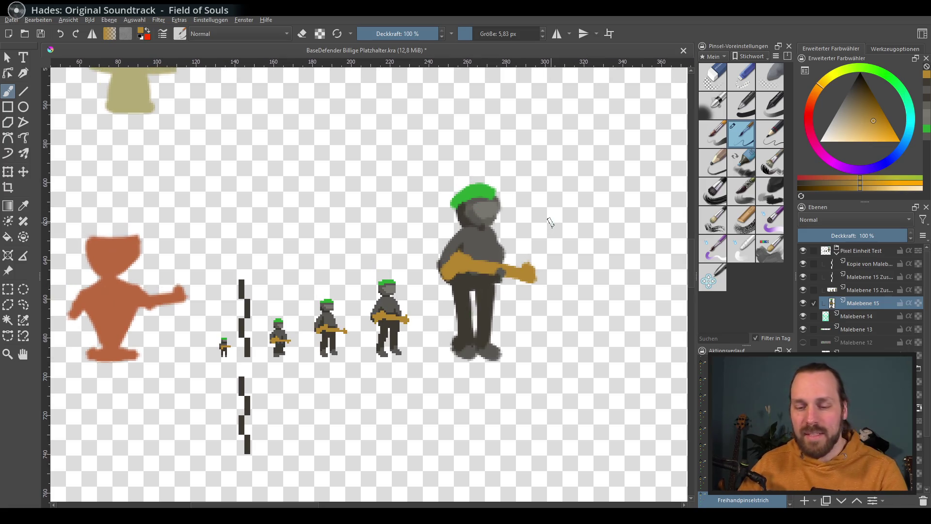
Save the placeholder sprites document and head to the Datei export command
key(ctrl+s)
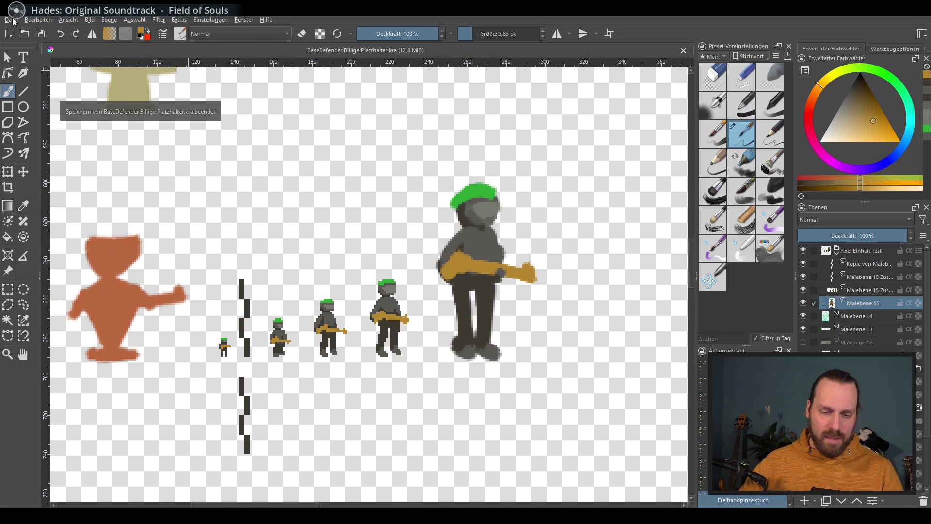
click(13, 20)
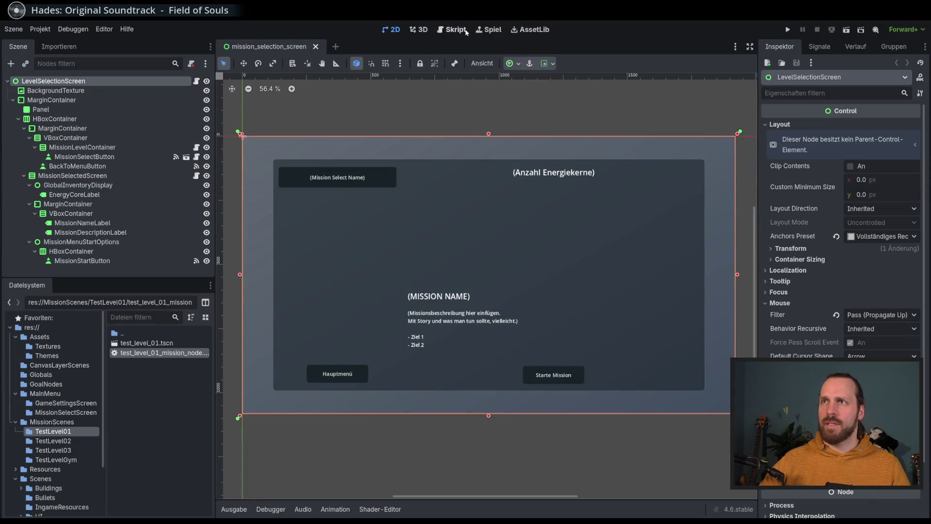
scroll(66, 400, down, 3)
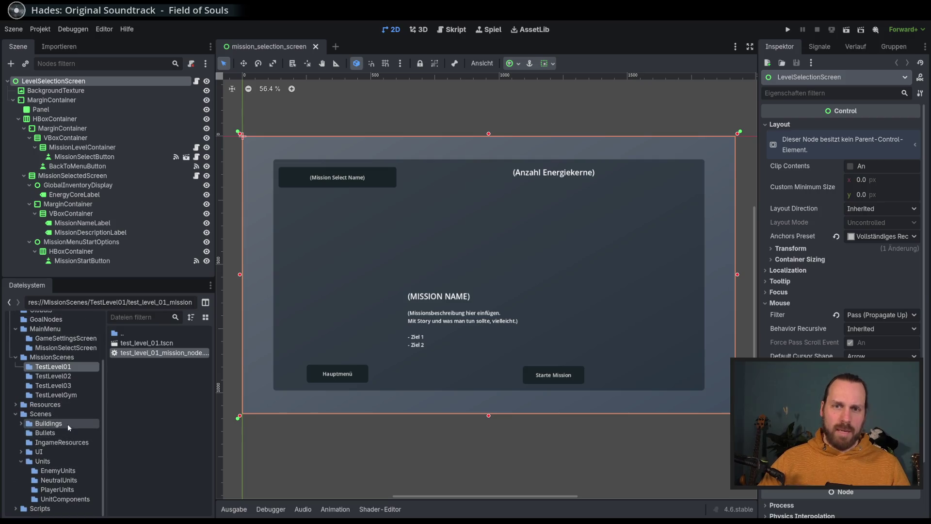
Duplicate laser_unit.tscn in PlayerUnits and begin naming it laser_unit_nonpixel.tscn
click(61, 489)
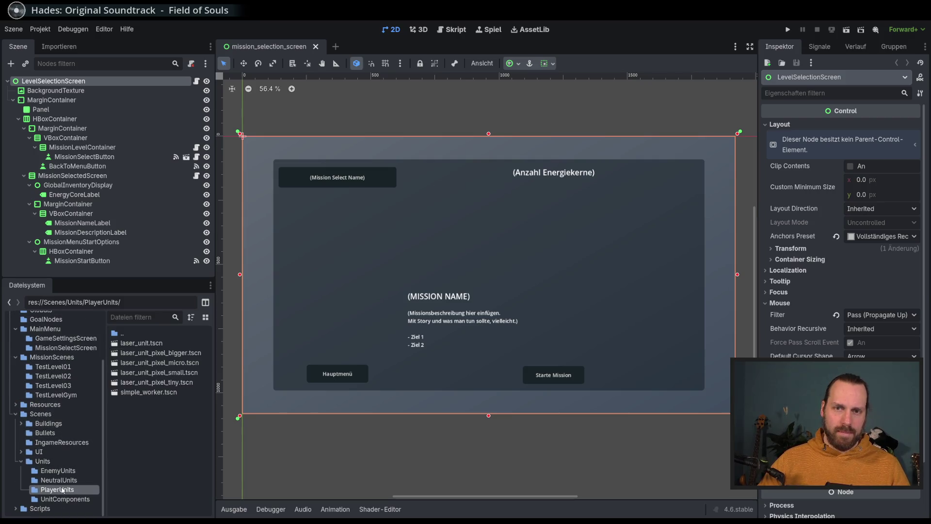
right_click(153, 347)
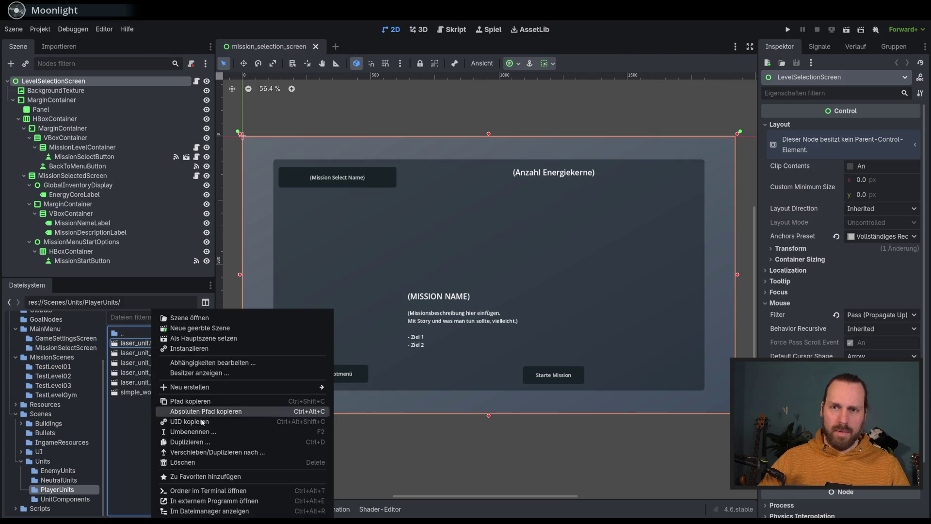
click(200, 443)
click(419, 270)
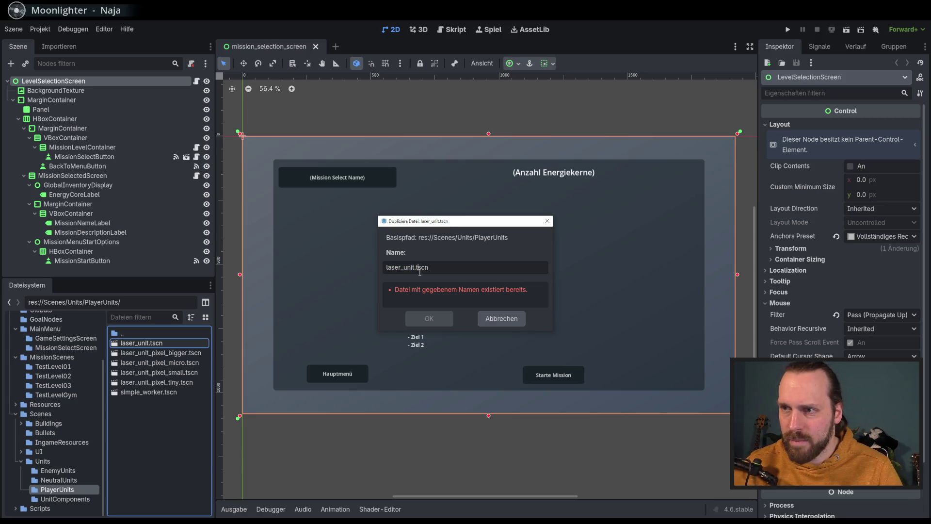
text(_)
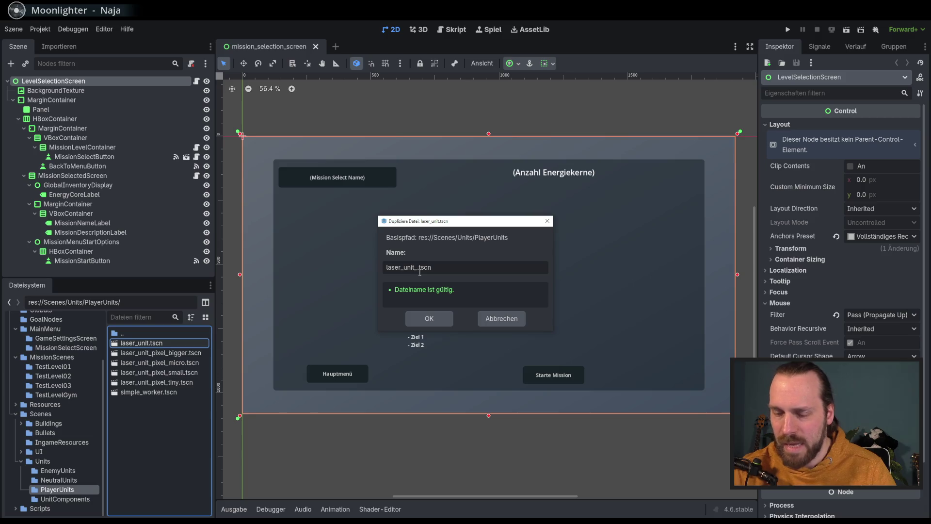
text(p)
text(ong)
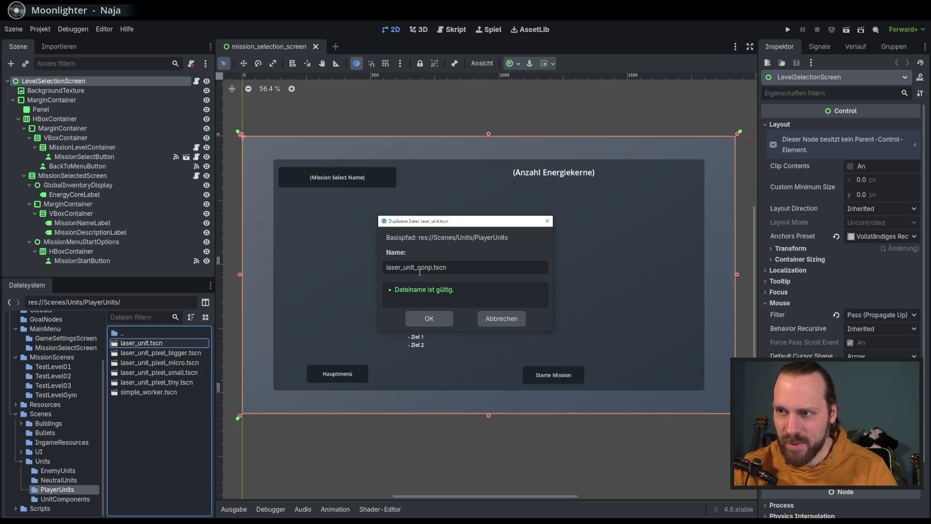
text(ixel)
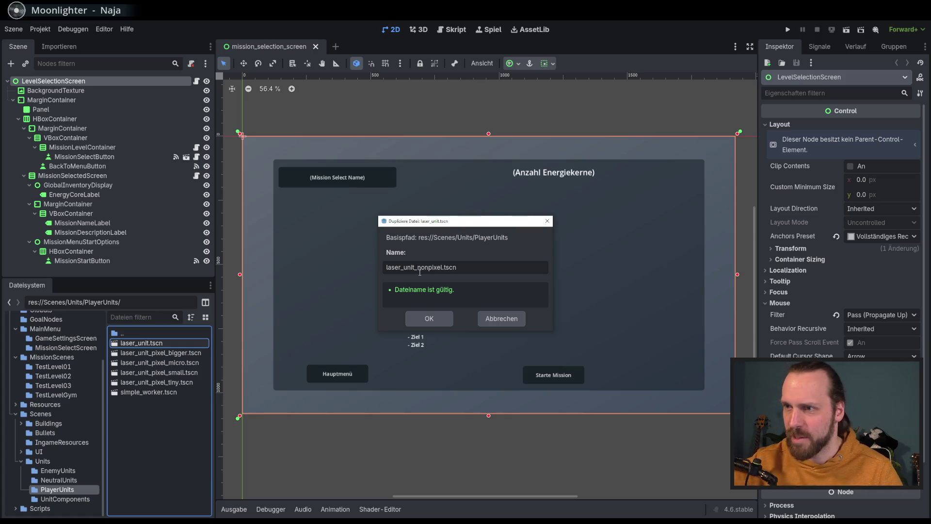
Create and open laser_unit_nonpixel, then set BodySprite's region to the large green-hat soldier
click(430, 318)
double_click(168, 353)
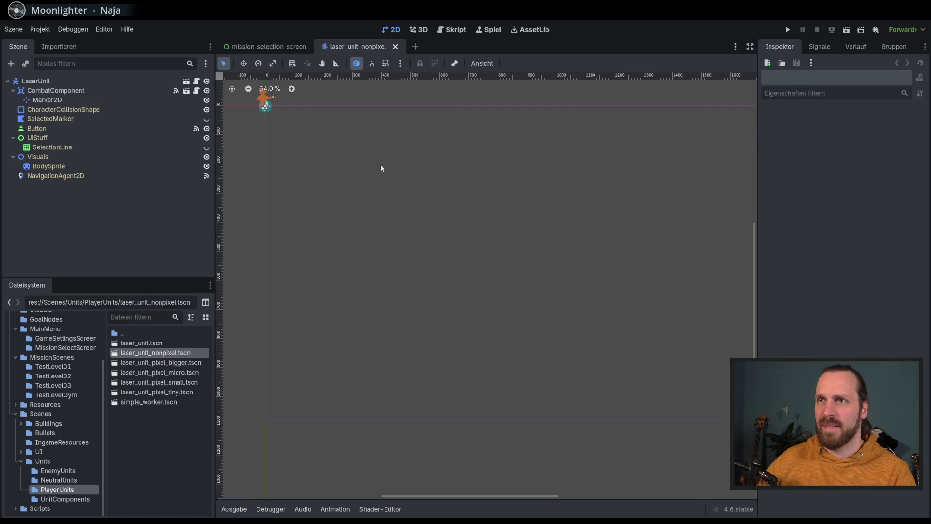
scroll(353, 229, up, 3)
click(85, 166)
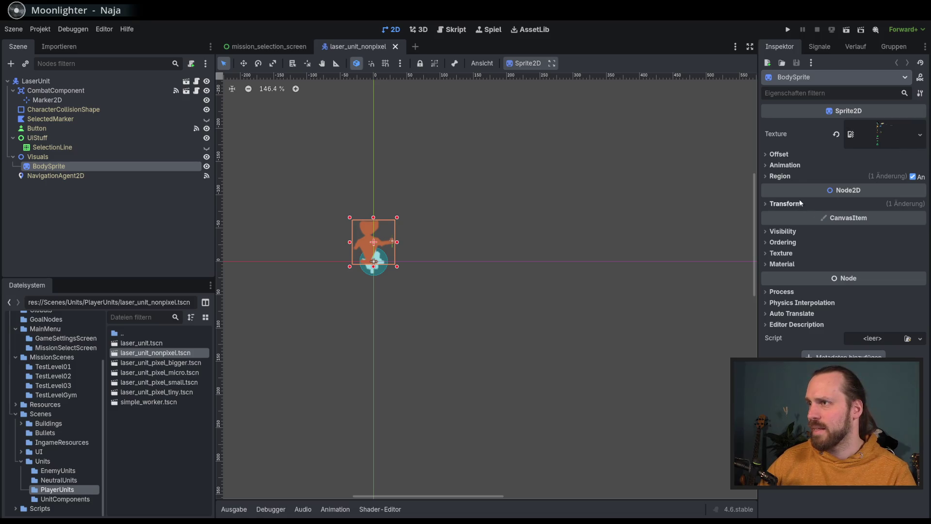
click(795, 176)
click(846, 230)
click(361, 228)
click(458, 395)
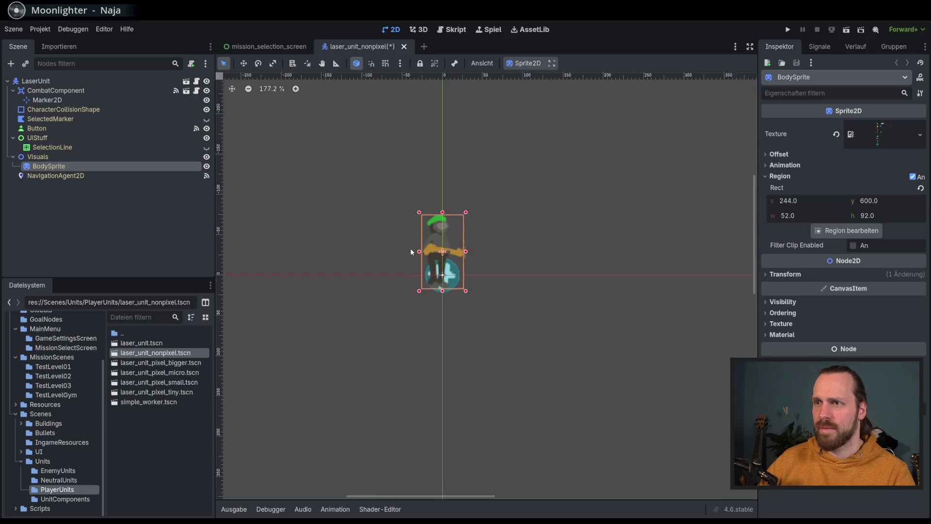
scroll(411, 251, up, 2)
Raise the body sprite to stand above the unit's base and save the scene
click(243, 63)
drag(343, 175, 345, 150)
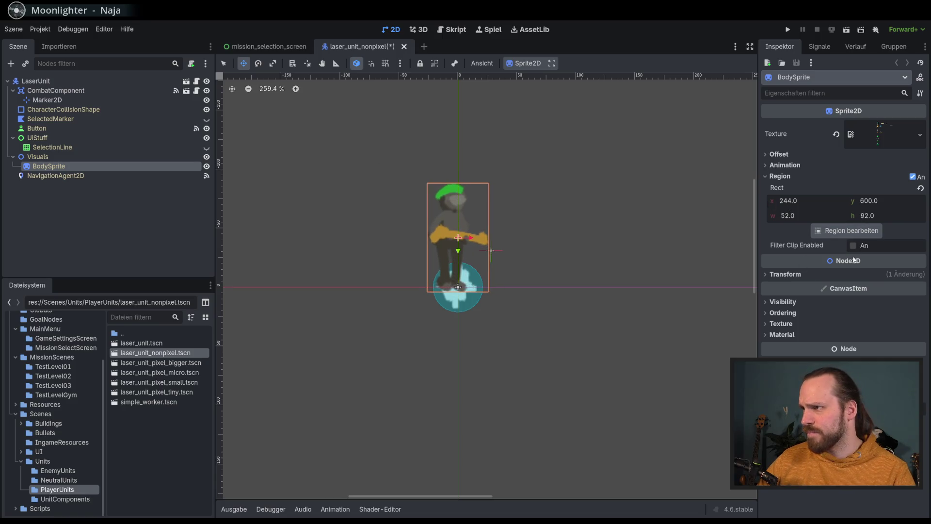
click(798, 274)
scroll(513, 241, up, 1)
key(ctrl+s)
scroll(513, 235, up, 1)
scroll(513, 235, up, 1)
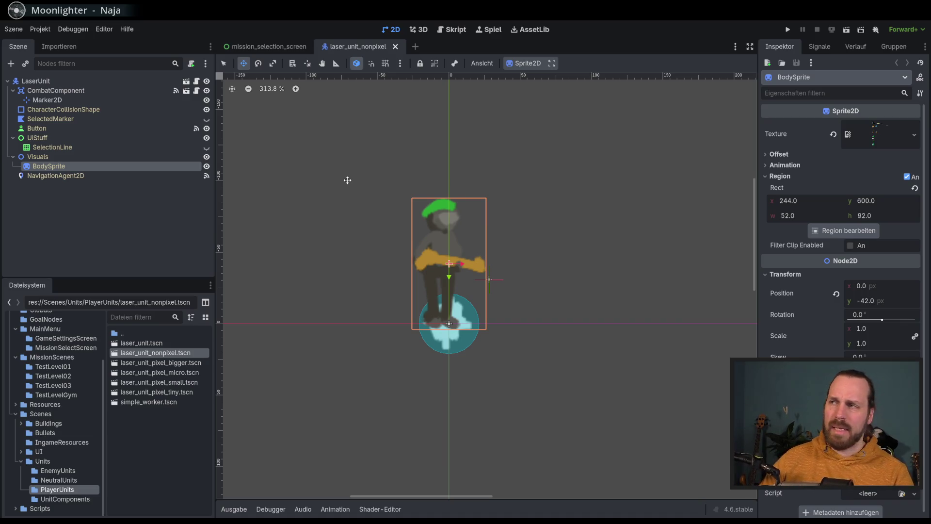
scroll(498, 260, down, 1)
scroll(458, 231, down, 1)
scroll(458, 232, down, 1)
drag(477, 251, 478, 254)
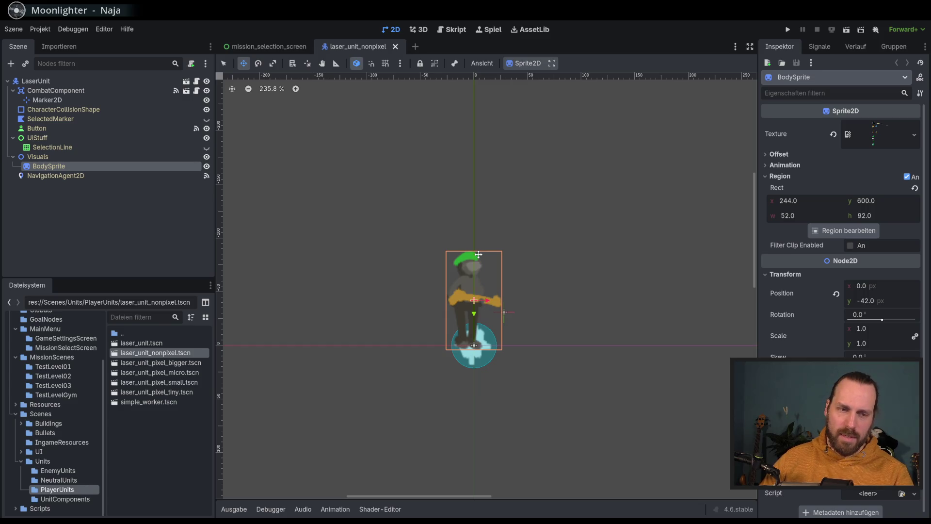
scroll(470, 239, up, 1)
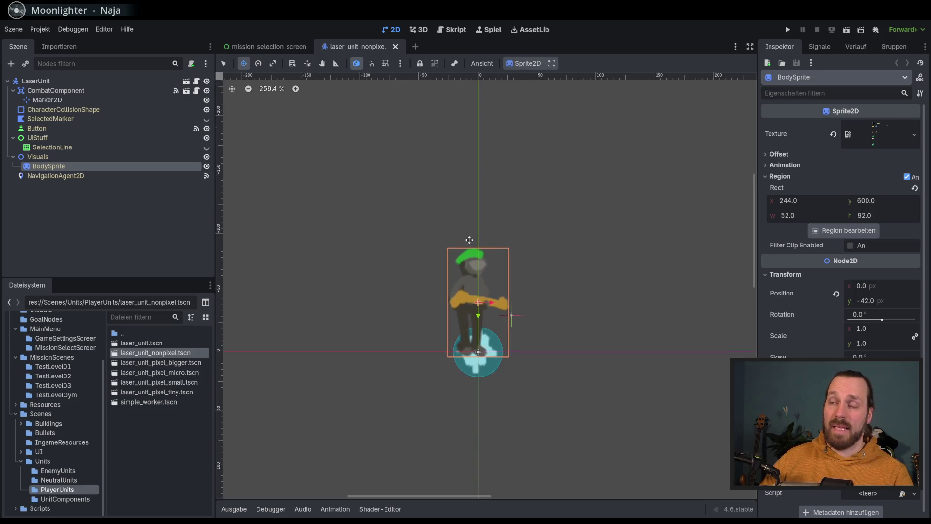
scroll(484, 251, right, 1)
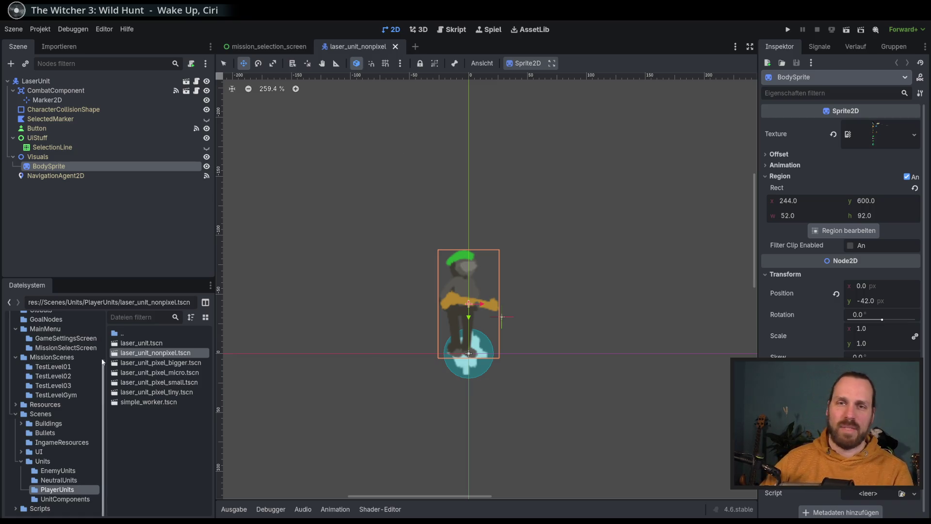
scroll(76, 386, up, 3)
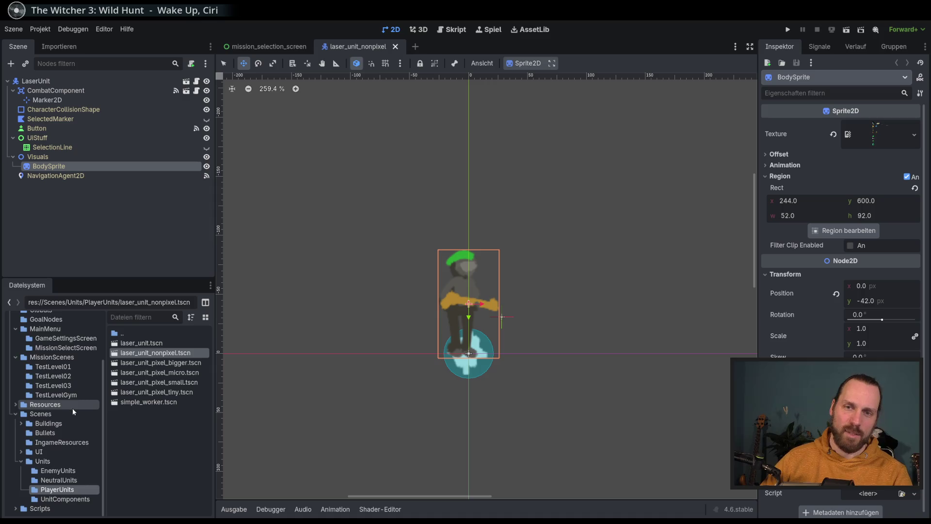
scroll(72, 410, down, 3)
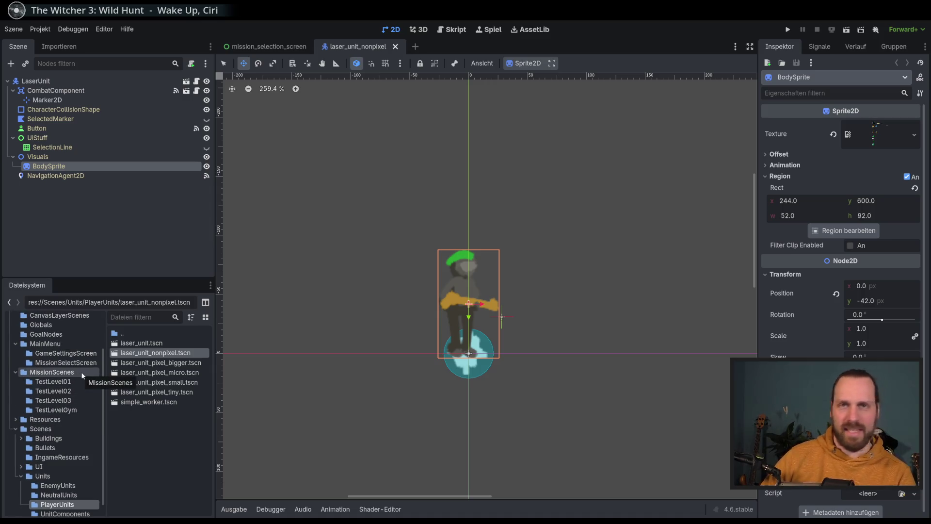
drag(103, 386, 108, 419)
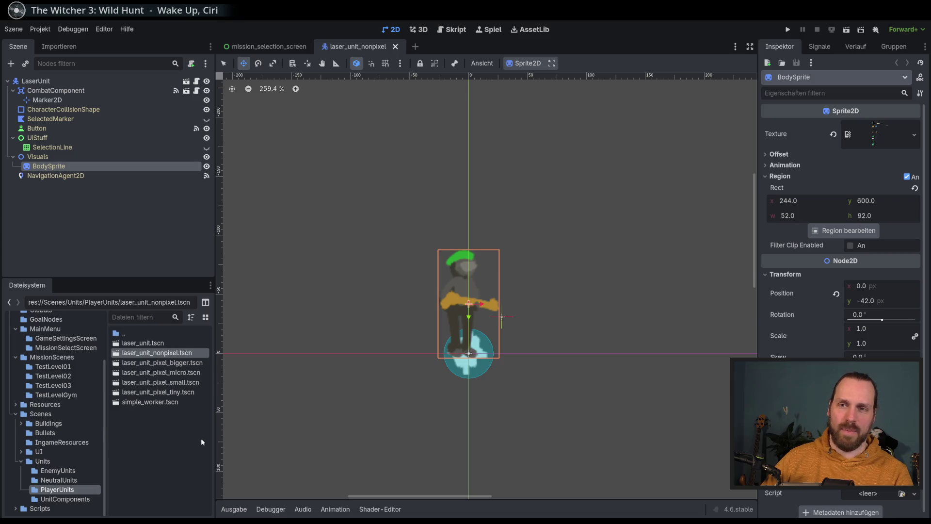
Browse MissionScenes to the TestLevel01 folder listing its scene and script
drag(107, 428, 109, 427)
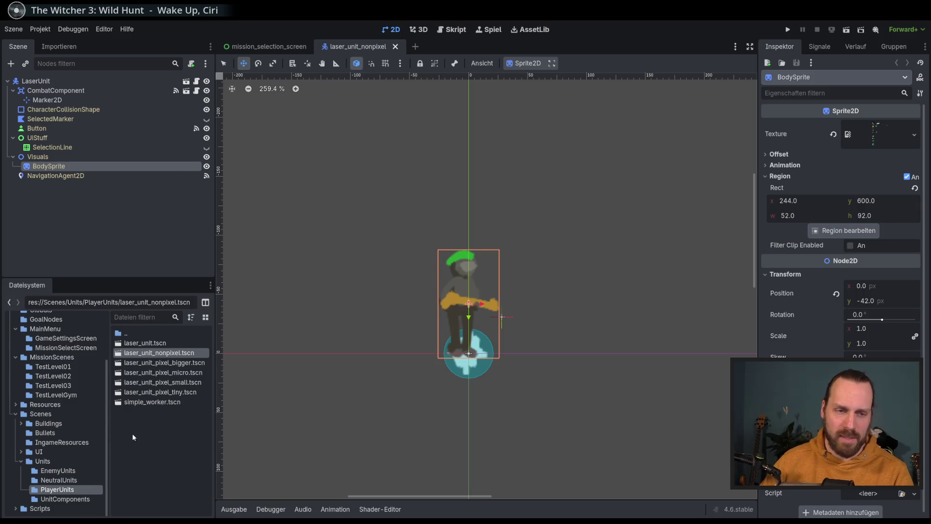
click(66, 421)
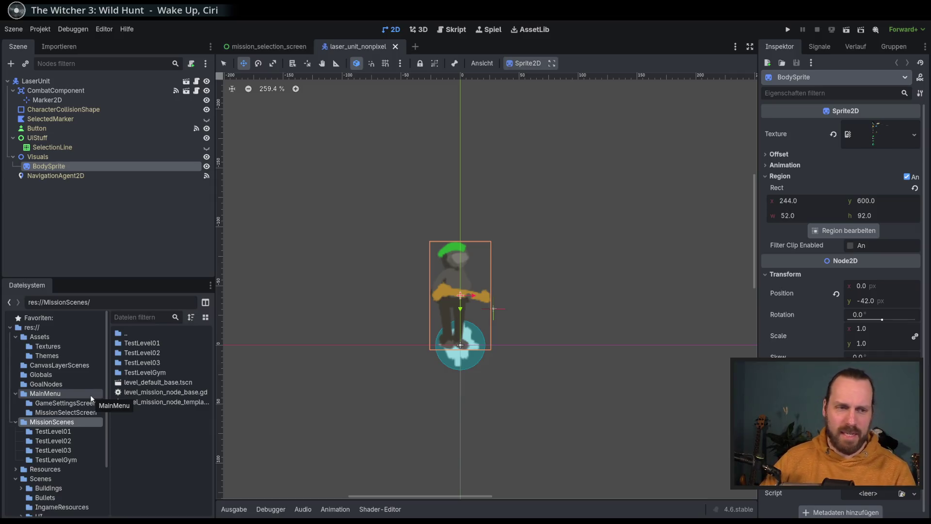
scroll(105, 405, down, 2)
scroll(105, 396, up, 2)
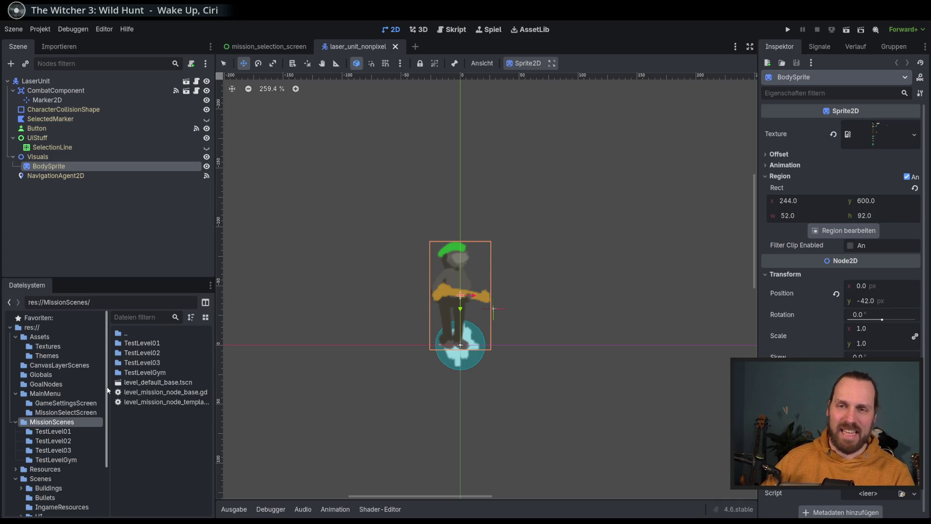
scroll(108, 390, down, 2)
scroll(108, 390, down, 2)
scroll(108, 380, up, 4)
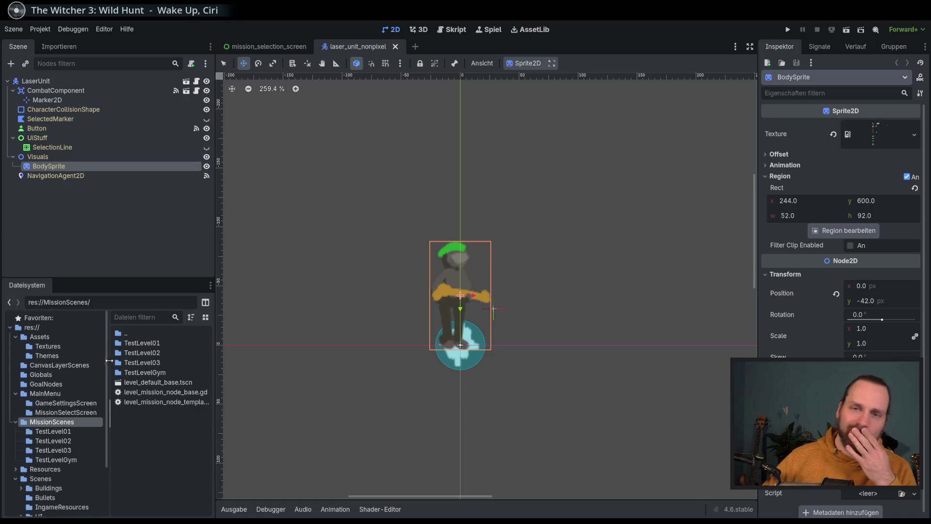
scroll(108, 386, down, 3)
scroll(109, 417, up, 2)
scroll(107, 417, up, 1)
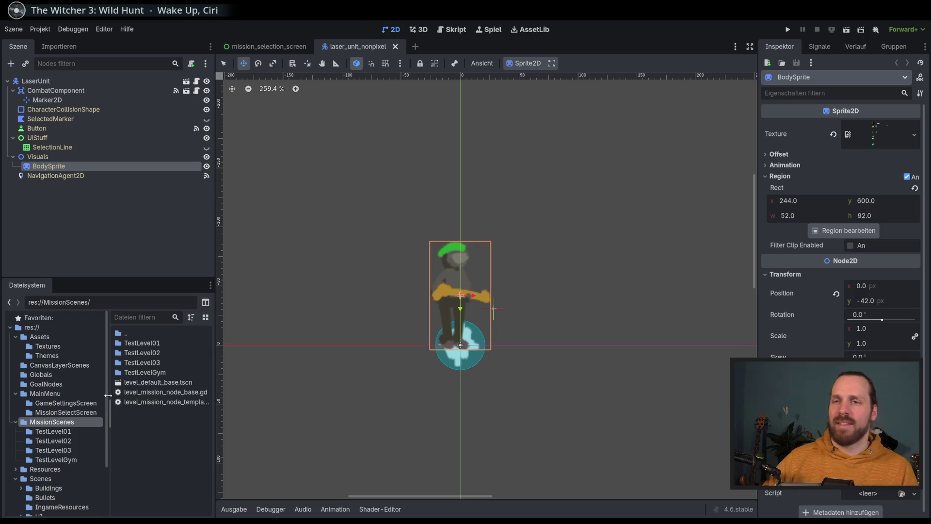
scroll(108, 437, down, 2)
scroll(109, 451, down, 2)
scroll(108, 451, up, 2)
scroll(105, 446, down, 2)
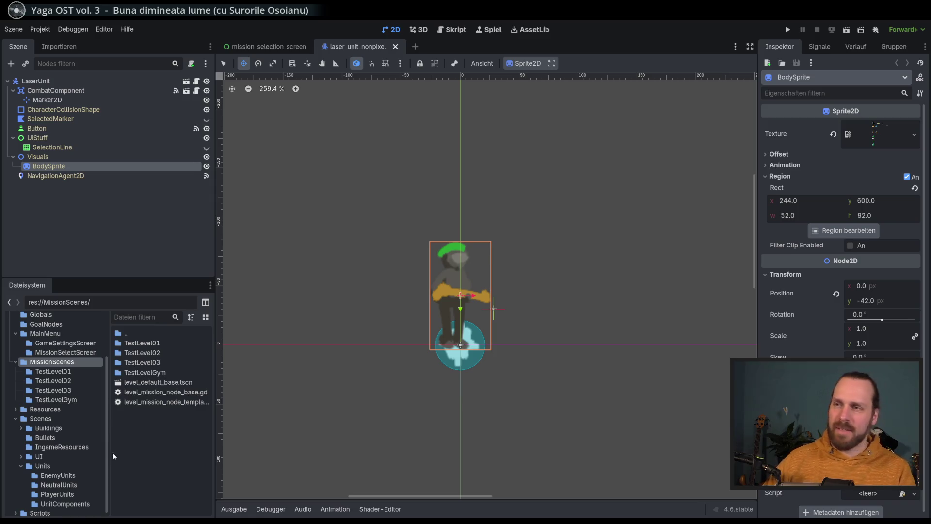
click(53, 370)
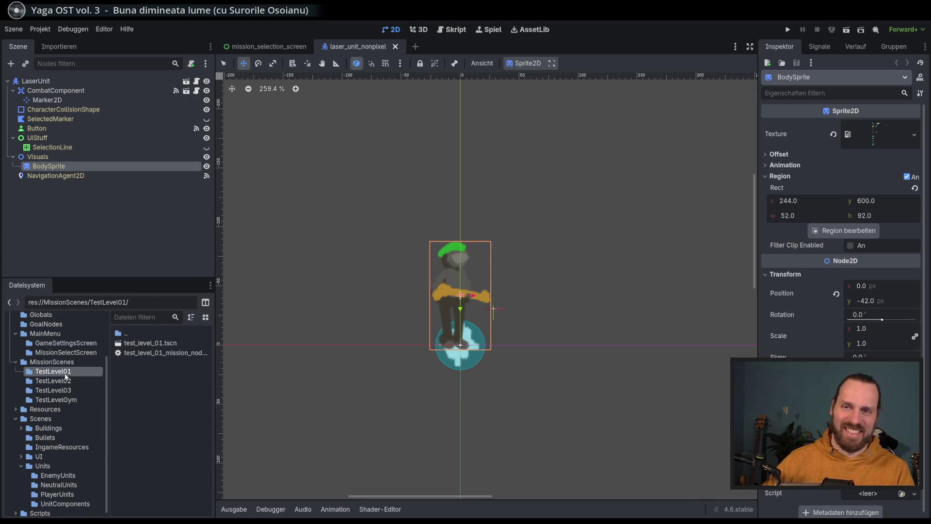
Open test_level_gym.tscn from TestLevelGym and nudge the orange LaserUnit right
click(54, 400)
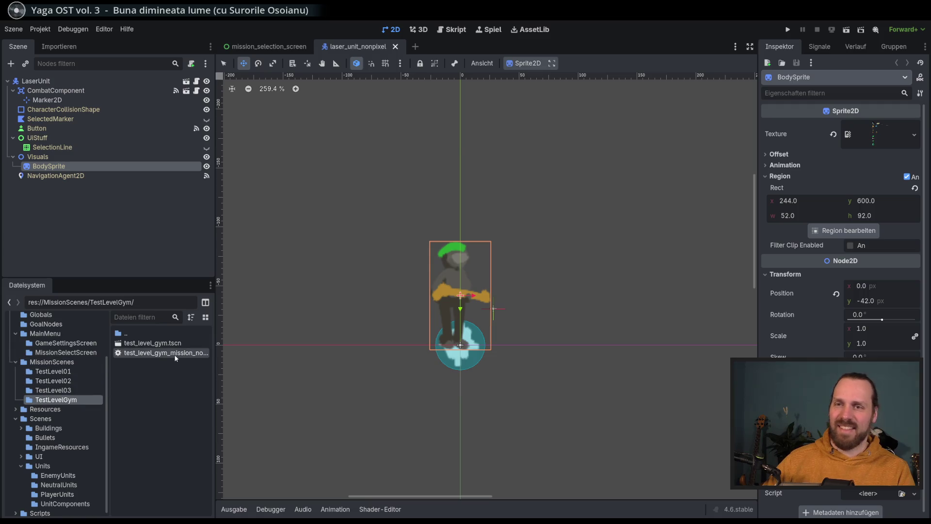
double_click(156, 343)
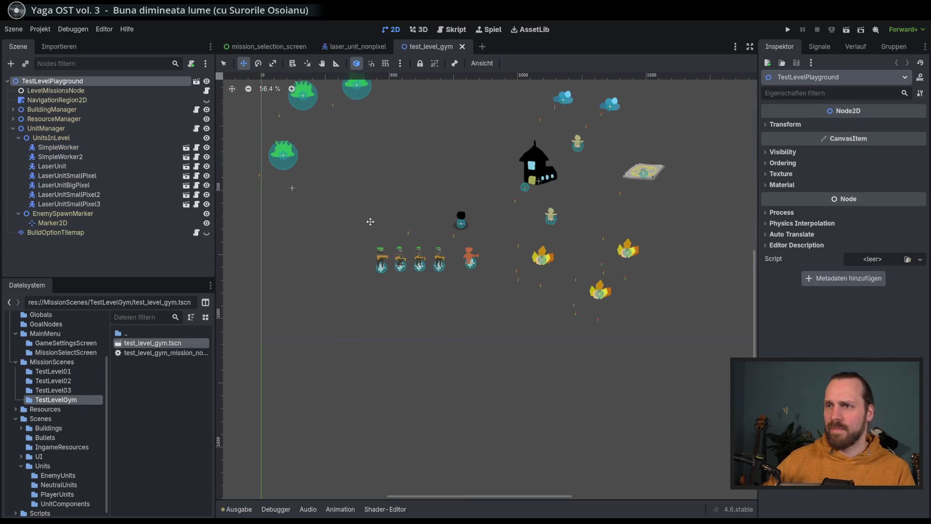
scroll(383, 278, up, 3)
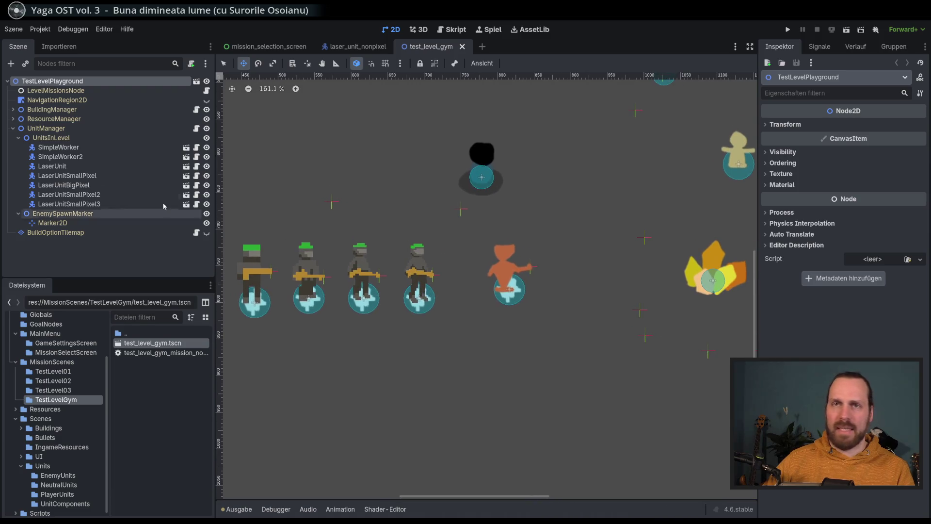
click(73, 168)
drag(397, 196, 455, 206)
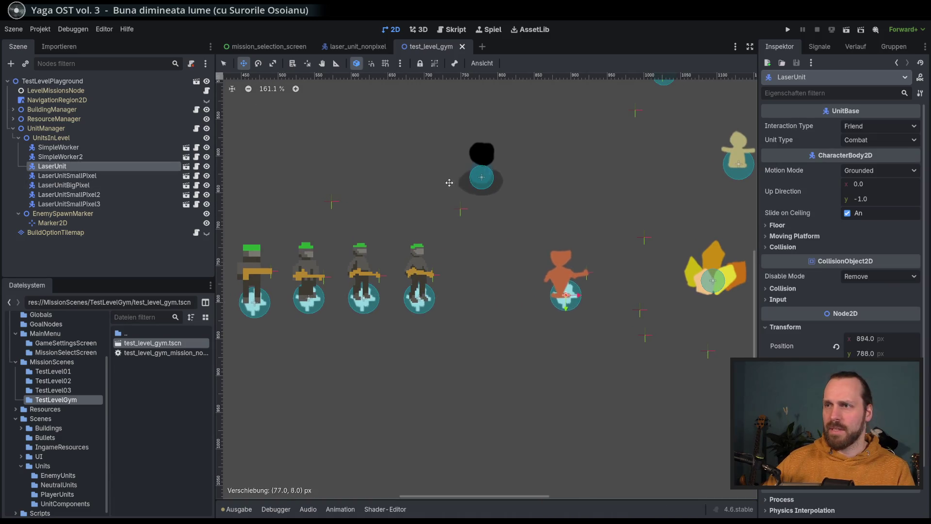
scroll(456, 205, left, 5)
Shift the four pixel units left and down, then move LaserUnit to the row's left end
click(67, 176)
shift+click(111, 204)
mouse_move(437, 300)
mouse_down()
mouse_move(386, 323)
mouse_move(405, 222)
mouse_up()
scroll(386, 324, down, 2)
scroll(395, 224, up, 3)
click(88, 166)
mouse_move(608, 265)
mouse_down()
mouse_move(507, 317)
mouse_move(405, 325)
mouse_up()
scroll(379, 320, left, 2)
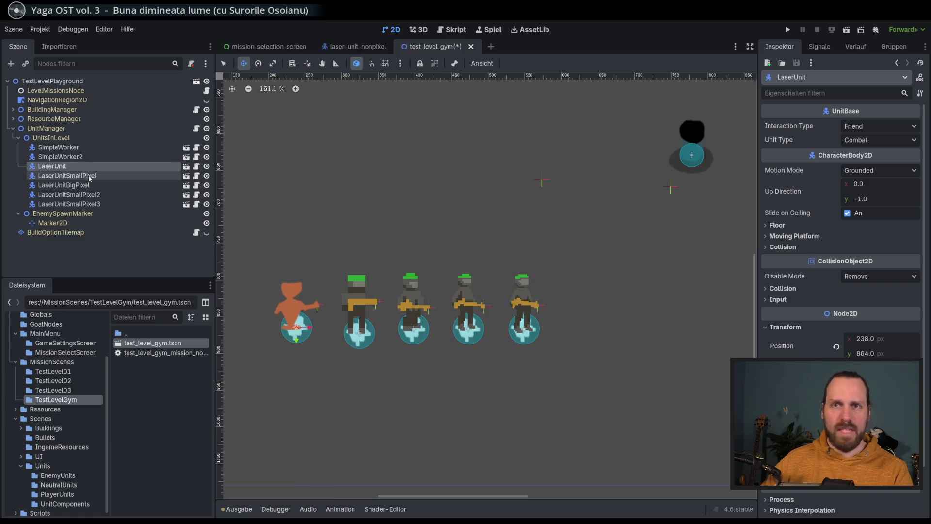
click(51, 137)
Instance the laser scene as LaserUnit2 under UnitsInLevel at the row's right end and save
click(25, 63)
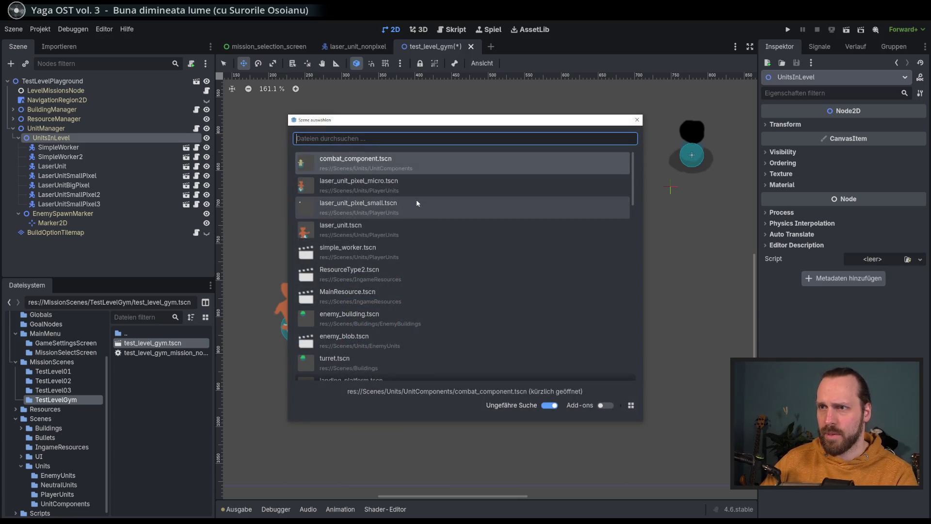
text(l)
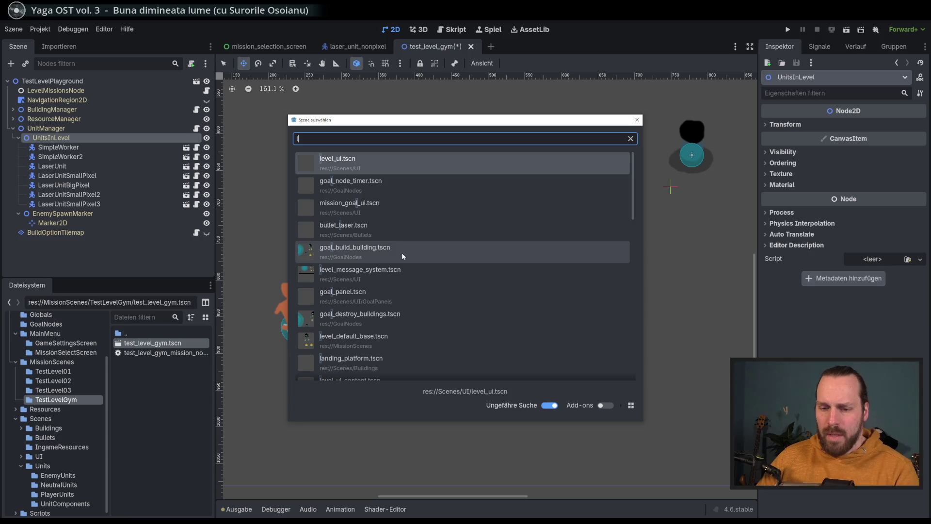
text(aser)
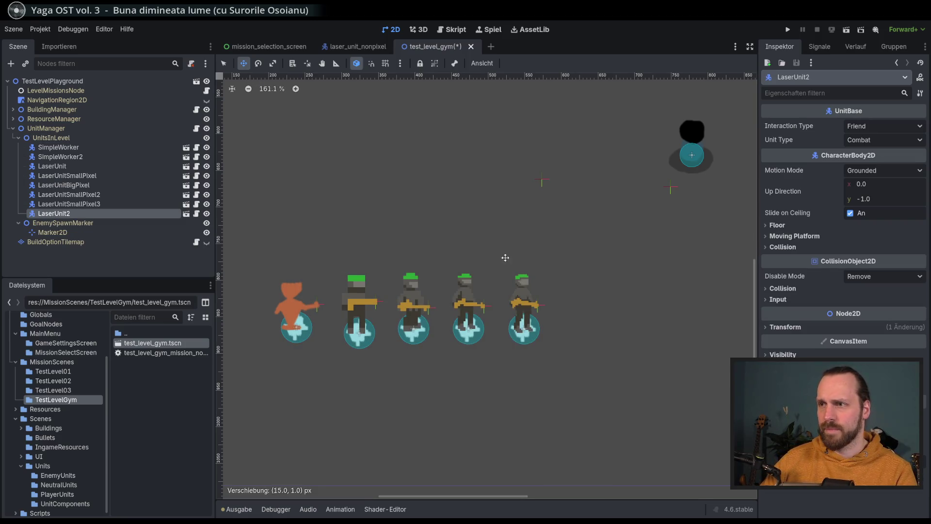
scroll(570, 290, down, 6)
scroll(487, 298, down, 4)
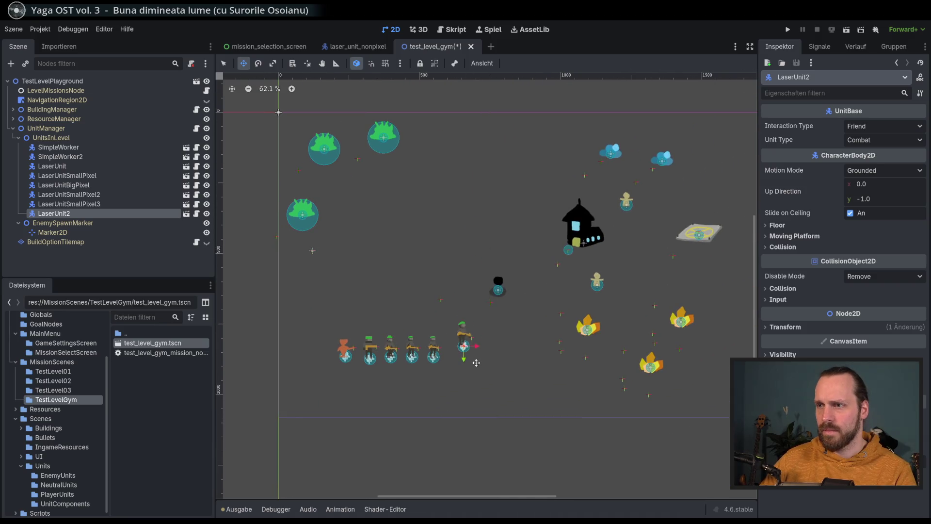
scroll(458, 396, up, 3)
scroll(469, 371, up, 2)
scroll(488, 383, up, 2)
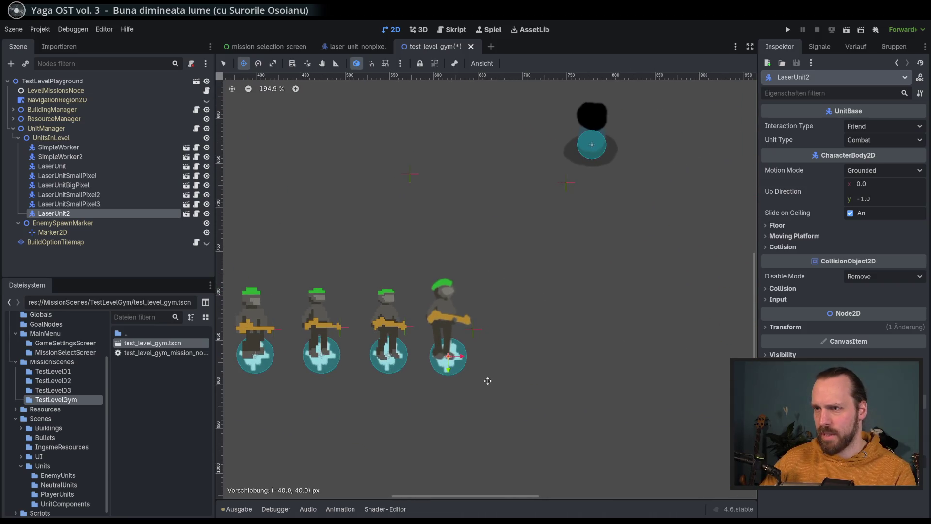
drag(489, 383, 496, 378)
key(ctrl+s)
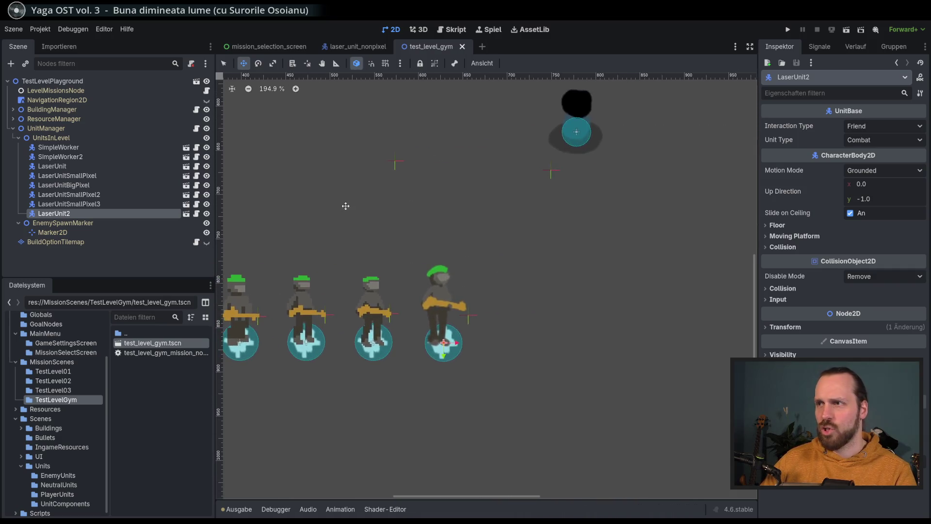
scroll(505, 190, down, 1)
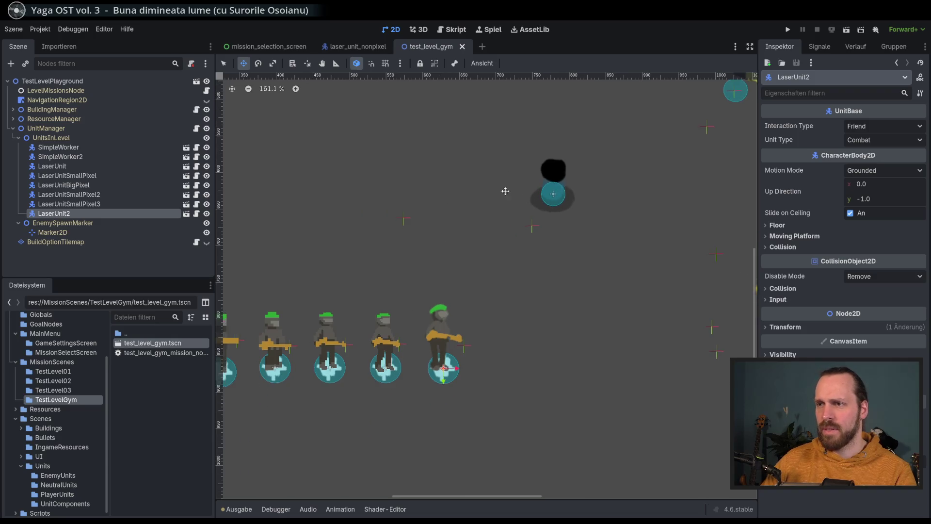
scroll(495, 200, left, 2)
scroll(495, 201, down, 1)
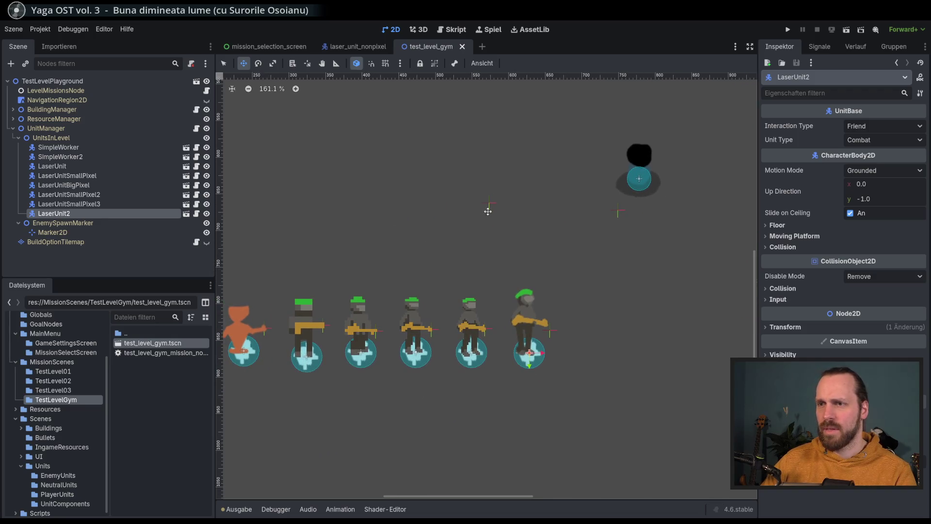
click(348, 49)
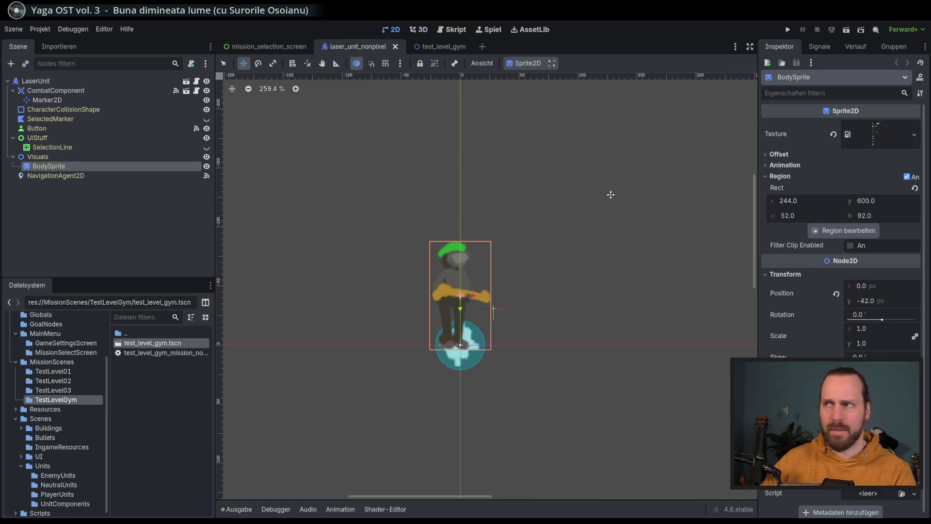
Scale BodySprite to about 0.8, lower it onto its base and save the unit scene
click(877, 331)
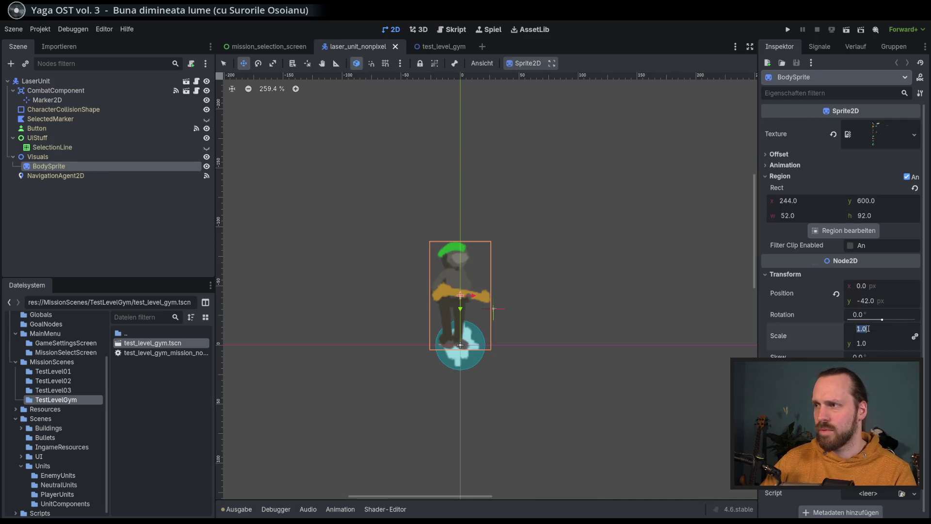
mouse_move(861, 342)
mouse_down()
mouse_move(845, 341)
mouse_move(859, 342)
mouse_up()
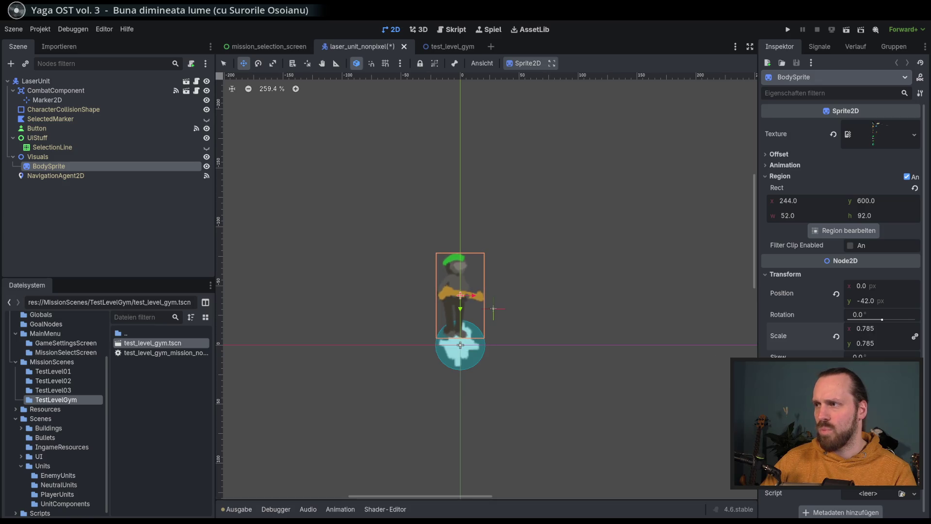
click(874, 329)
text(0.8)
key(Return)
drag(514, 290, 514, 302)
key(ctrl+s)
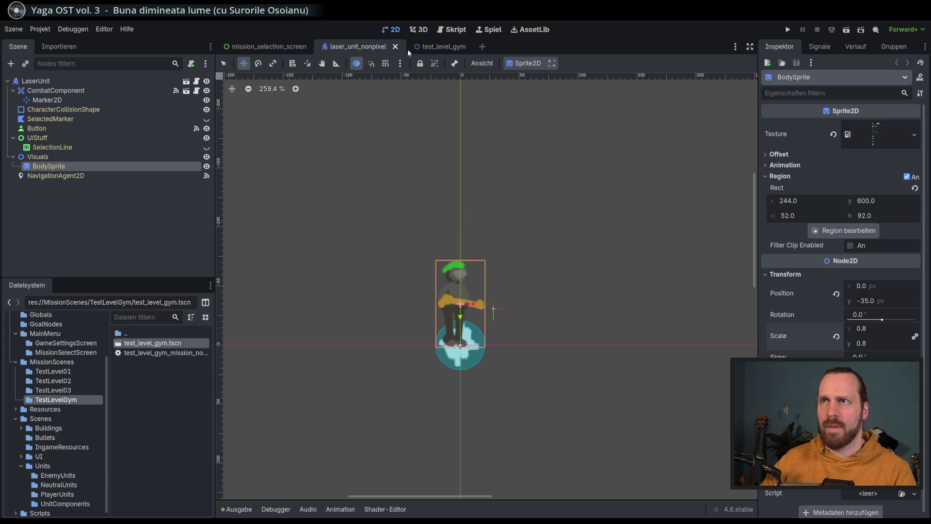
Check the level view, then set BodySprite scale to 0.85 and save
click(286, 49)
click(440, 46)
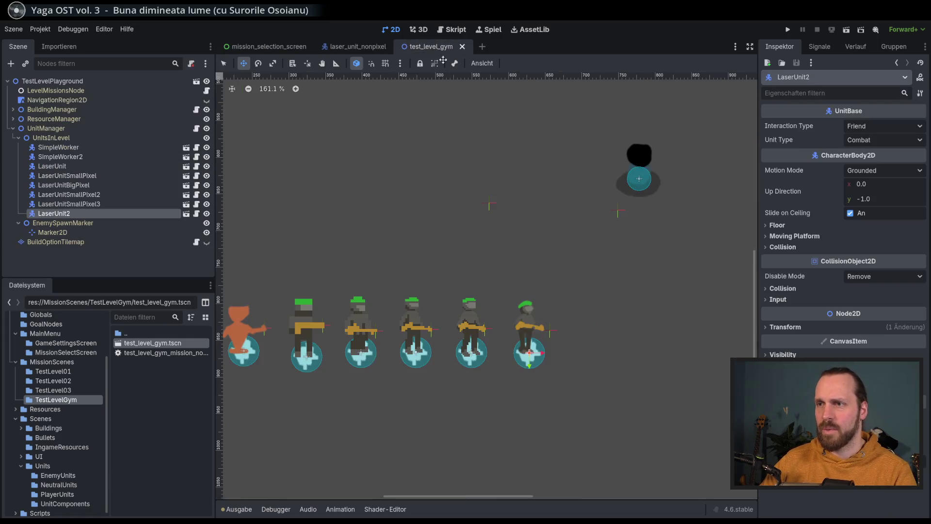
drag(450, 270, 440, 246)
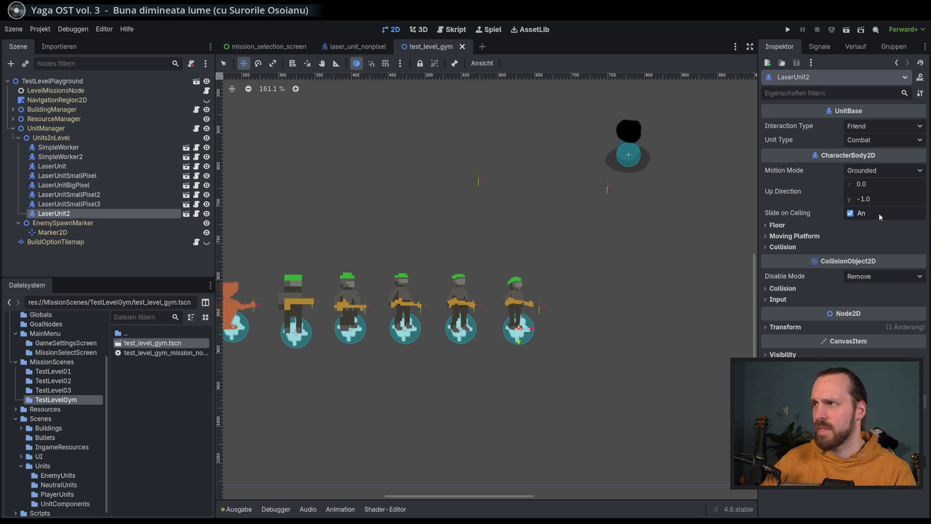
click(350, 47)
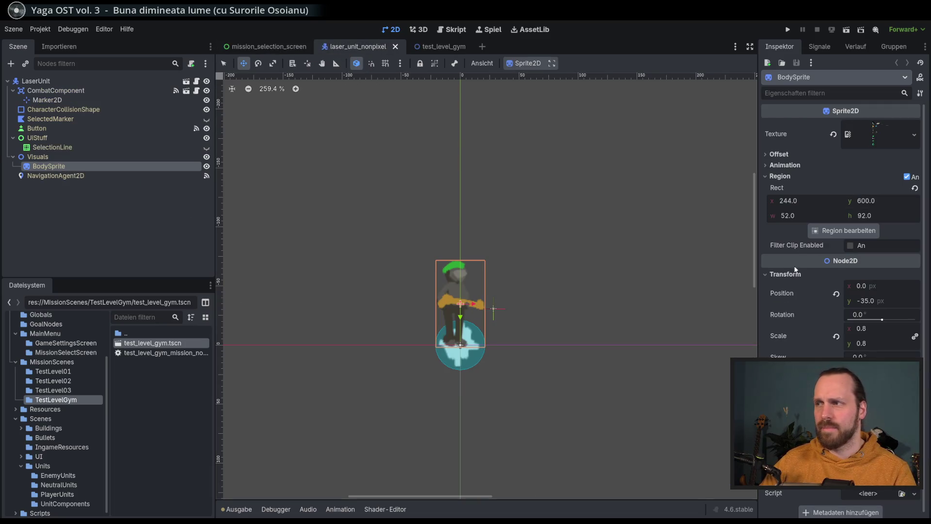
click(869, 328)
text(5)
key(Return)
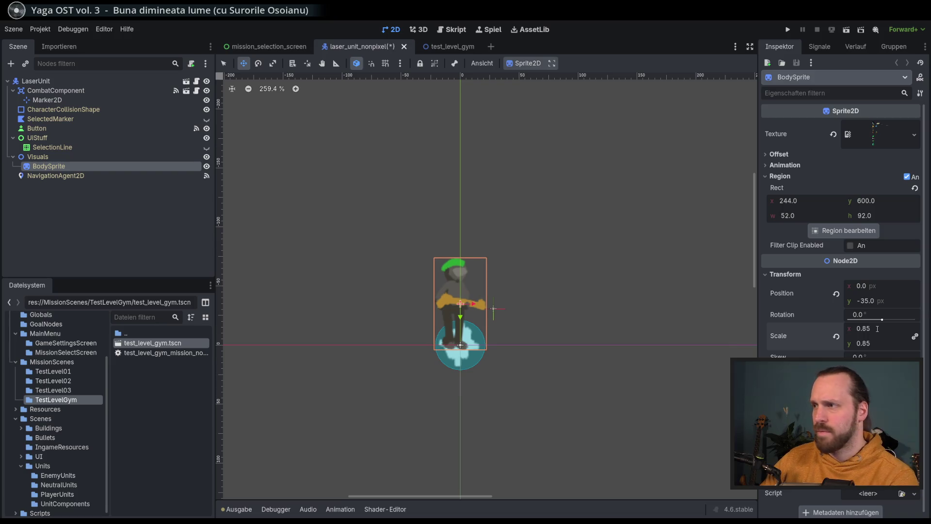
key(ctrl+s)
Raise BodySprite scale to 0.9, save, and return to the test_level_gym scene
click(440, 49)
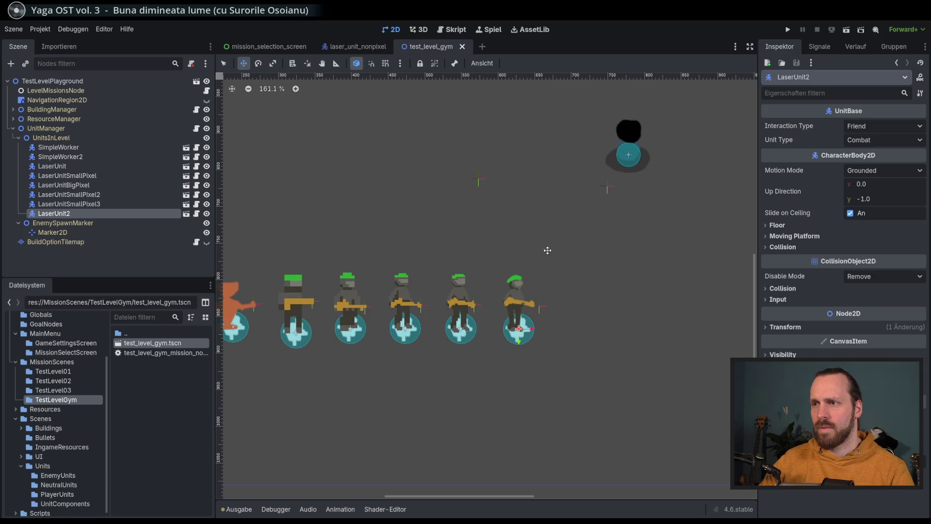
click(357, 47)
click(880, 330)
key(Return)
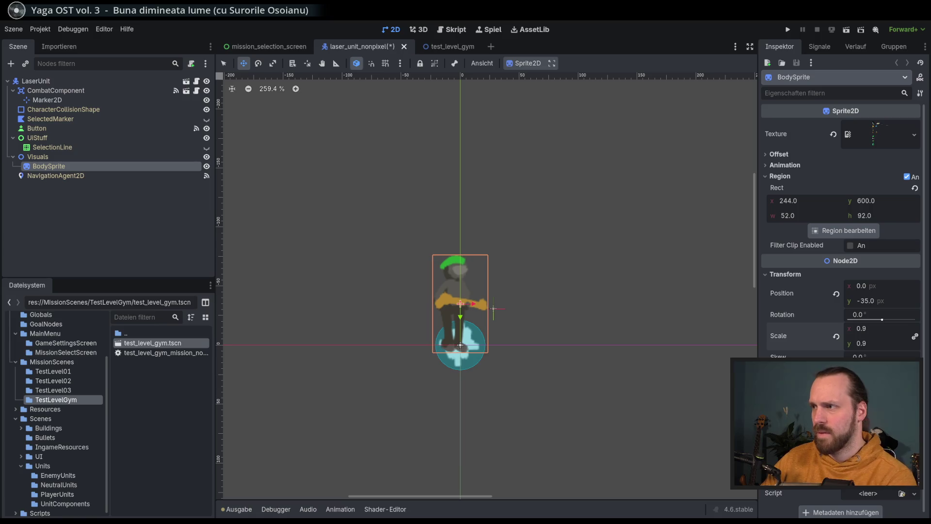
click(463, 316)
key(ctrl+s)
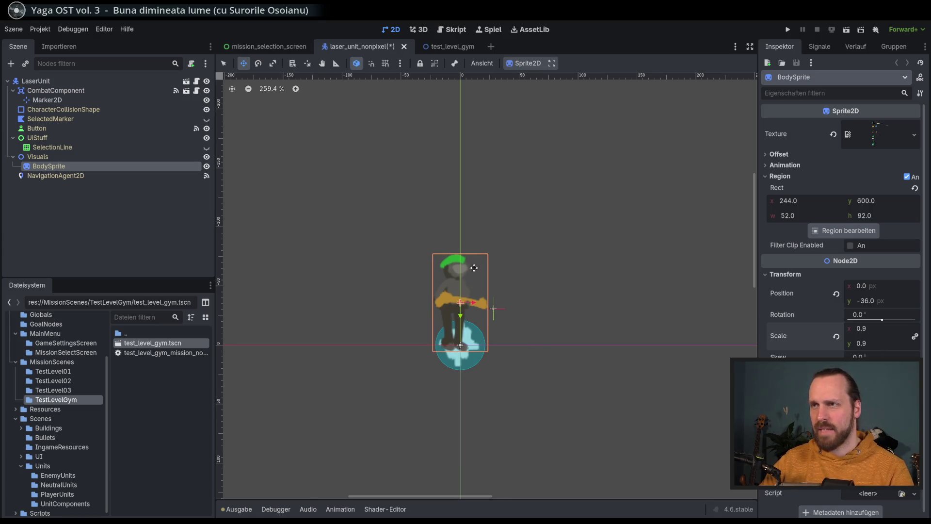
click(444, 47)
scroll(515, 220, up, 1)
scroll(509, 233, up, 1)
scroll(322, 294, down, 1)
scroll(322, 295, right, 1)
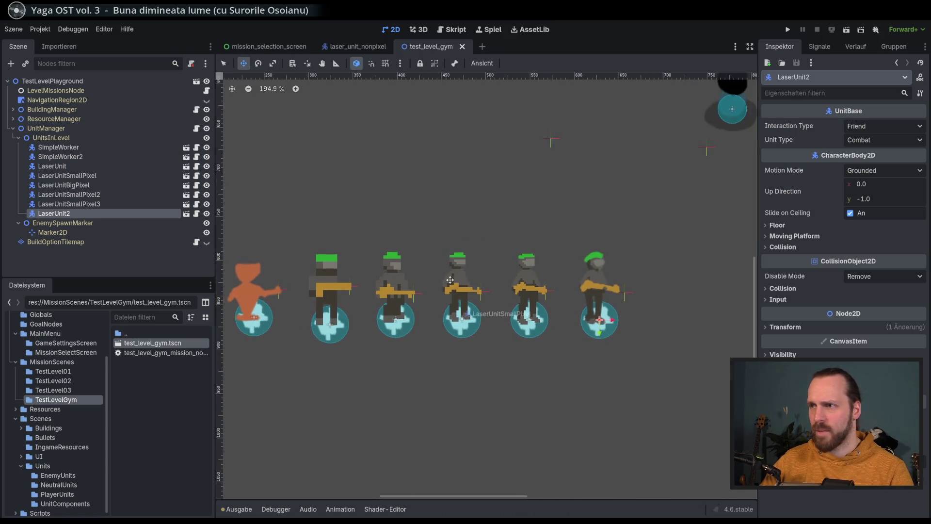
scroll(365, 291, right, 2)
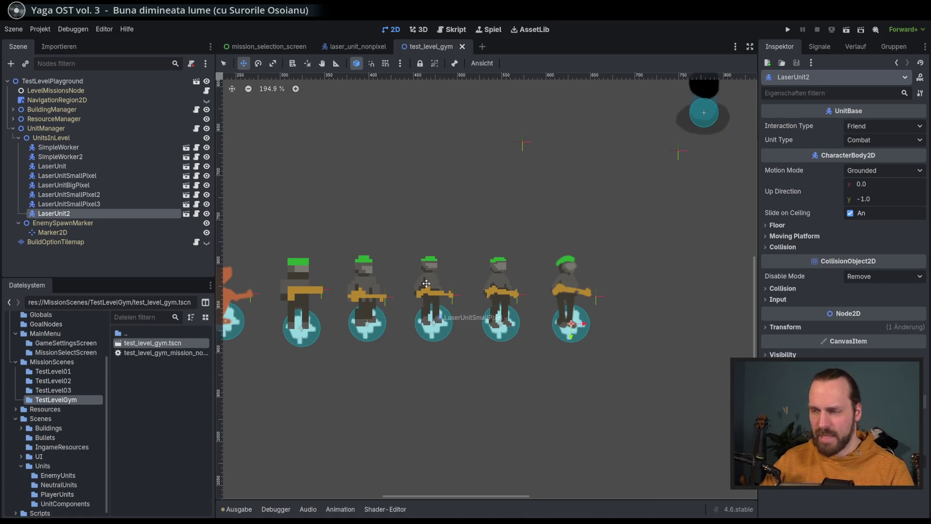
scroll(473, 320, down, 2)
Run the game with F5, go full screen and start the Test Level GYM mission
key(F5)
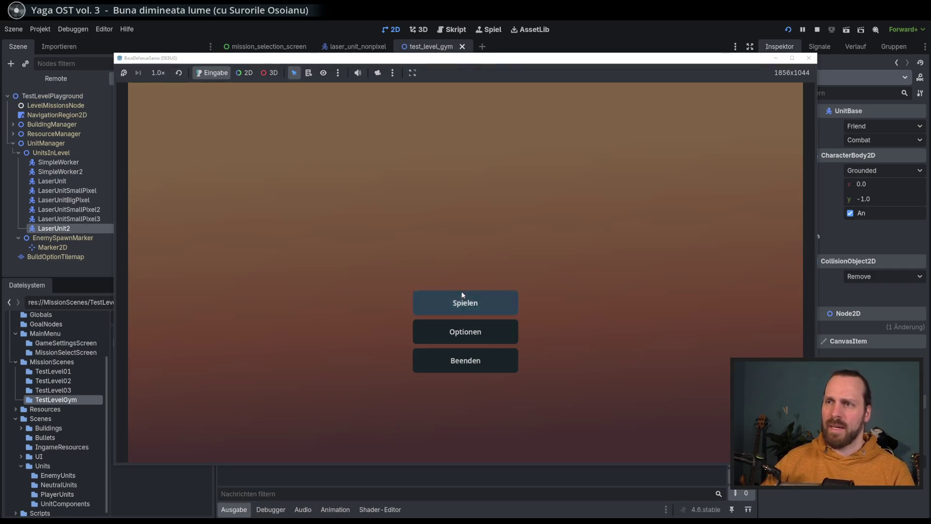
click(463, 300)
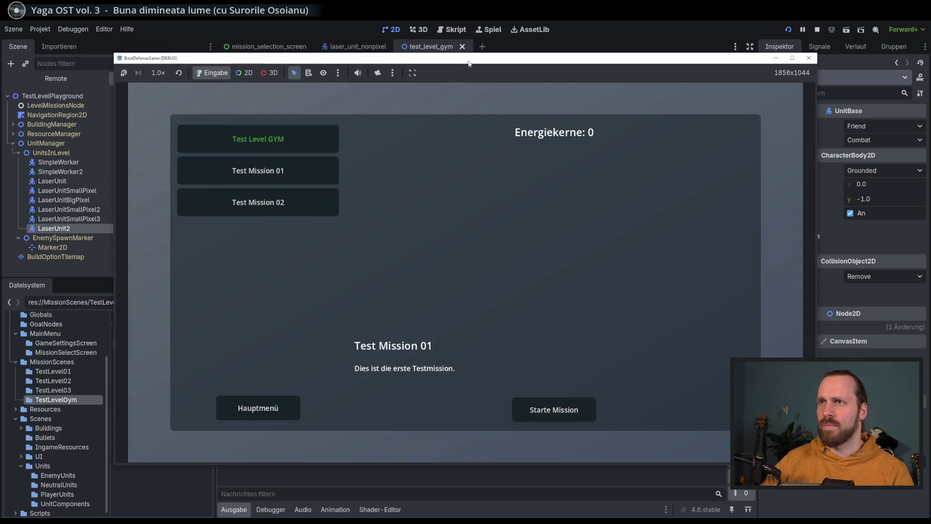
double_click(460, 59)
click(261, 113)
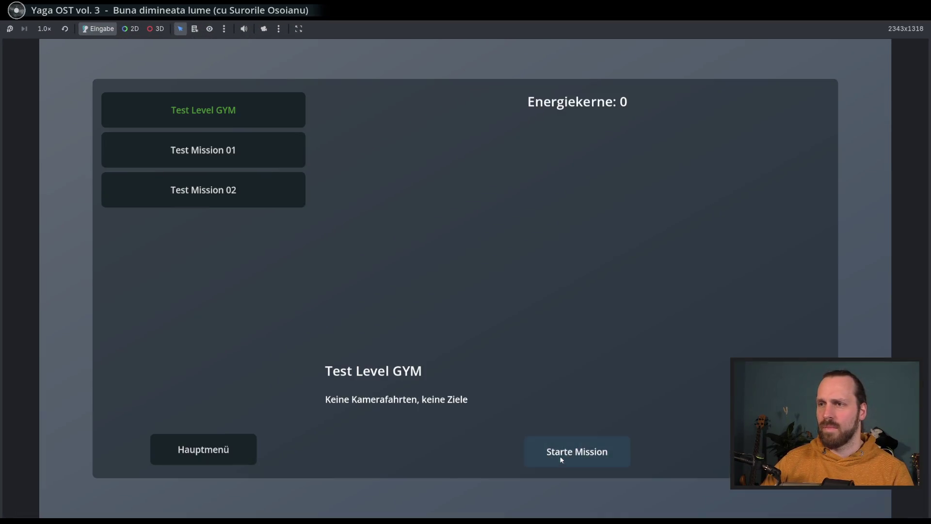
click(559, 456)
key(w)
key(d)
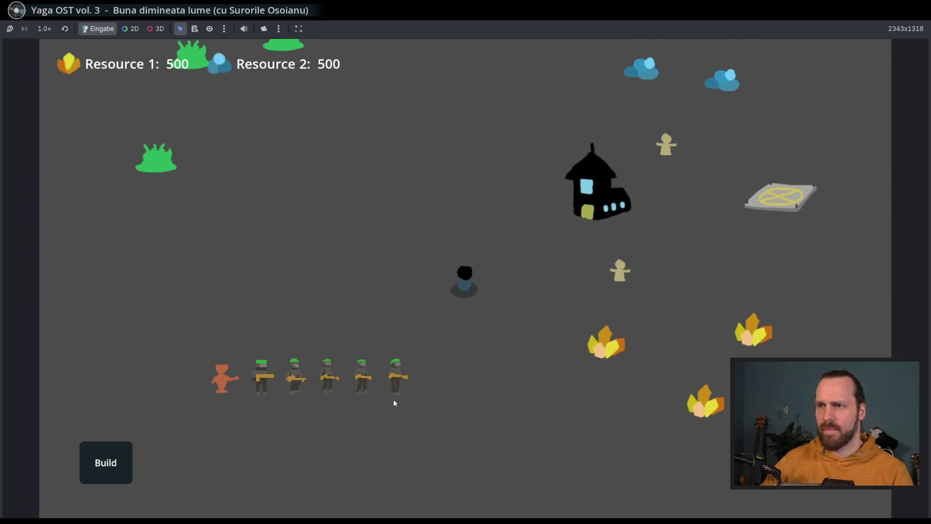
Select the fourth and rightmost soldiers in turn in the running game
click(397, 378)
click(362, 378)
click(397, 387)
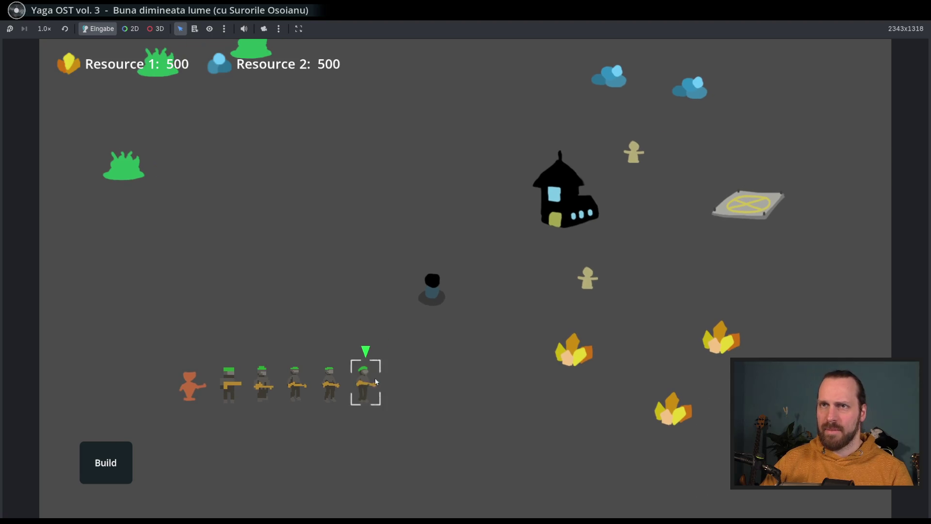
scroll(427, 320, up, 3)
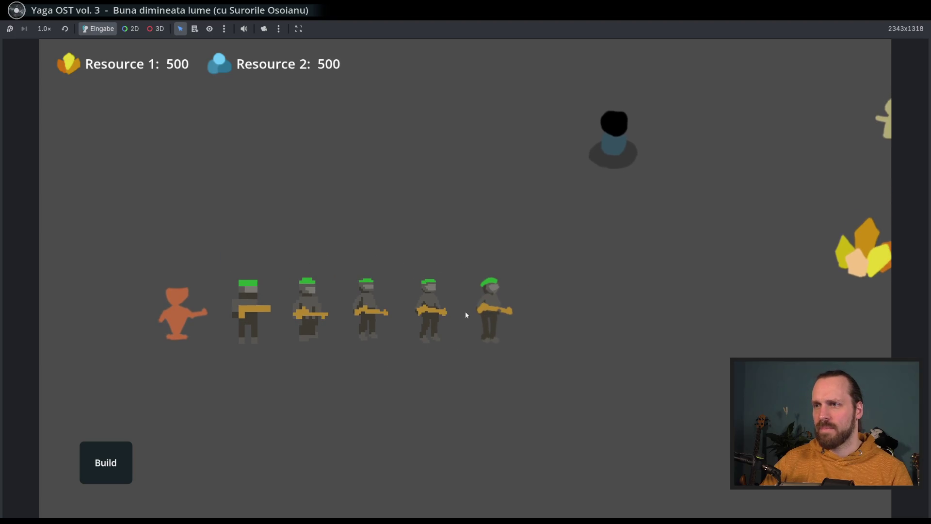
scroll(465, 311, down, 2)
scroll(457, 330, up, 1)
scroll(416, 337, up, 2)
click(474, 353)
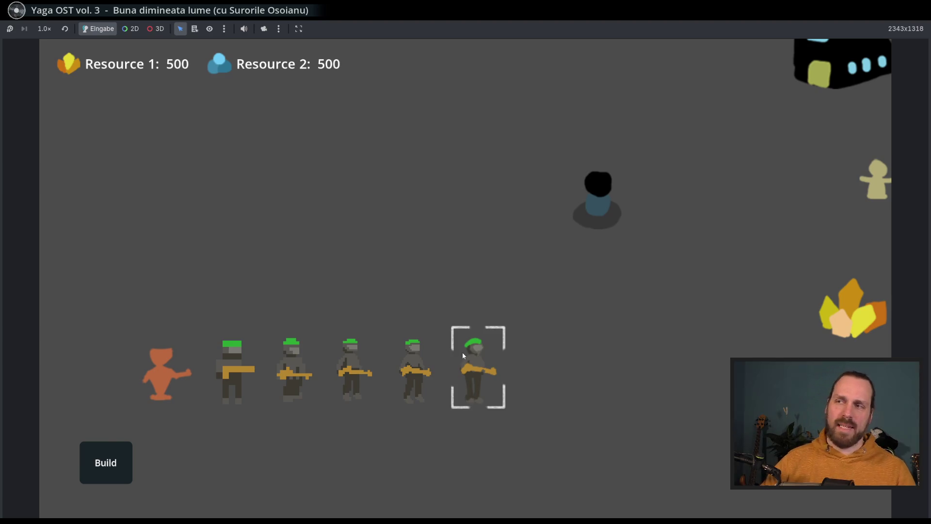
scroll(473, 351, down, 2)
Pan the game camera around the level and back to frame the soldiers
key(Right)
key(Up)
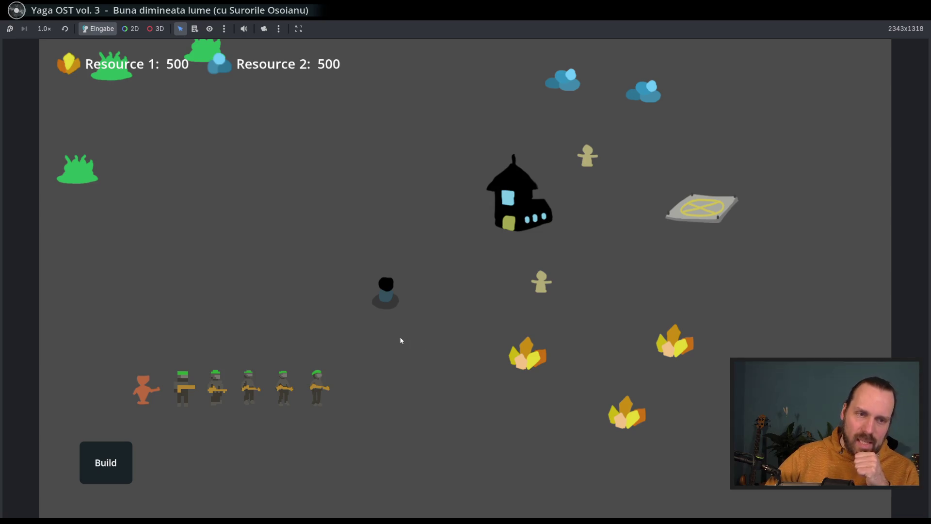
key(Right)
key(Up)
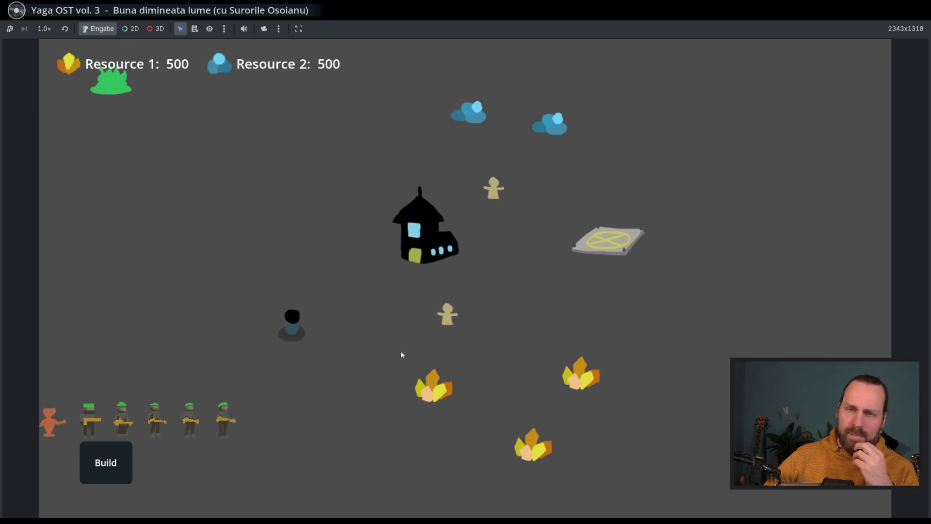
scroll(418, 236, up, 3)
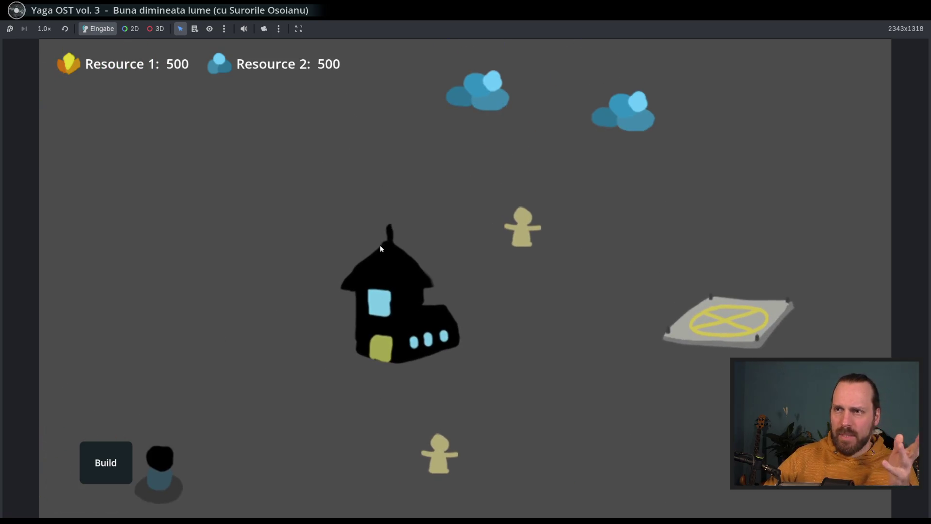
scroll(430, 283, down, 3)
key(Left)
key(Down)
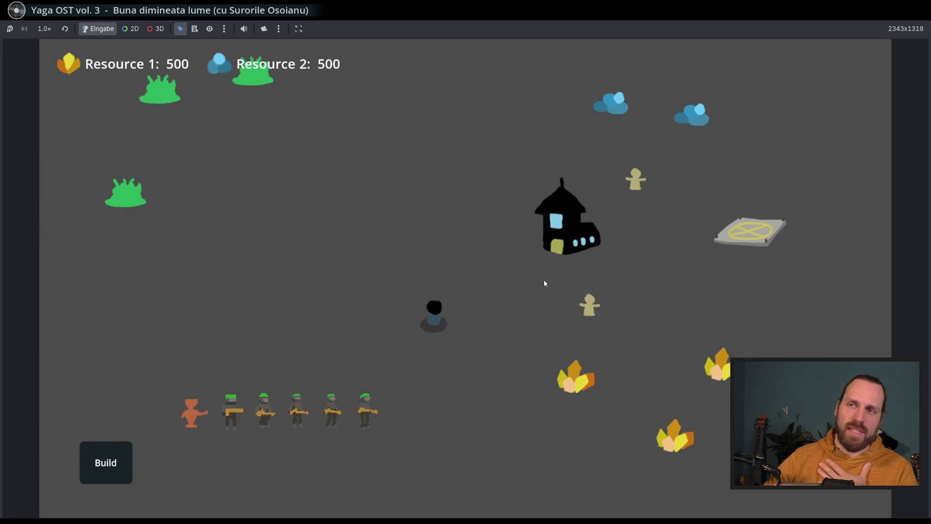
scroll(441, 291, up, 3)
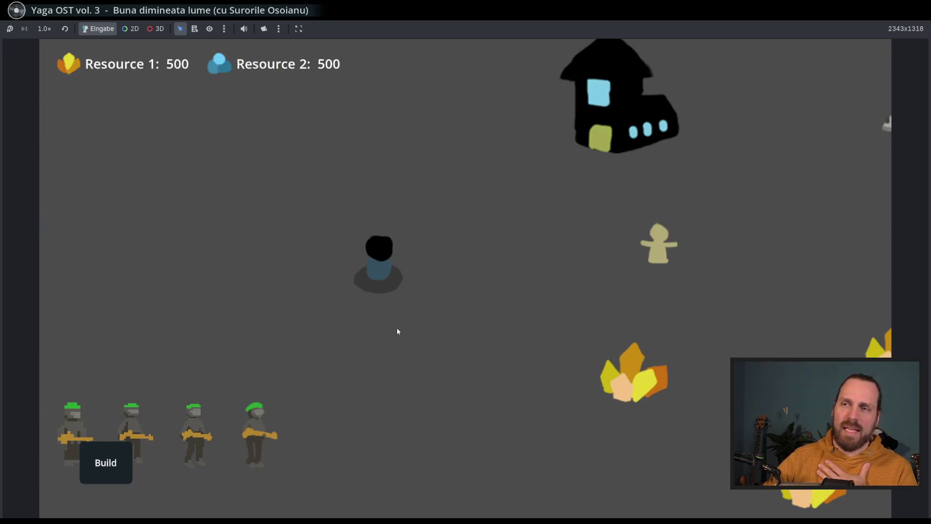
key(Left)
key(Down)
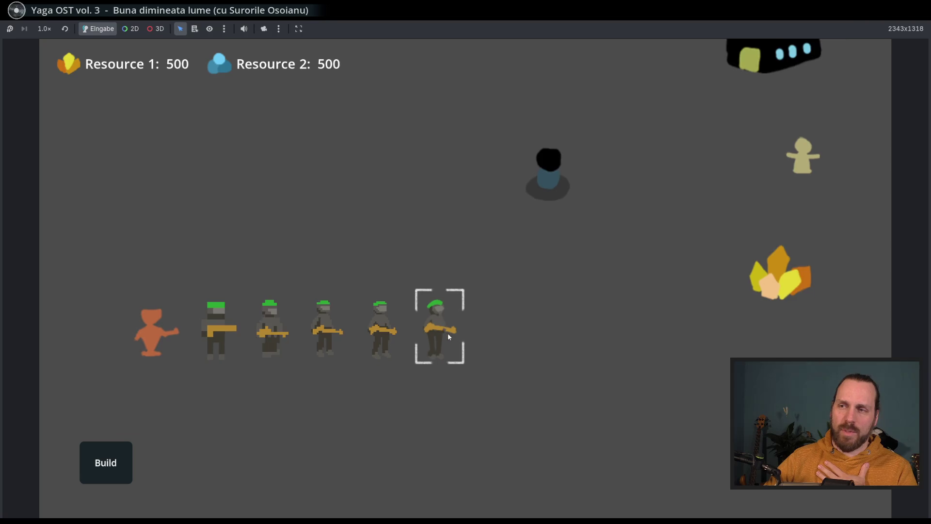
scroll(454, 333, down, 3)
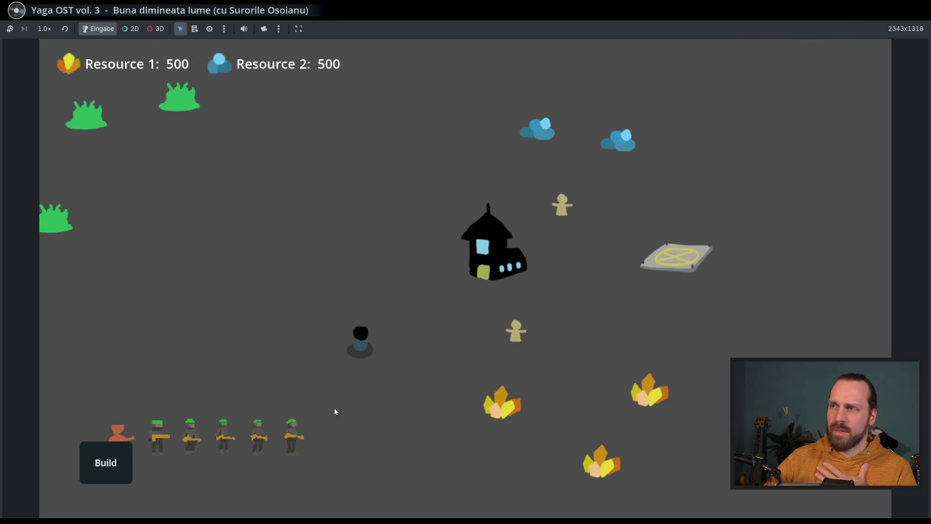
key(Left)
key(Up)
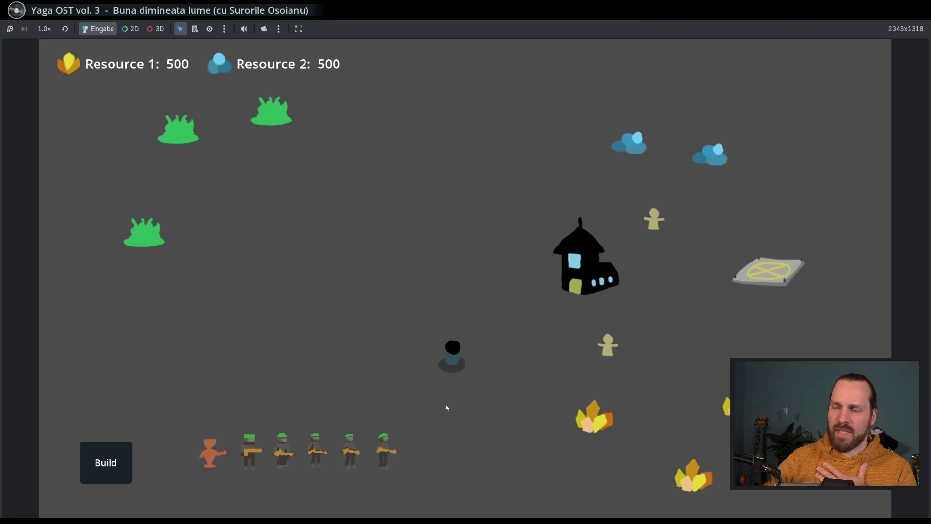
key(Left)
key(Down)
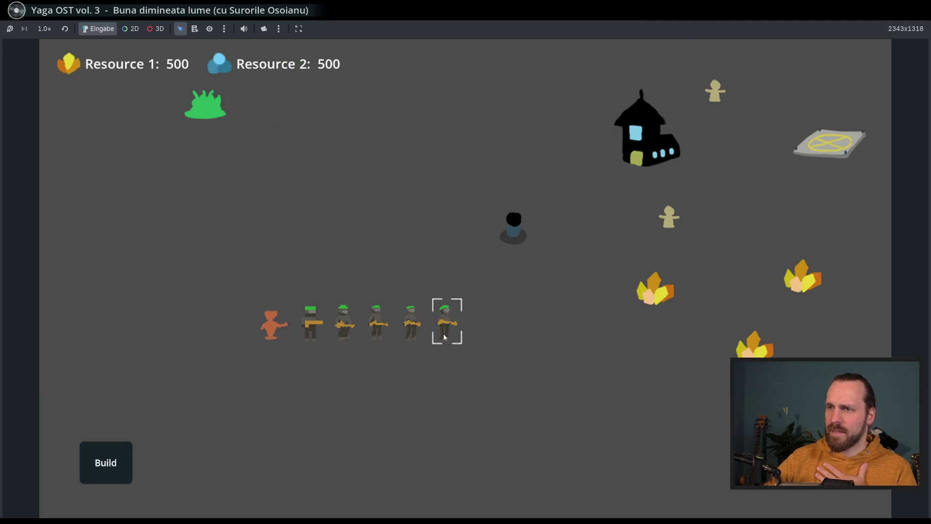
scroll(443, 337, up, 3)
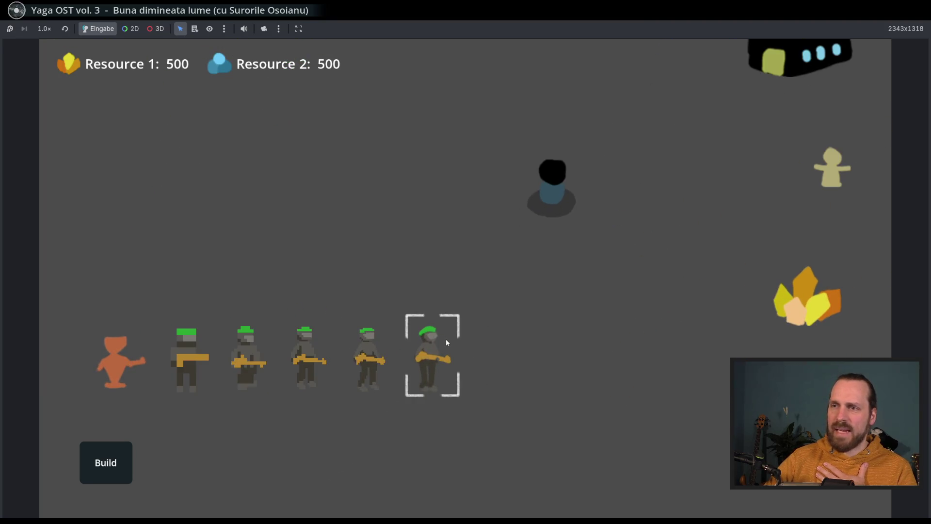
scroll(446, 338, down, 5)
key(Up)
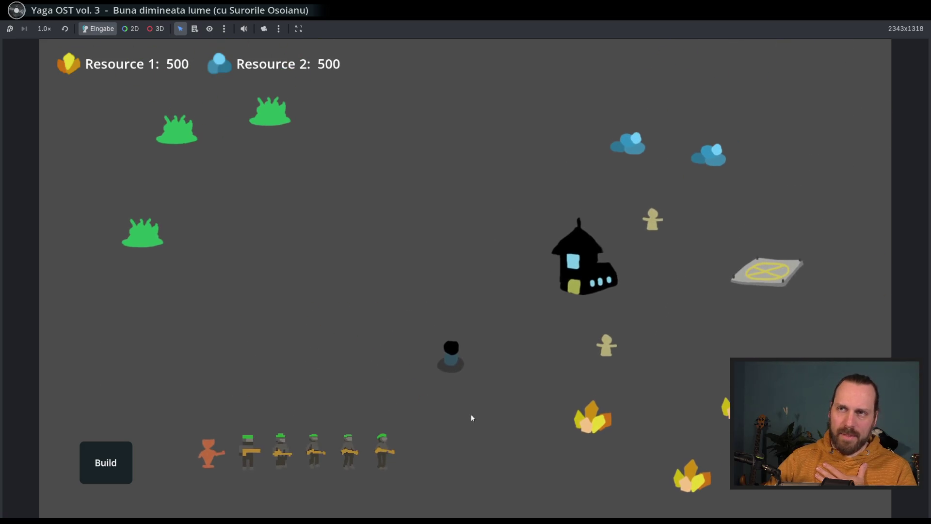
key(Left)
key(Down)
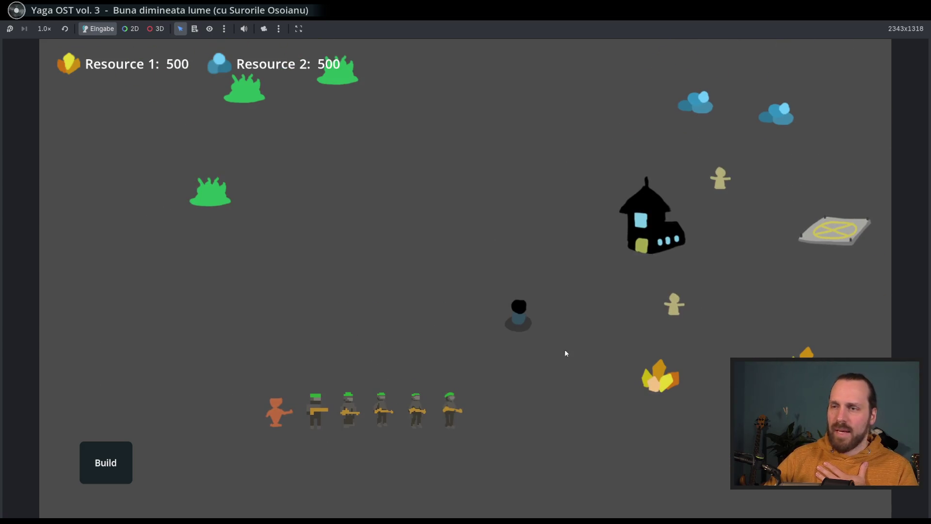
key(Down)
key(Left)
key(Right)
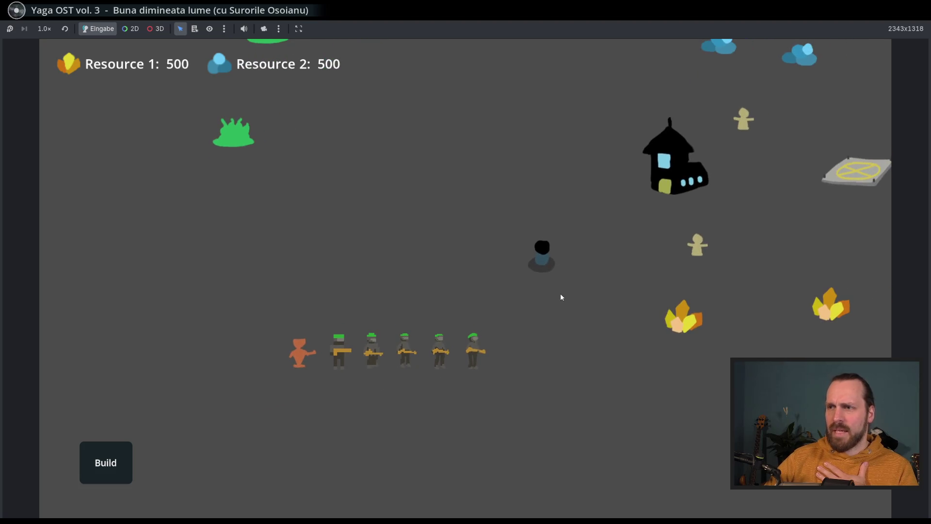
Order the rightmost soldier to walk to several nearby spots with right-clicks
click(473, 349)
right_click(405, 258)
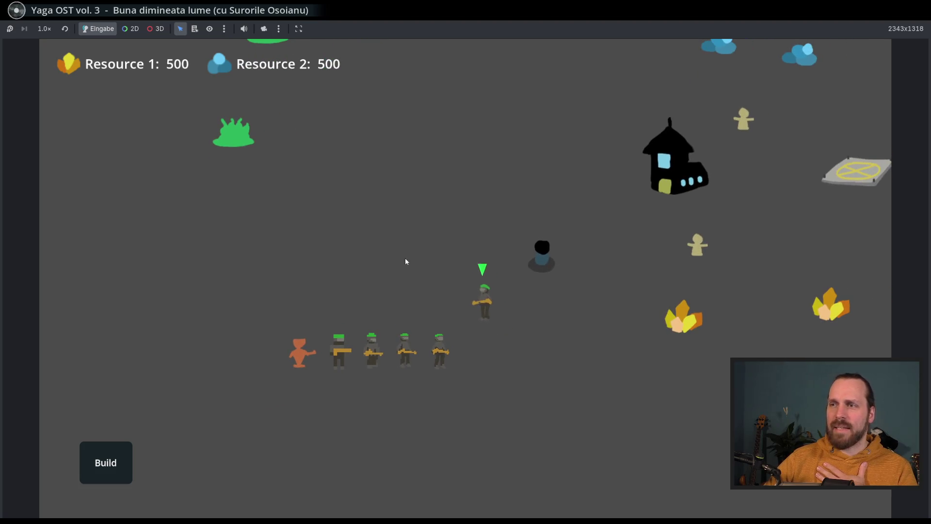
right_click(507, 368)
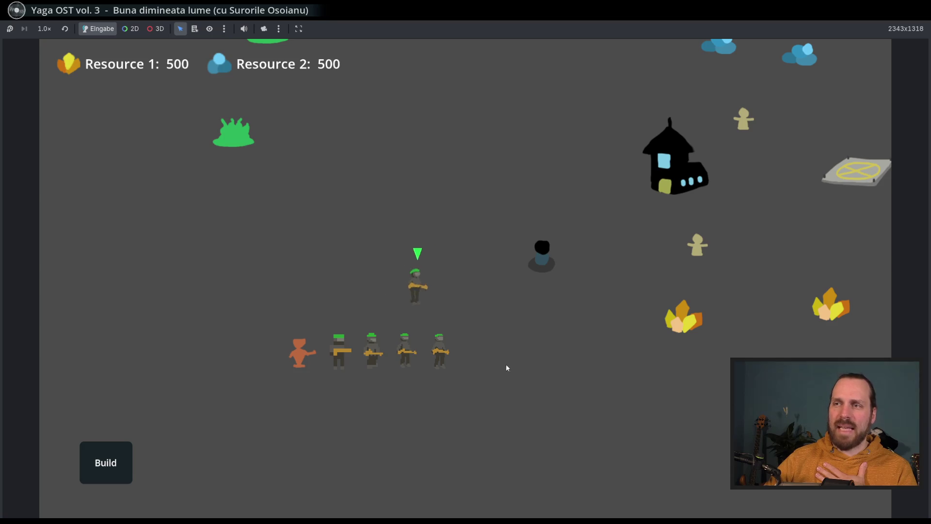
right_click(473, 369)
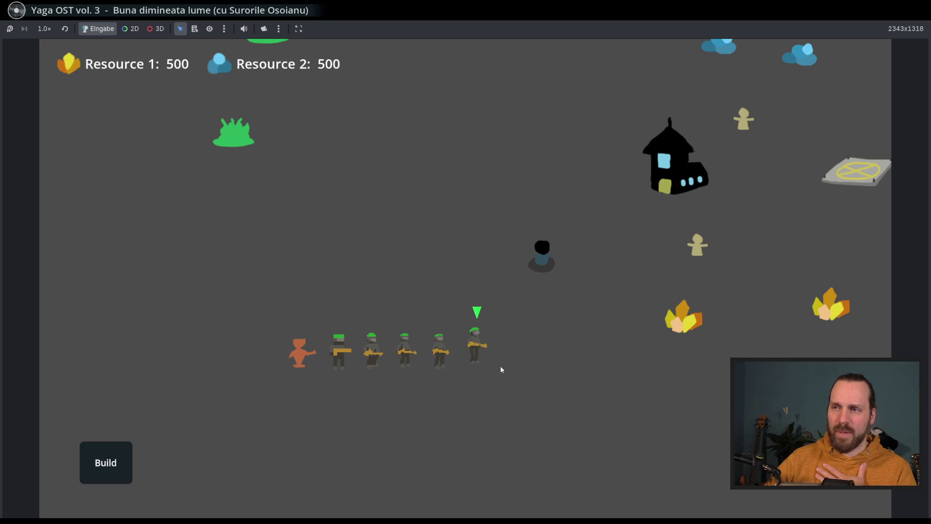
right_click(483, 368)
right_click(504, 373)
right_click(467, 363)
right_click(459, 366)
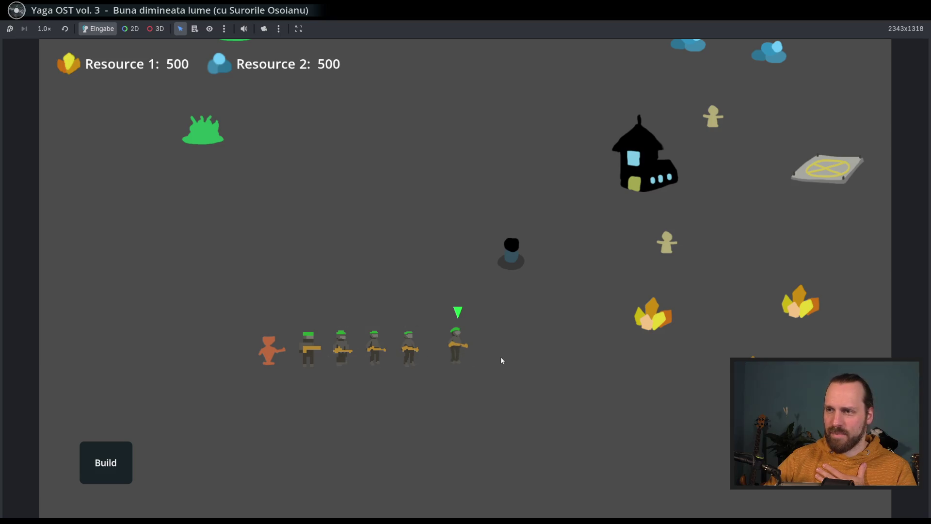
right_click(454, 371)
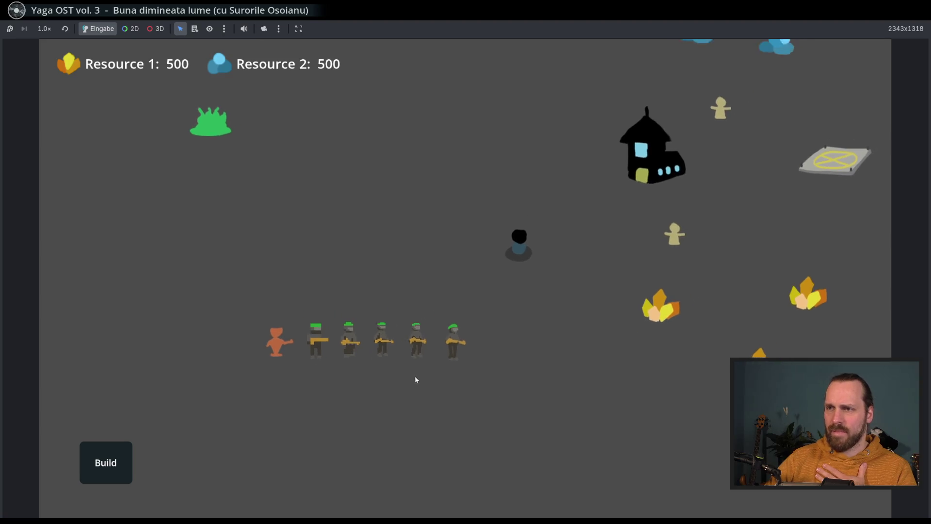
Box-select soldier groups and the orange unit, then clear the selection
mouse_move(483, 322)
mouse_down()
mouse_move(321, 428)
mouse_move(306, 427)
mouse_up()
mouse_move(284, 317)
mouse_down()
mouse_move(346, 401)
mouse_move(332, 384)
mouse_up()
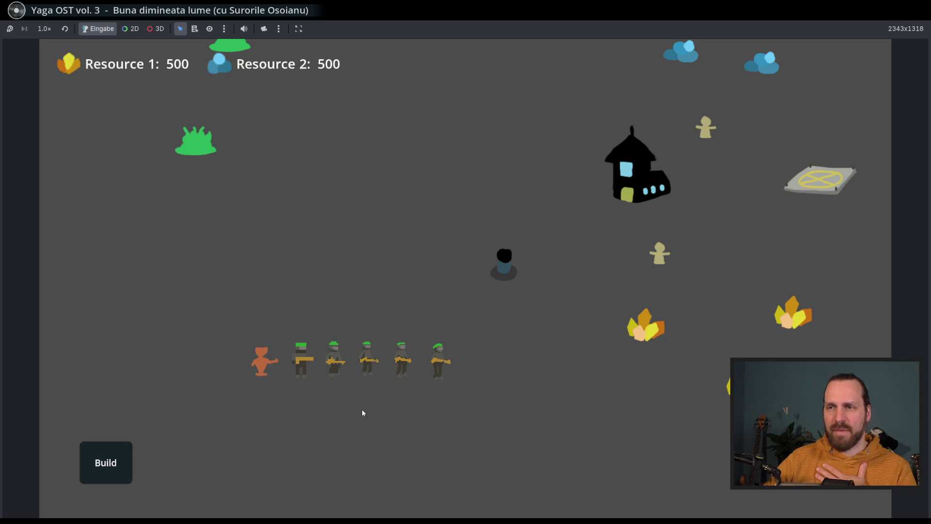
drag(464, 325, 428, 400)
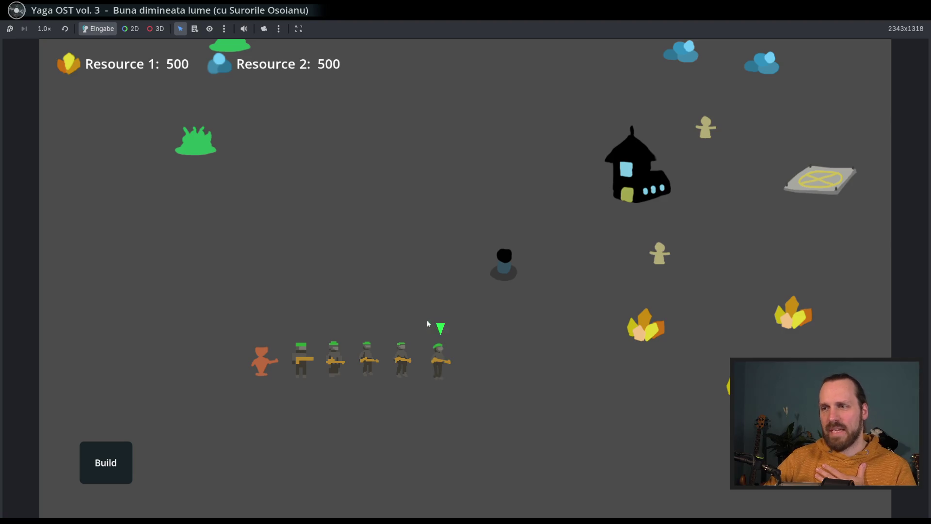
drag(356, 321, 413, 399)
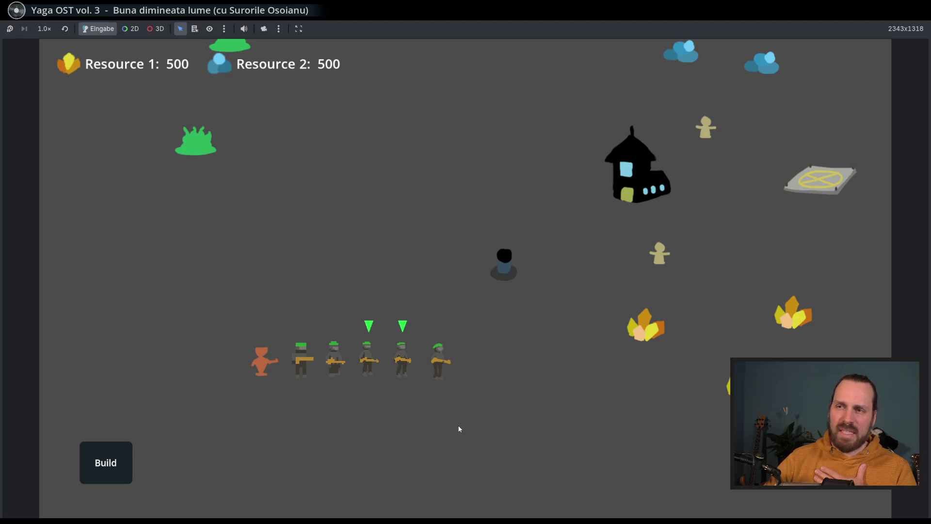
key(d)
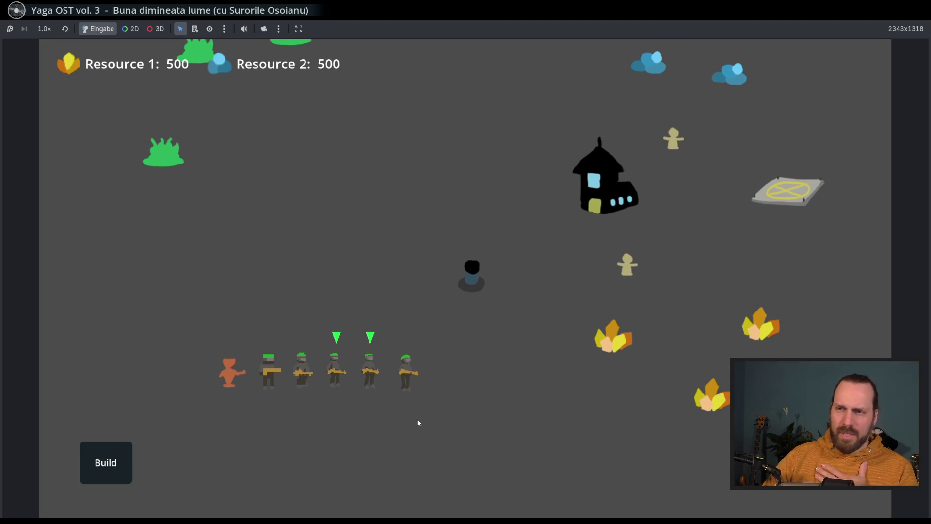
click(419, 420)
drag(199, 340, 254, 419)
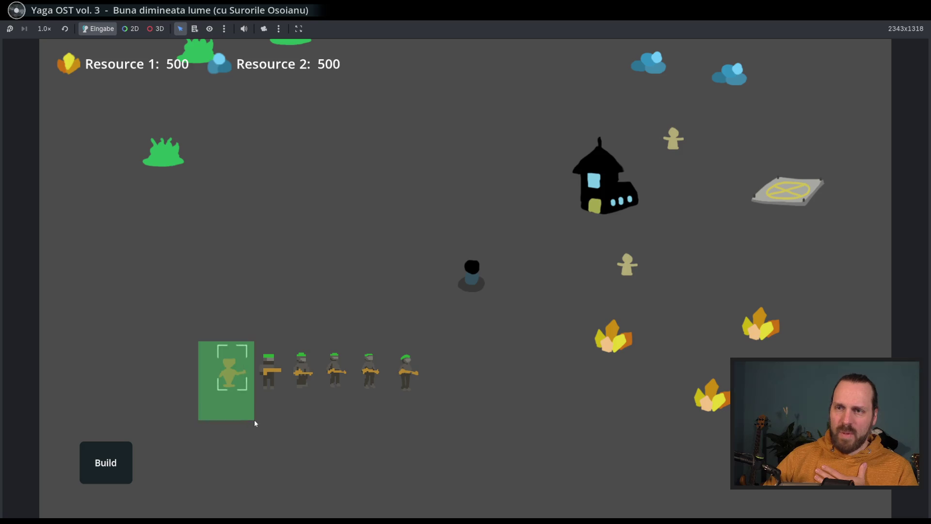
click(266, 424)
Pan the game camera across the map and back toward the soldiers
key(a)
key(d)
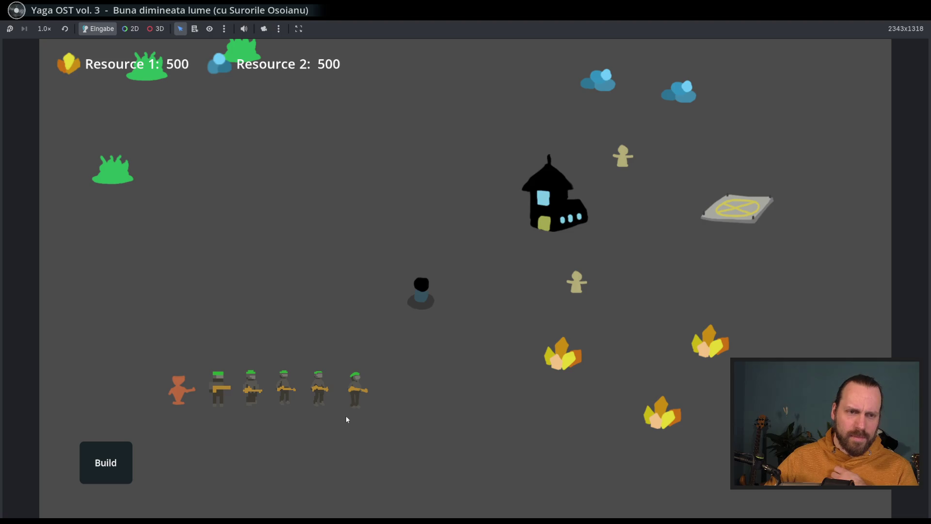
key(a)
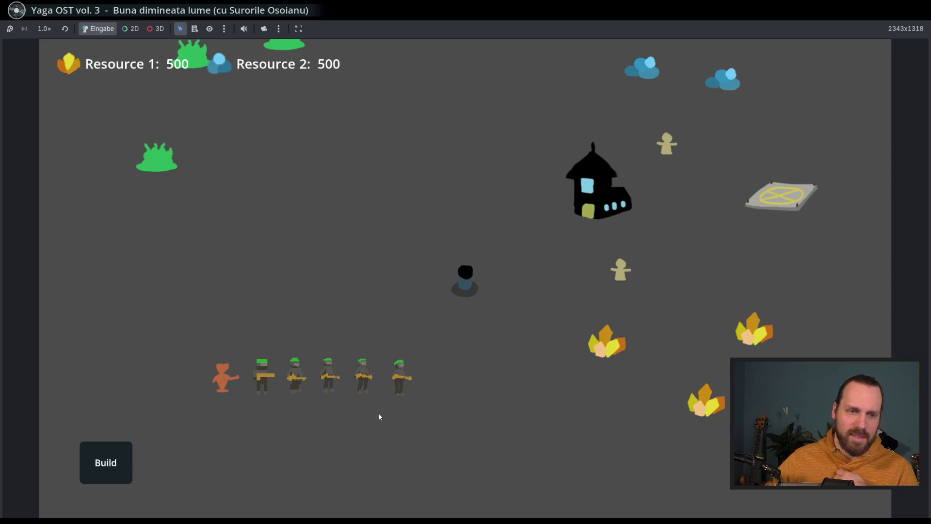
scroll(382, 418, up, 3)
key(a)
key(s)
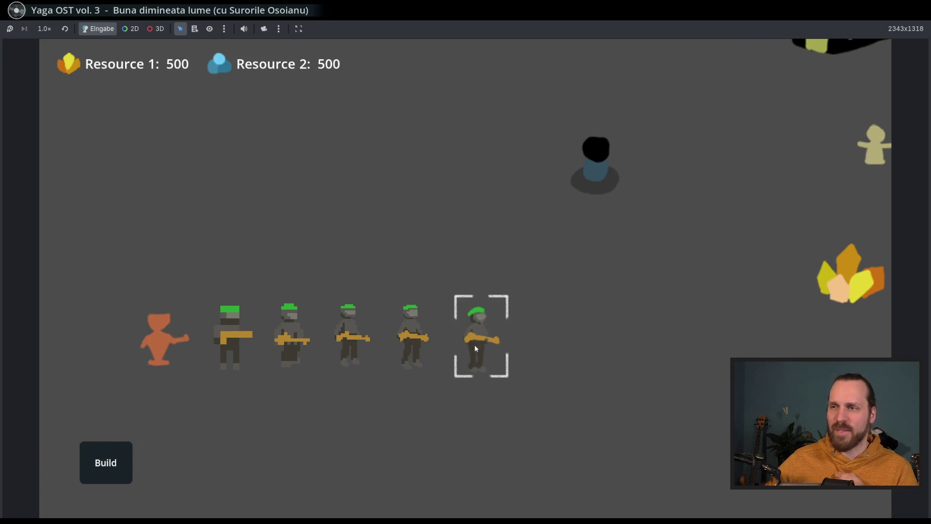
scroll(481, 362, down, 2)
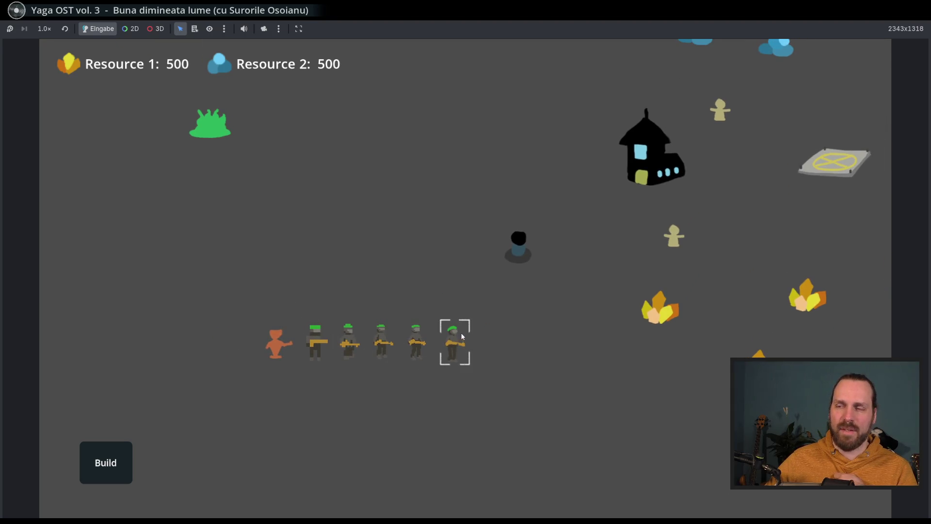
key(Up)
key(Right)
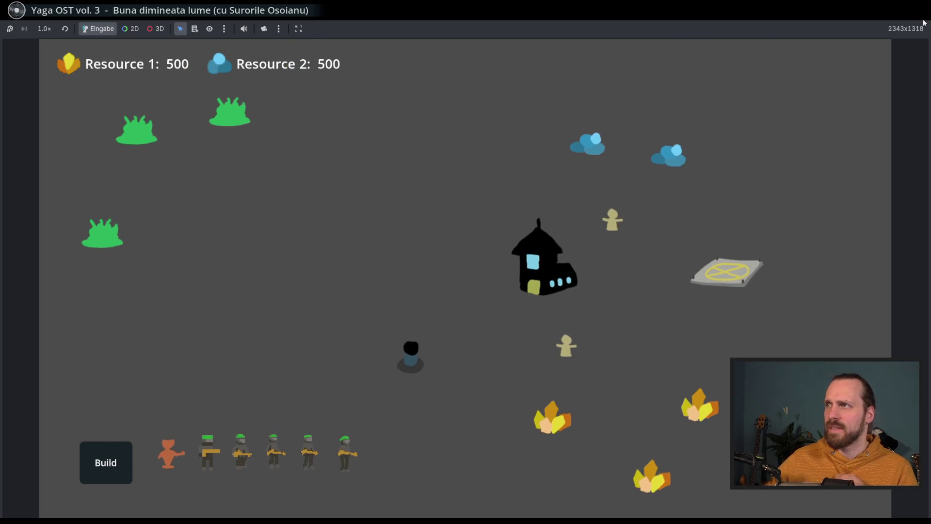
Stop the running game and pan the test_level_gym viewport toward the units
click(924, 22)
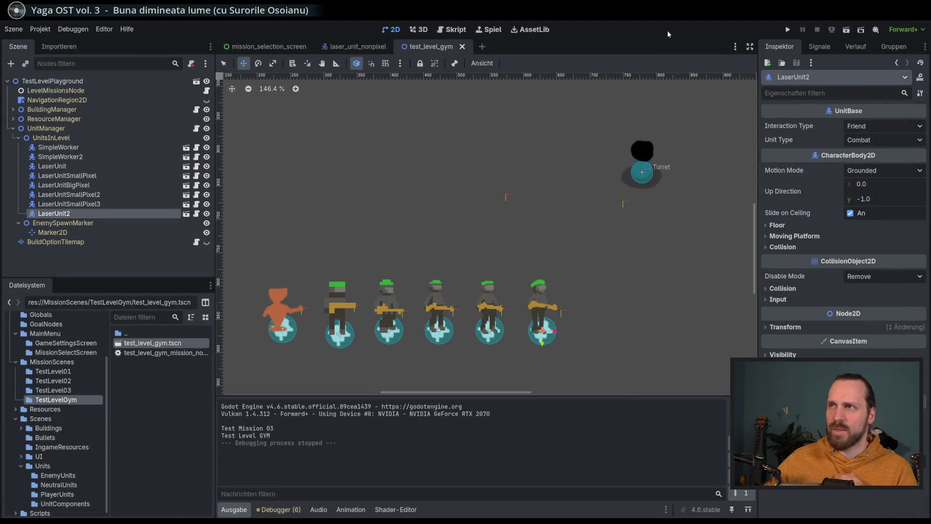
scroll(623, 259, down, 4)
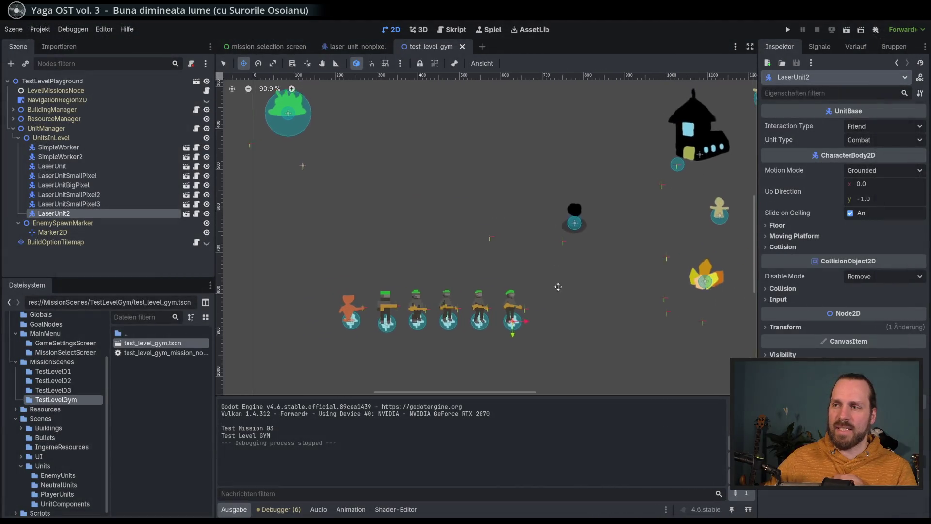
scroll(491, 281, down, 1)
scroll(466, 282, down, 1)
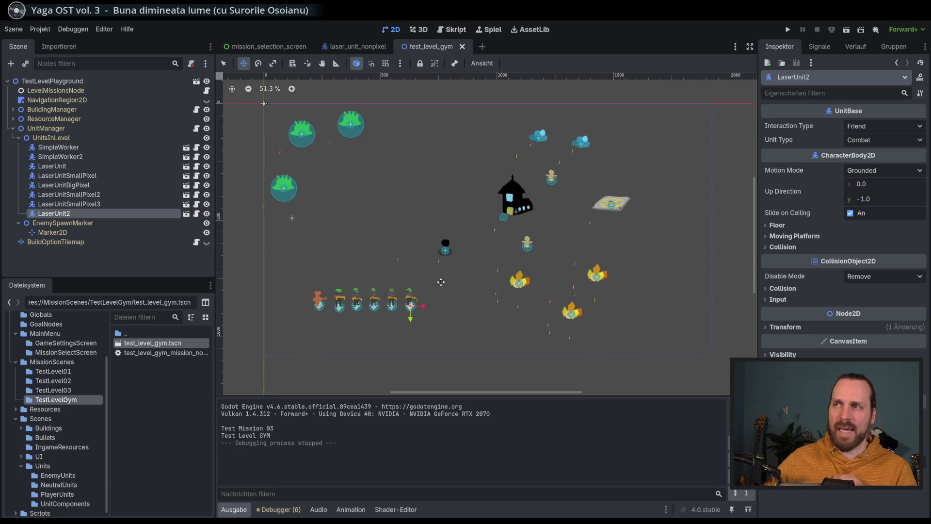
drag(455, 282, 456, 263)
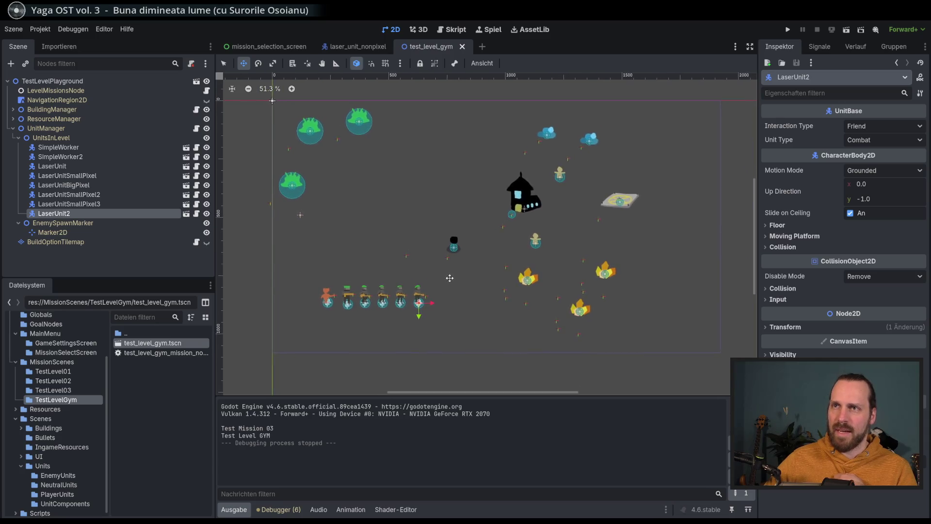
scroll(445, 283, up, 2)
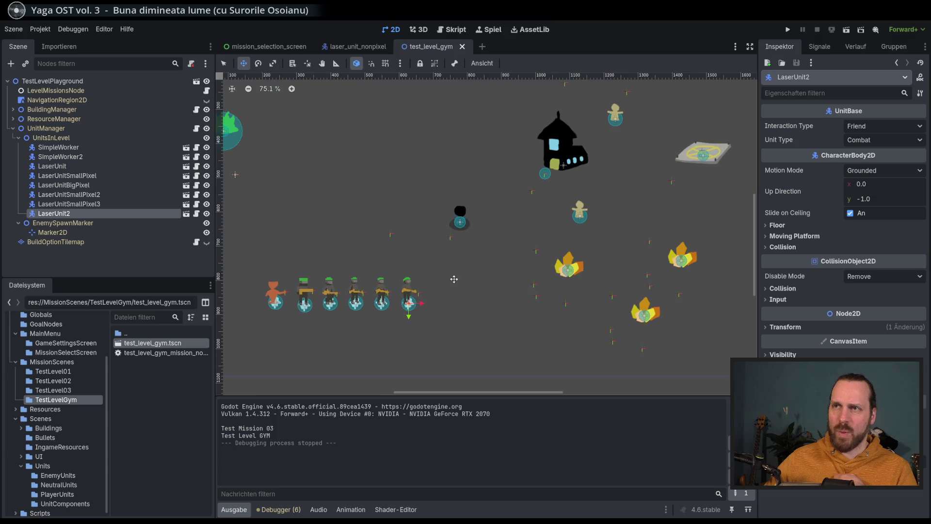
mouse_move(445, 284)
mouse_down()
mouse_move(484, 286)
mouse_move(466, 326)
mouse_move(499, 335)
mouse_up()
scroll(466, 291, up, 1)
scroll(465, 301, up, 2)
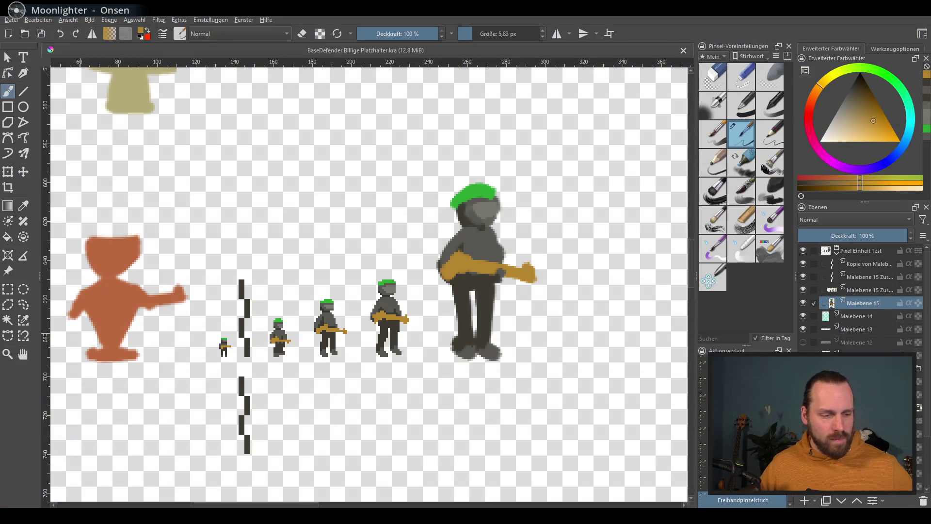
Sketch a black stick figure with round head, tapered body, legs and arms on the hips beside the soldiers
mouse_move(323, 369)
mouse_down()
mouse_move(418, 357)
mouse_move(341, 367)
mouse_up()
drag(515, 254, 448, 278)
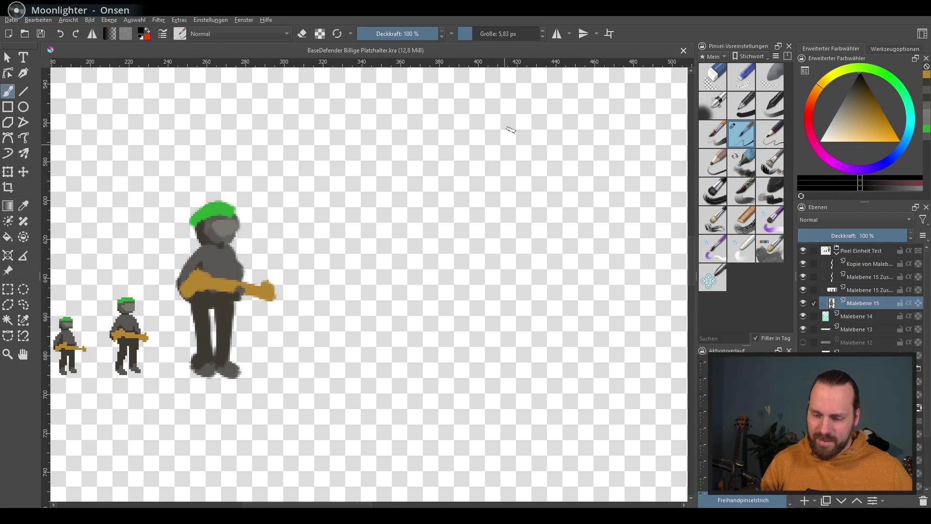
drag(459, 156, 502, 157)
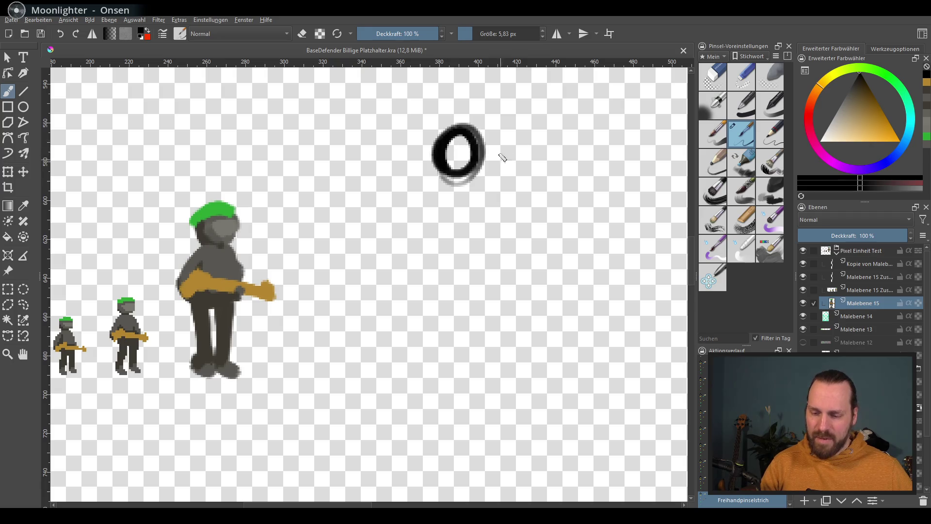
mouse_move(474, 195)
mouse_down()
mouse_move(415, 284)
mouse_move(512, 275)
mouse_up()
mouse_move(404, 255)
mouse_down()
mouse_move(430, 338)
mouse_move(513, 300)
mouse_up()
drag(433, 336, 430, 435)
drag(514, 318, 520, 435)
mouse_move(396, 202)
mouse_down()
mouse_move(341, 232)
mouse_move(397, 295)
mouse_up()
drag(540, 214, 537, 270)
mouse_move(628, 370)
mouse_down()
mouse_move(474, 355)
mouse_move(447, 367)
mouse_up()
Sketch a second figure with a cloud-like head, neck, body and two feet
drag(545, 189, 534, 188)
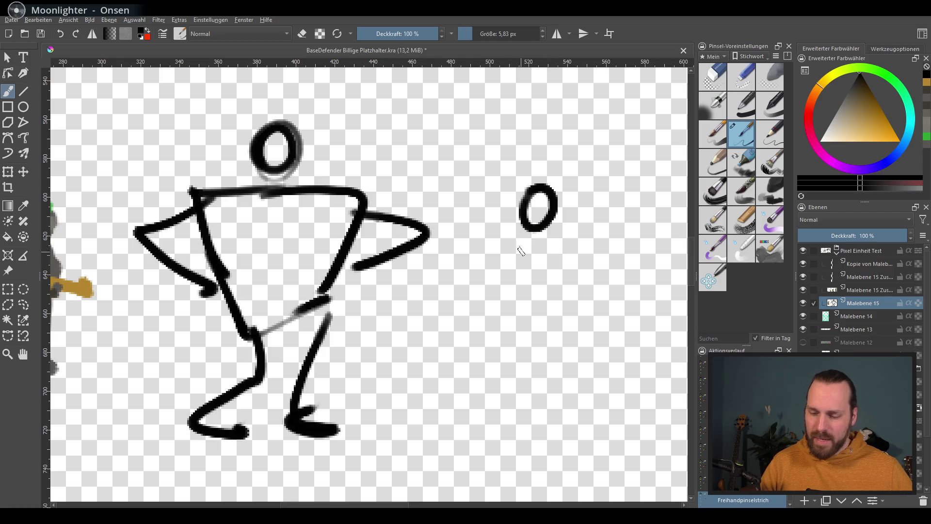
key(ctrl+z)
mouse_move(520, 240)
mouse_down()
mouse_move(560, 277)
mouse_move(582, 348)
mouse_move(570, 296)
mouse_up()
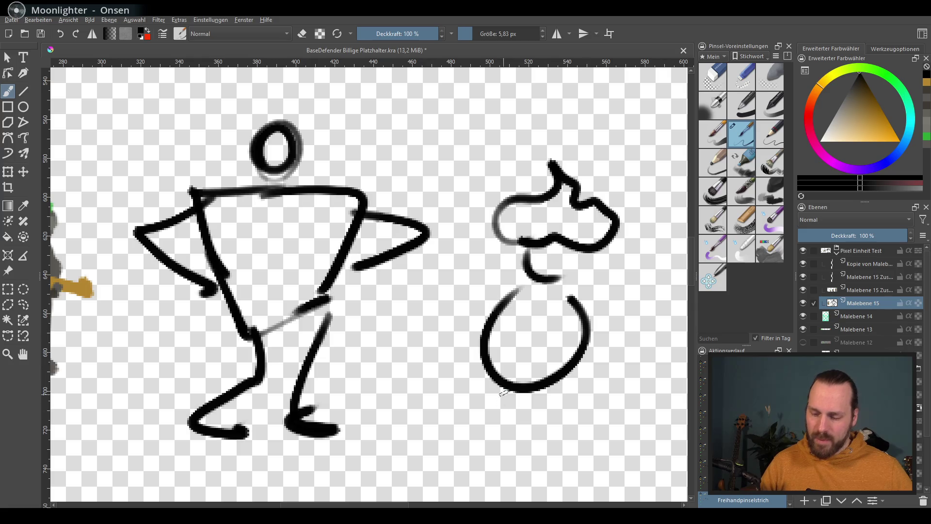
drag(509, 391, 514, 429)
drag(558, 388, 580, 377)
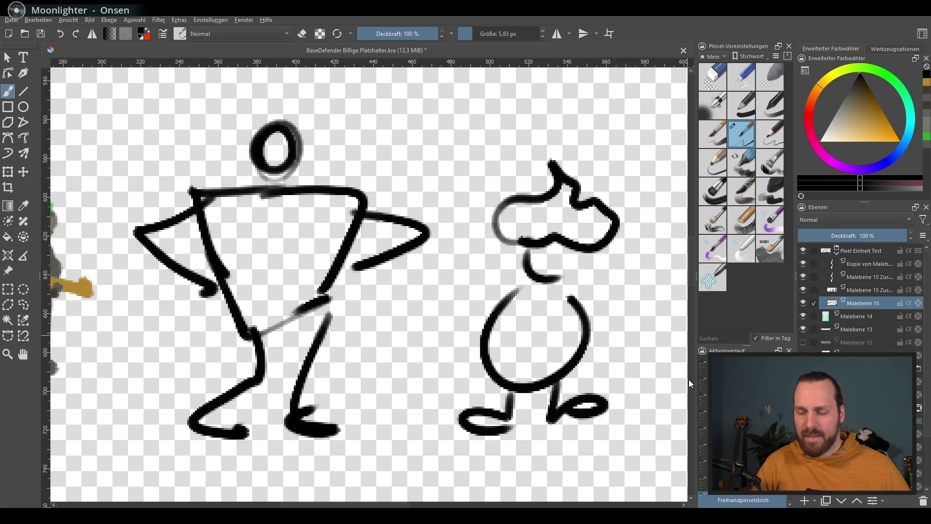
Try orange and red-orange scribbles over the second head, undo them, and return to a dark colour
drag(327, 349, 265, 340)
click(890, 137)
mouse_move(433, 212)
mouse_down()
mouse_move(473, 196)
mouse_move(535, 211)
mouse_up()
click(874, 115)
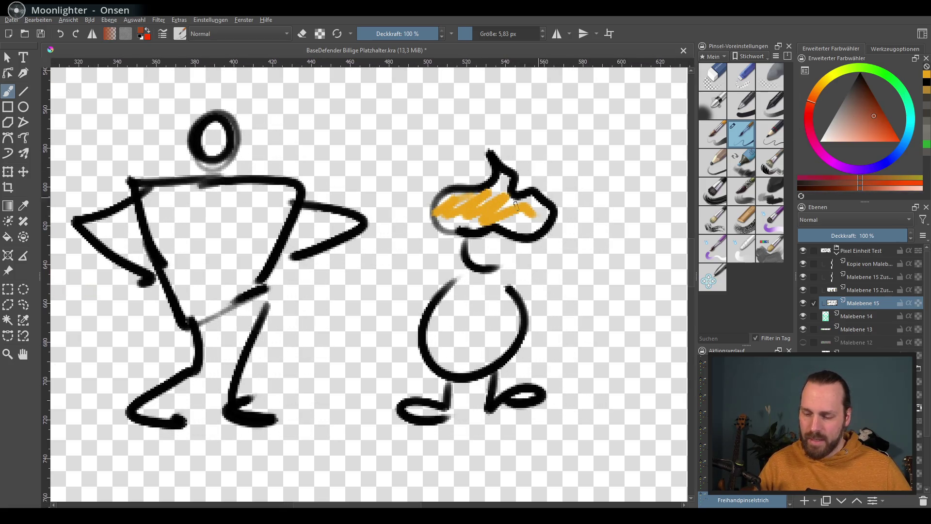
drag(451, 215, 542, 218)
key(ctrl+z)
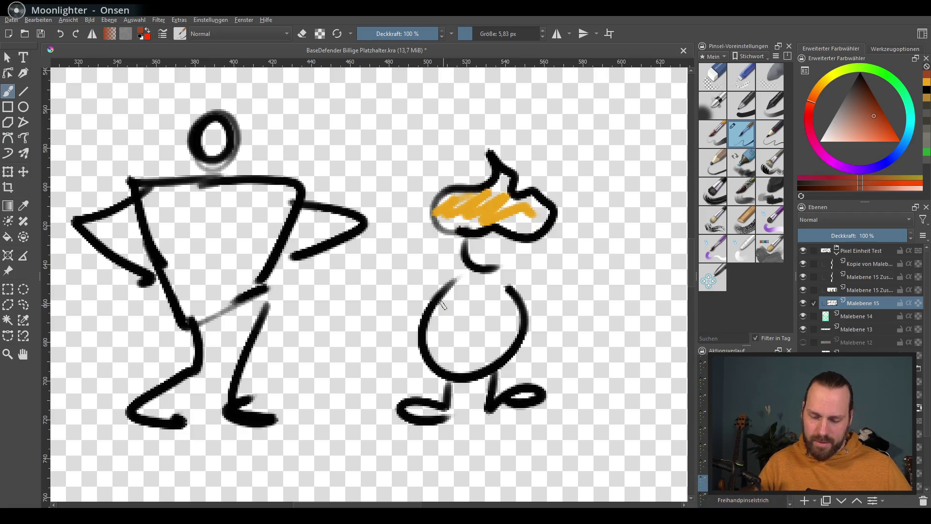
key(ctrl+z)
click(855, 78)
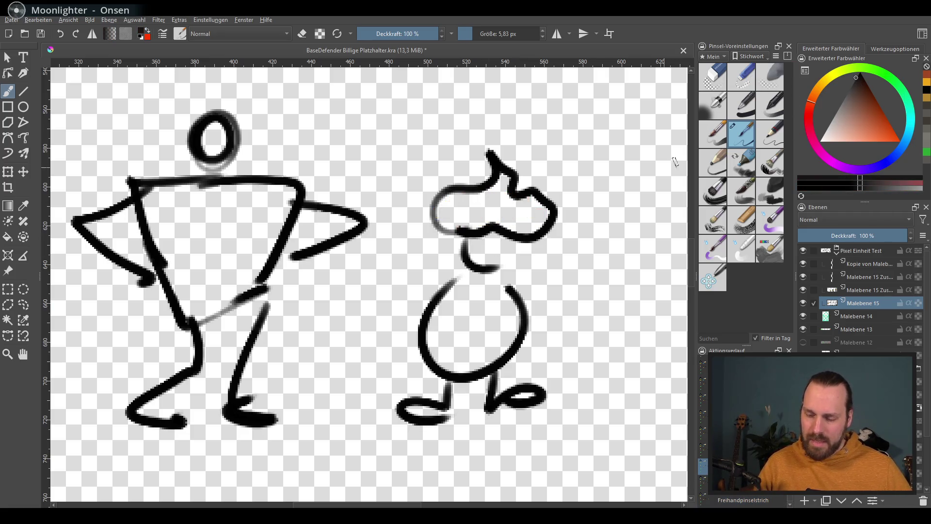
click(909, 140)
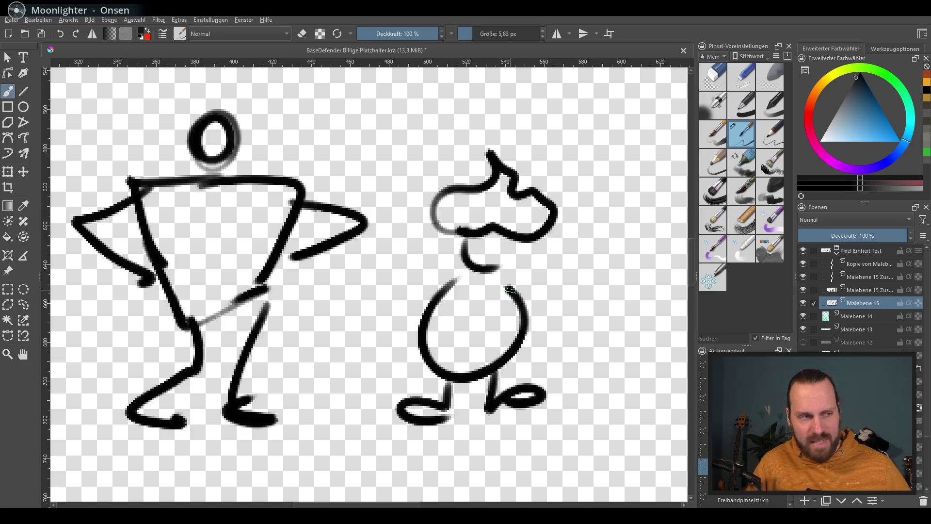
Undo the black stick-figure strokes so only the pixel soldiers remain
drag(455, 238, 506, 227)
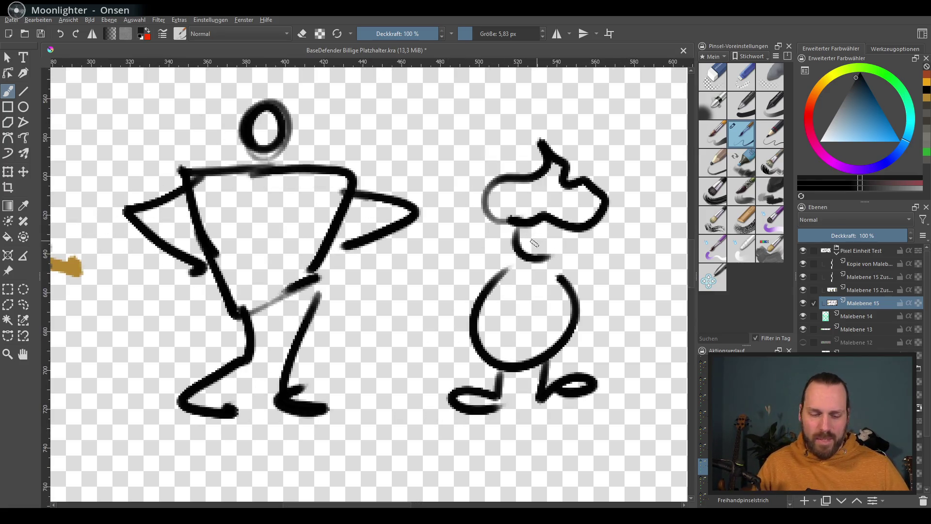
scroll(535, 244, down, 2)
scroll(369, 404, up, 1)
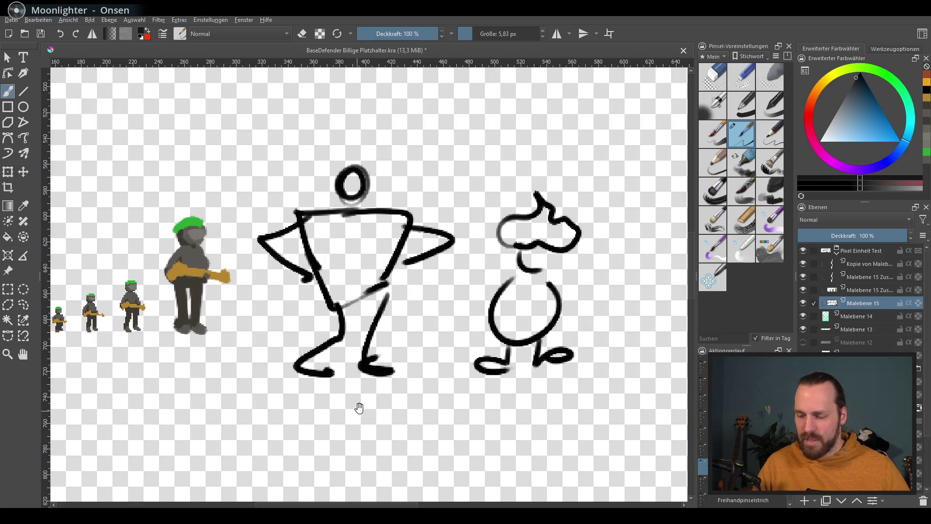
drag(359, 408, 390, 382)
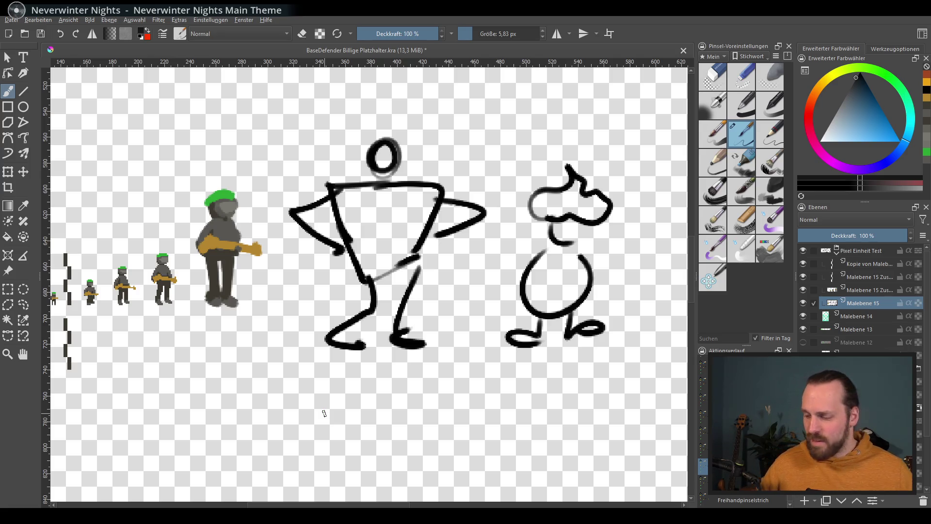
key(ctrl+z)
key(ctrl+z)
key(ctrl+z)
key(ctrl+z)
key(ctrl+z)
key(ctrl+z)
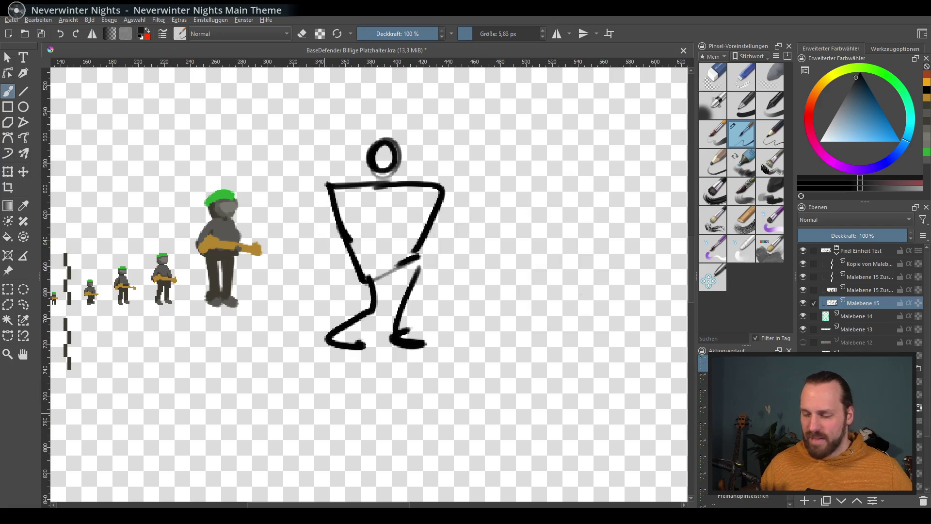
key(ctrl+z)
key(ctrl+z)
key(ctrl+z)
key(ctrl+z)
key(ctrl+z)
key(ctrl+z)
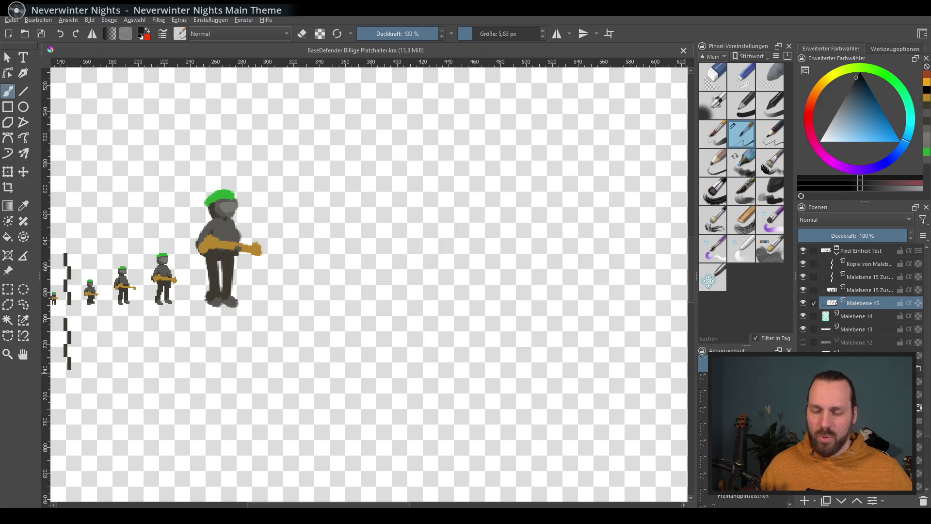
Frame empty canvas beside the largest soldier and paint the new figure's green cap
drag(361, 413, 489, 378)
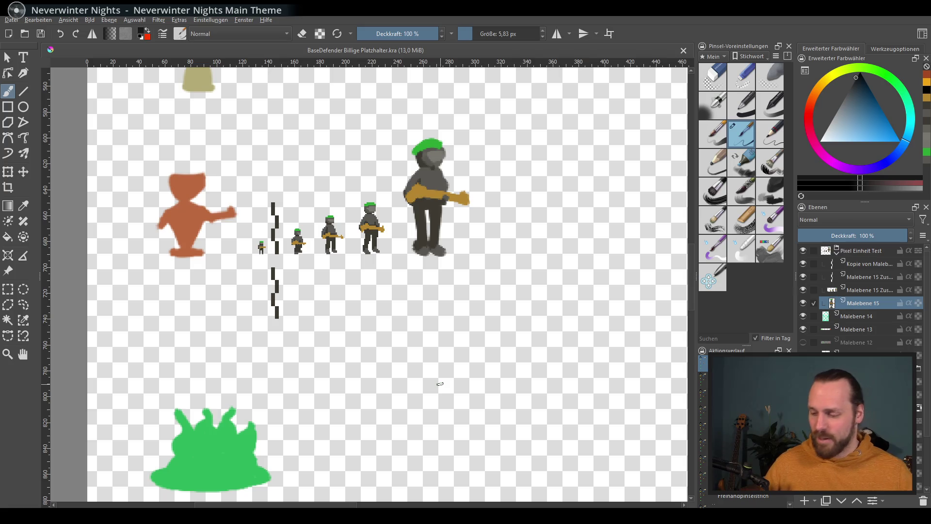
drag(447, 376, 442, 379)
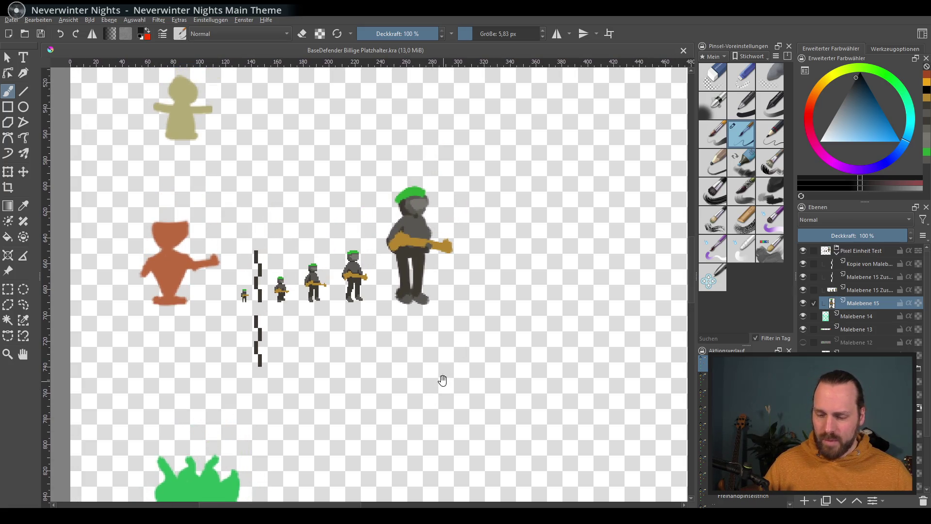
scroll(444, 370, up, 1)
scroll(415, 375, up, 1)
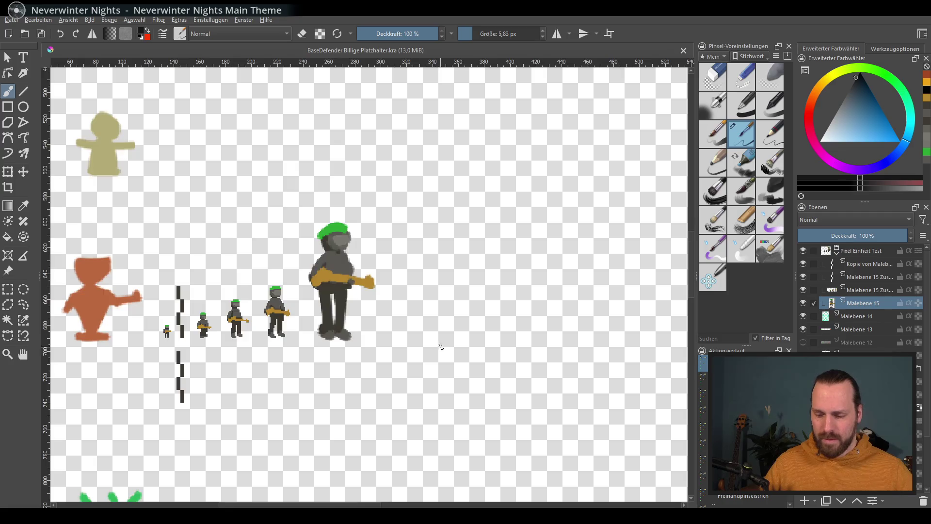
scroll(441, 343, up, 1)
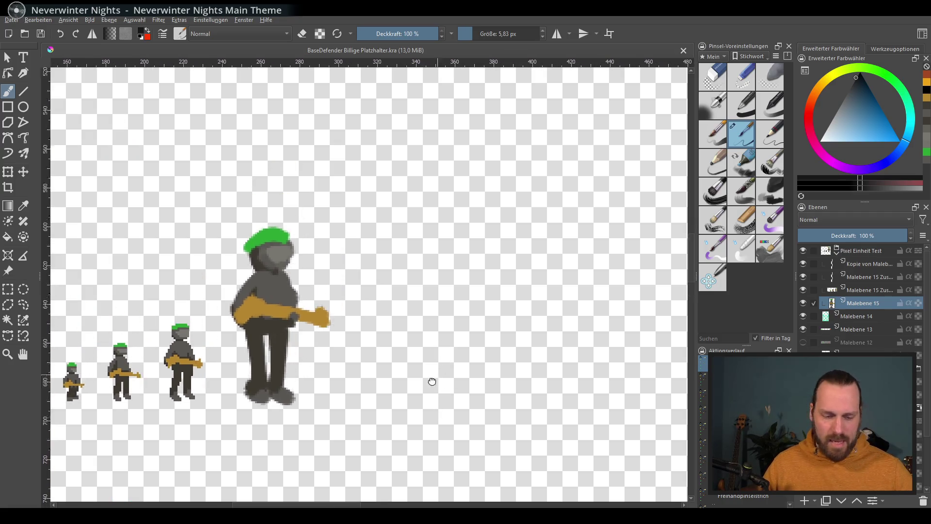
drag(448, 346, 429, 378)
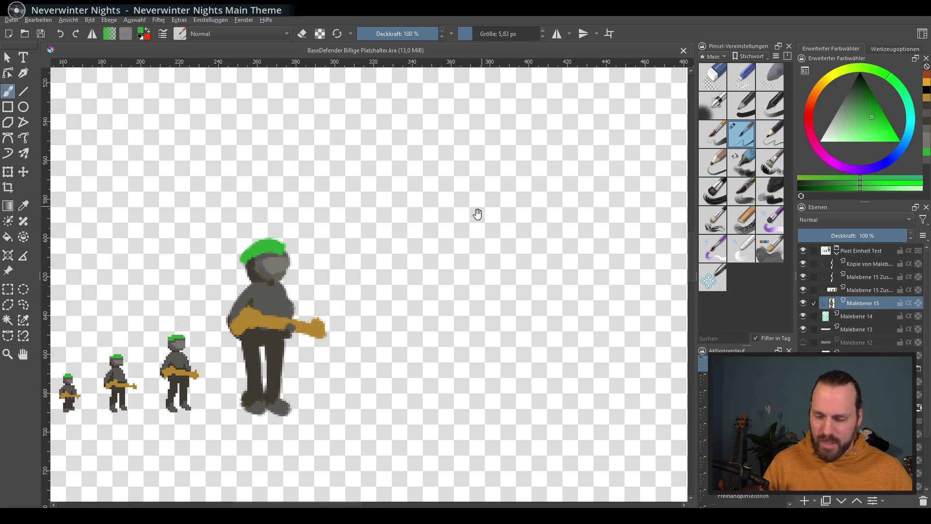
drag(476, 212, 450, 216)
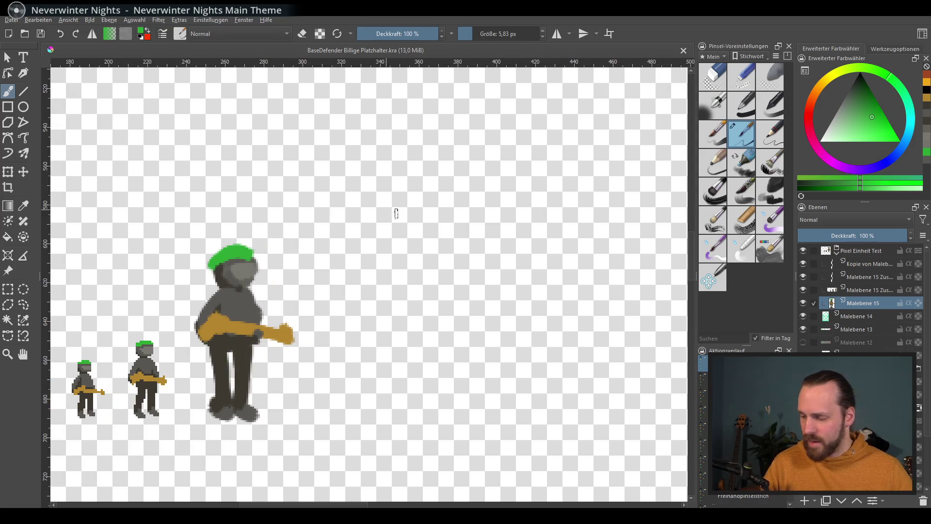
mouse_move(476, 109)
mouse_down()
mouse_move(416, 153)
mouse_move(482, 120)
mouse_move(426, 157)
mouse_up()
mouse_move(451, 124)
mouse_down()
mouse_move(437, 145)
mouse_move(436, 116)
mouse_move(421, 171)
mouse_move(475, 129)
mouse_up()
key(bracketright)
Paint a grey head under the cap with darker grey beneath and a light-grey face
ctrl+click(261, 308)
mouse_move(445, 186)
mouse_down()
mouse_move(480, 139)
mouse_move(457, 166)
mouse_move(408, 149)
mouse_move(455, 143)
mouse_move(428, 161)
mouse_move(477, 164)
mouse_move(444, 182)
mouse_move(484, 146)
mouse_move(495, 154)
mouse_up()
ctrl+click(262, 310)
ctrl+click(250, 265)
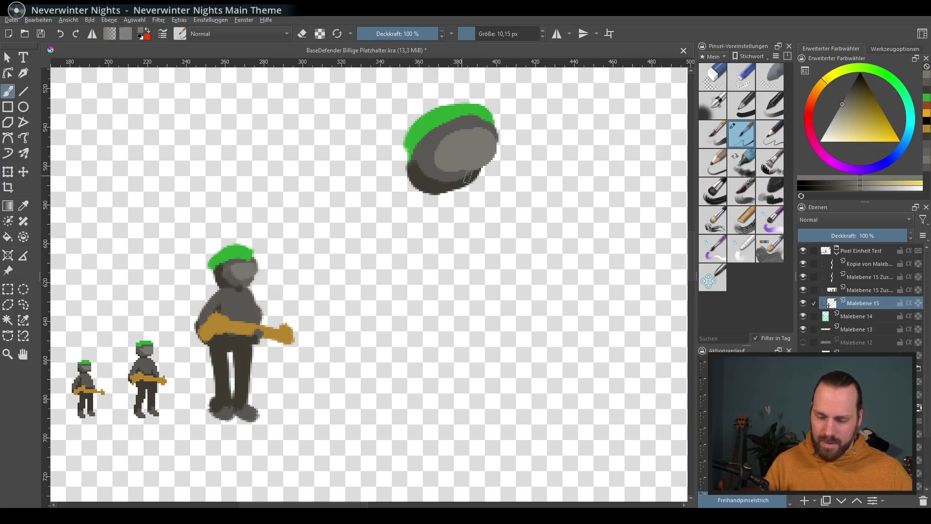
ctrl+click(441, 169)
Paint the grey shoulders and body, shade the lower body darker, and add two dark grey legs
drag(429, 195, 382, 269)
drag(415, 211, 502, 221)
key(ctrl+z)
key(ctrl+z)
drag(384, 253, 481, 252)
drag(436, 193, 502, 251)
mouse_move(404, 232)
mouse_down()
mouse_move(458, 240)
mouse_move(469, 273)
mouse_move(405, 256)
mouse_move(383, 276)
mouse_move(503, 262)
mouse_move(415, 294)
mouse_up()
mouse_move(509, 276)
mouse_down()
mouse_move(393, 299)
mouse_move(462, 305)
mouse_up()
ctrl+click(424, 169)
mouse_move(408, 251)
mouse_down()
mouse_move(386, 299)
mouse_move(491, 291)
mouse_move(415, 288)
mouse_move(399, 393)
mouse_up()
mouse_move(411, 309)
mouse_down()
mouse_move(408, 415)
mouse_move(448, 299)
mouse_move(469, 305)
mouse_move(456, 382)
mouse_up()
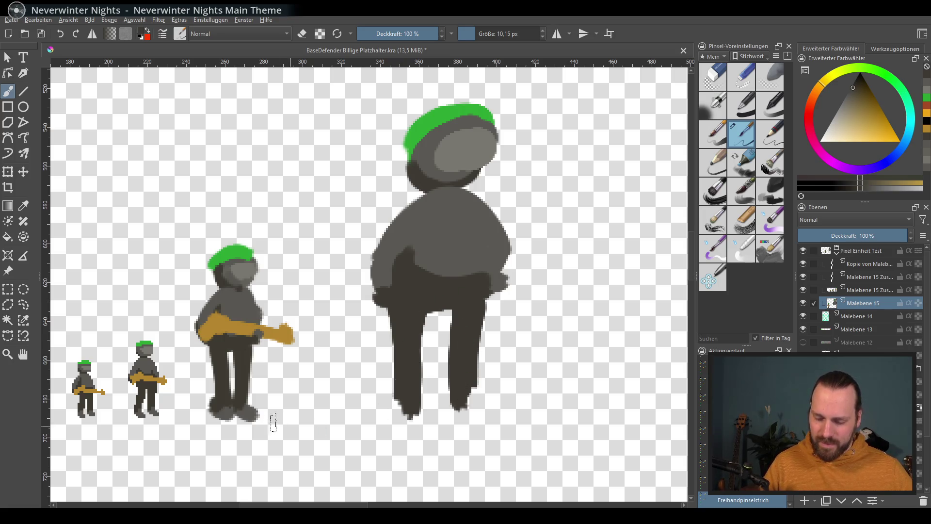
Paint lighter-grey feet and touch up the left foot and right leg in darker grey
key(l)
drag(396, 411, 407, 396)
mouse_move(470, 401)
mouse_down()
mouse_move(477, 411)
mouse_move(469, 400)
mouse_up()
key(k)
drag(400, 396, 389, 415)
mouse_move(466, 374)
mouse_down()
mouse_move(460, 407)
mouse_move(426, 423)
mouse_up()
key(k)
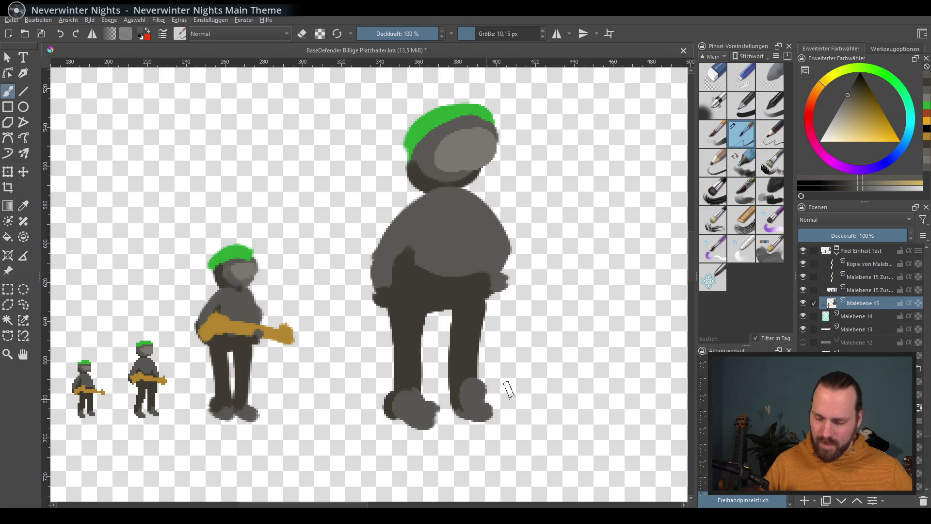
key(l)
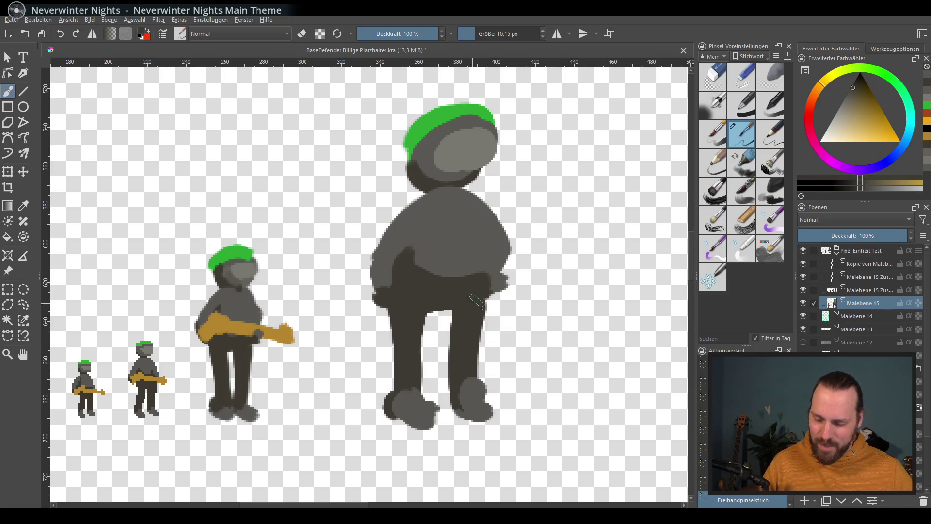
Paint an orange guitar across the body, a grey hand on its neck, and a dark outline on its left side
ctrl+click(257, 336)
mouse_move(375, 299)
mouse_down()
mouse_move(411, 256)
mouse_move(520, 288)
mouse_up()
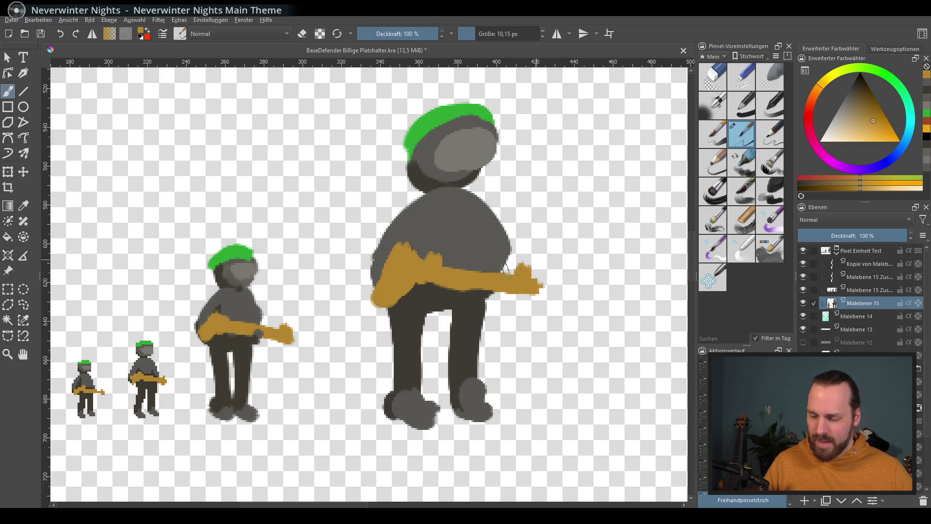
ctrl+click(492, 294)
drag(483, 288, 514, 280)
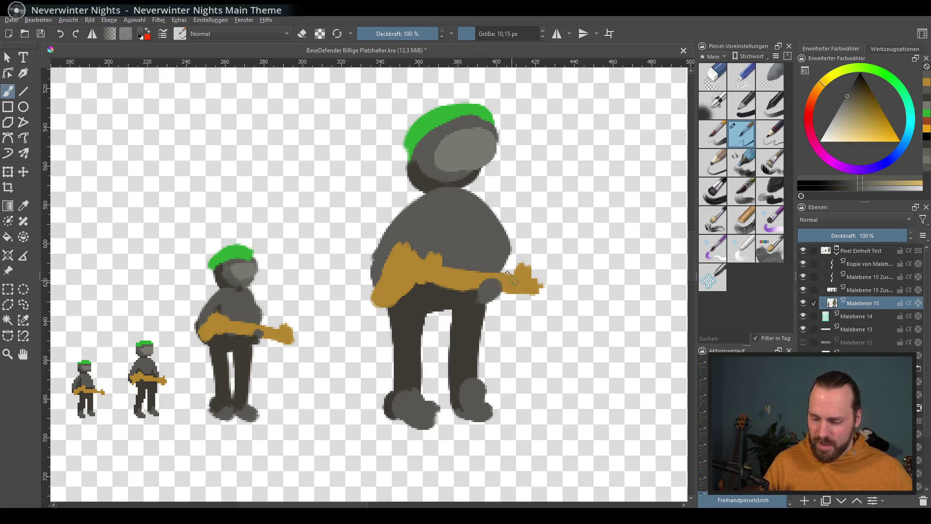
ctrl+click(421, 288)
drag(404, 306, 385, 268)
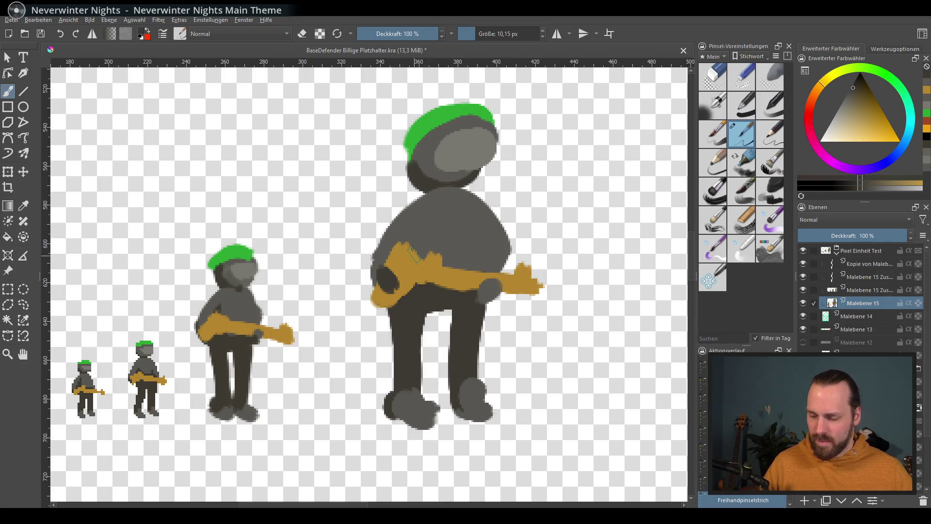
Pan across the small and larger soldiers to review the row
drag(420, 341, 393, 338)
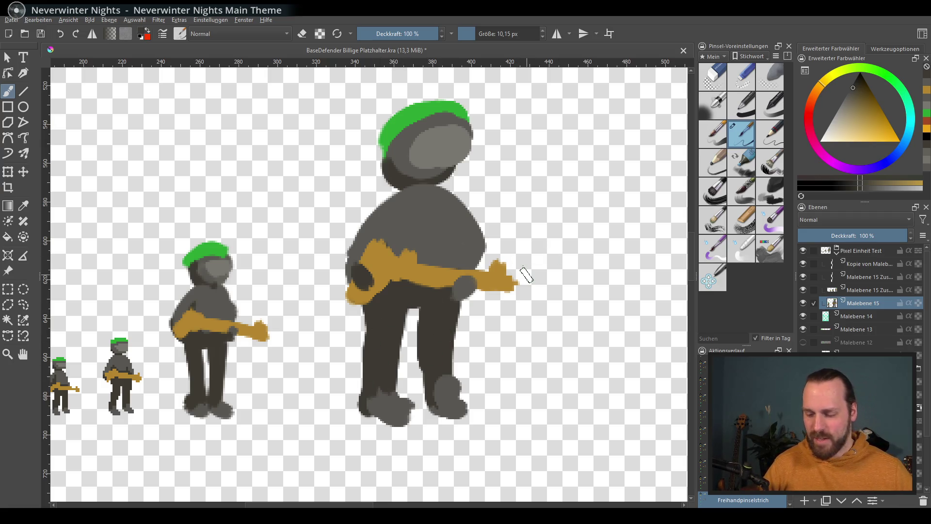
scroll(526, 251, down, 5)
scroll(509, 240, up, 1)
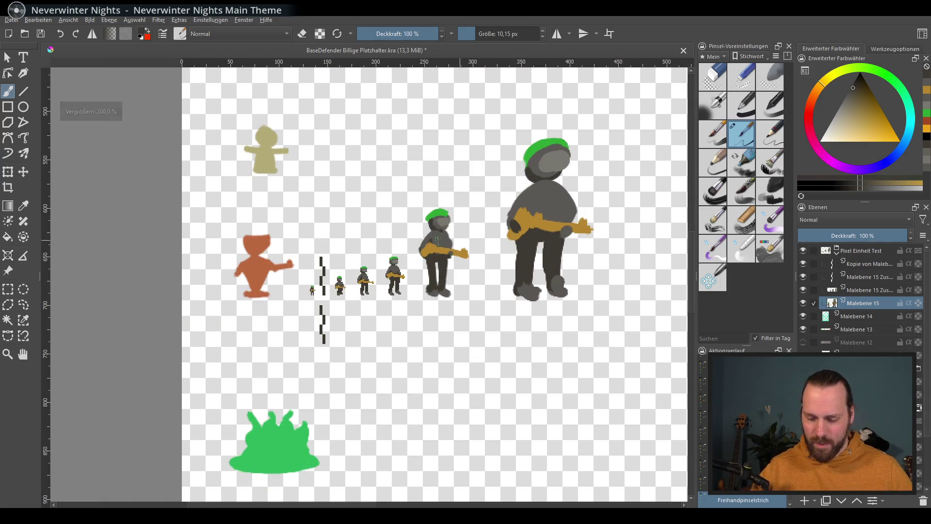
scroll(509, 240, down, 1)
scroll(429, 218, up, 6)
scroll(430, 218, down, 1)
scroll(370, 245, down, 1)
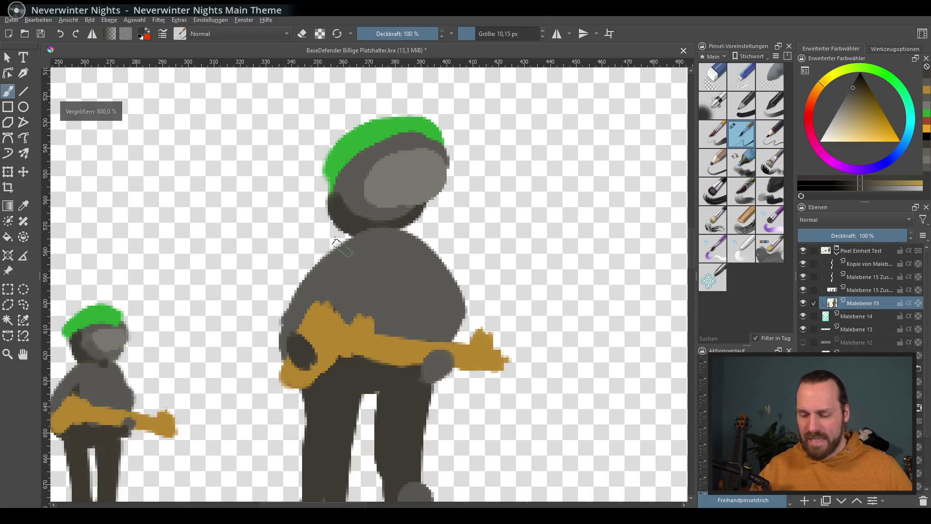
scroll(370, 245, down, 1)
scroll(371, 245, down, 1)
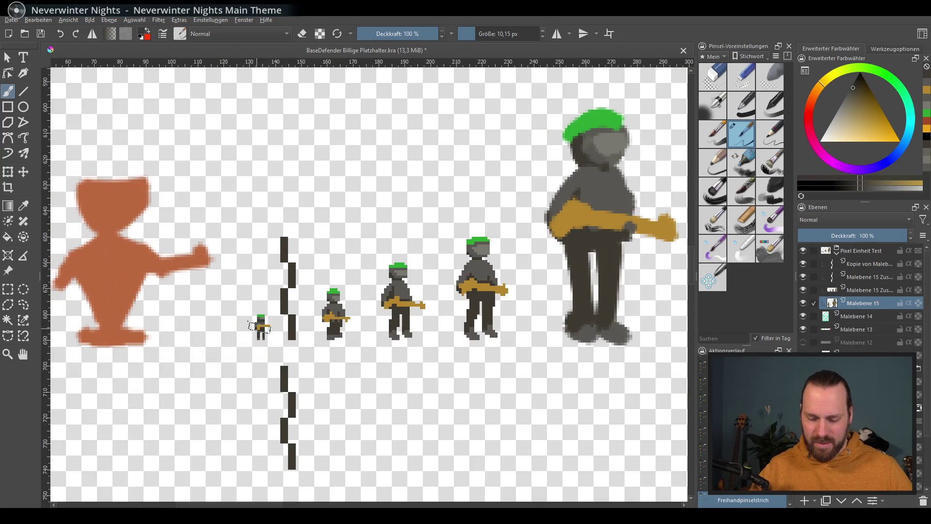
drag(260, 328, 565, 316)
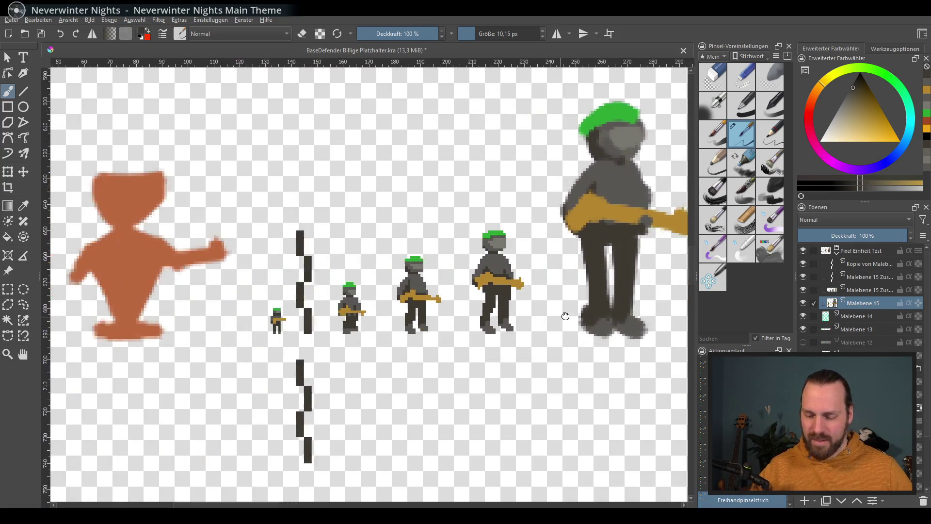
scroll(258, 343, up, 2)
scroll(270, 277, up, 2)
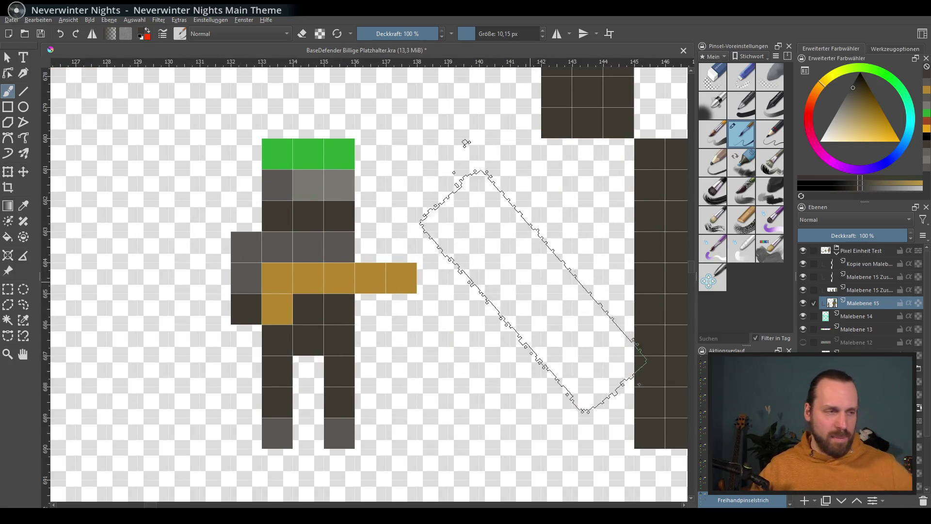
scroll(466, 143, down, 5)
scroll(365, 295, up, 1)
scroll(364, 294, up, 1)
scroll(364, 294, up, 1)
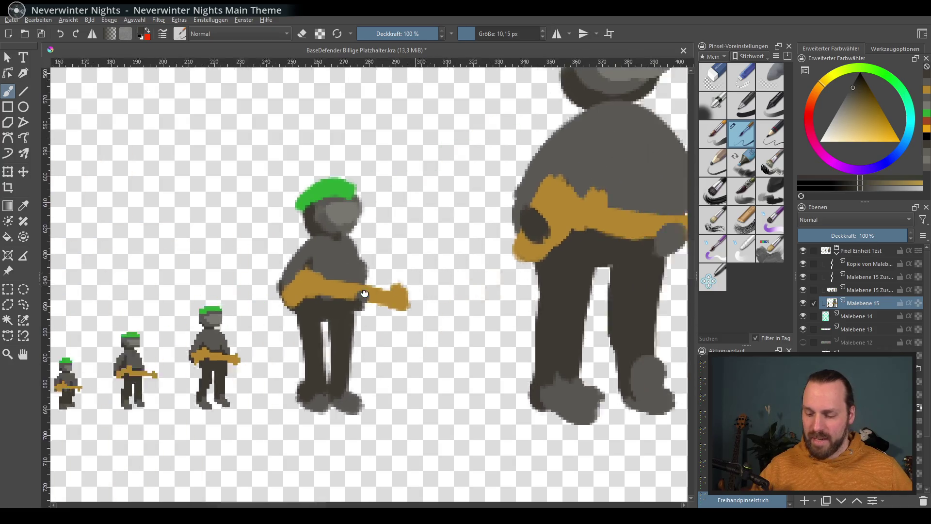
scroll(364, 294, up, 2)
scroll(365, 294, down, 1)
drag(374, 288, 379, 262)
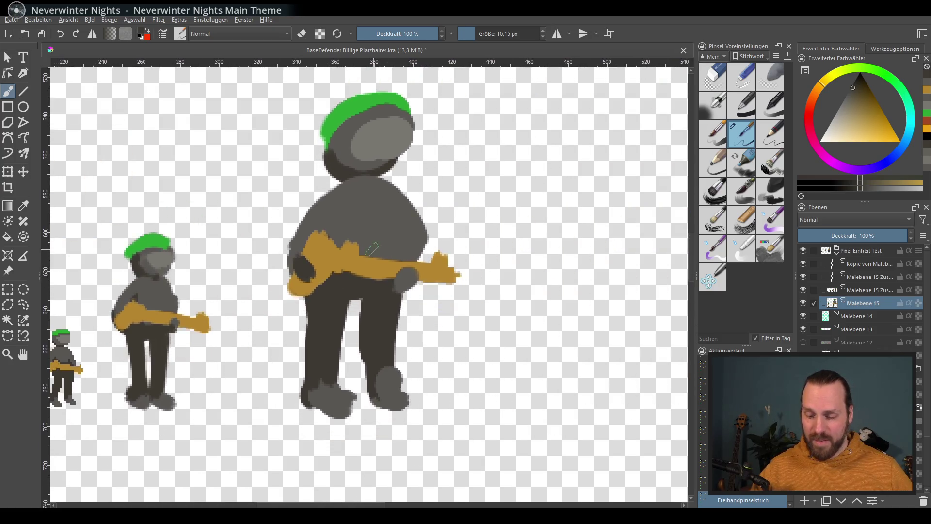
scroll(370, 240, up, 3)
scroll(391, 251, down, 3)
scroll(392, 251, down, 1)
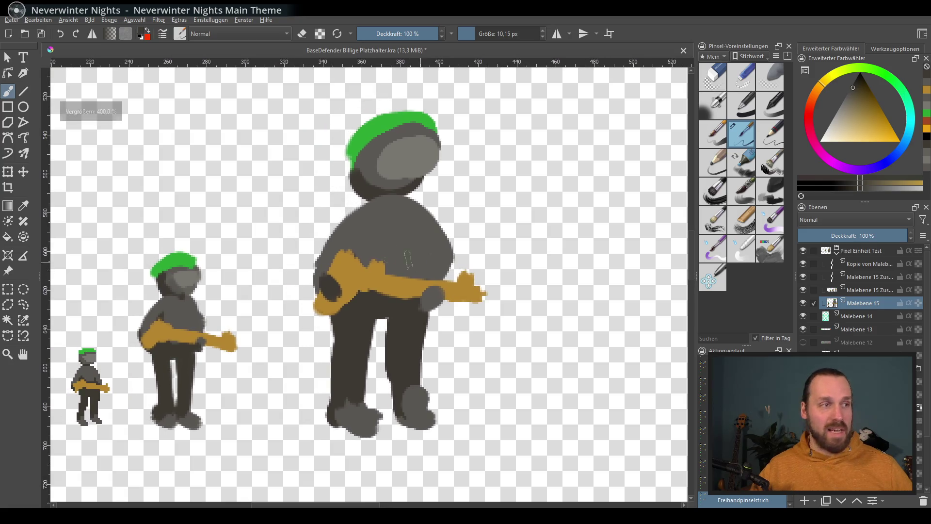
scroll(392, 251, down, 2)
scroll(448, 193, up, 1)
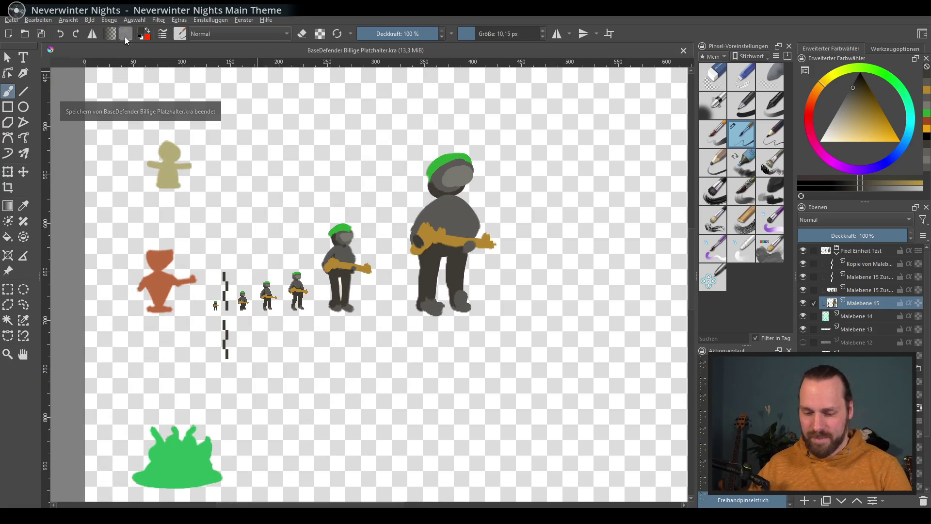
Export the sprite sheet as PNG, overwriting the existing file with default PNG options
click(11, 20)
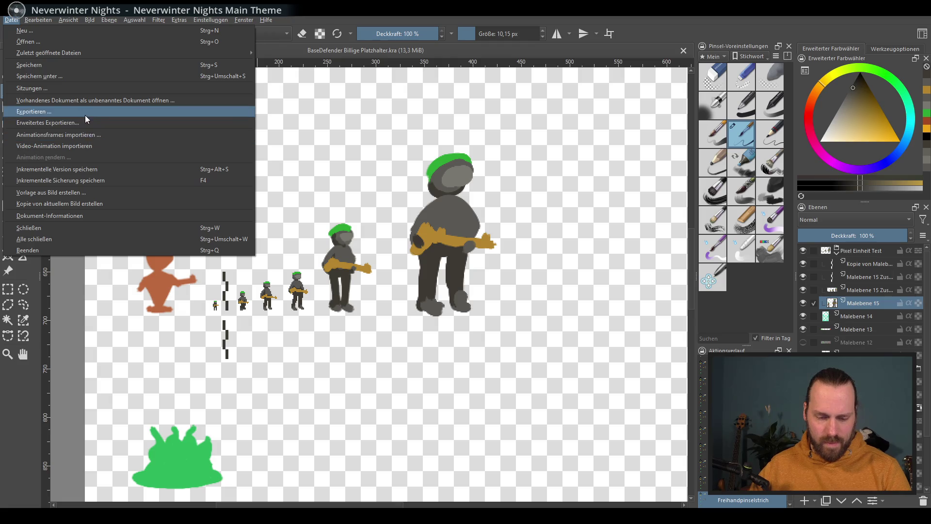
click(85, 113)
click(575, 437)
click(492, 262)
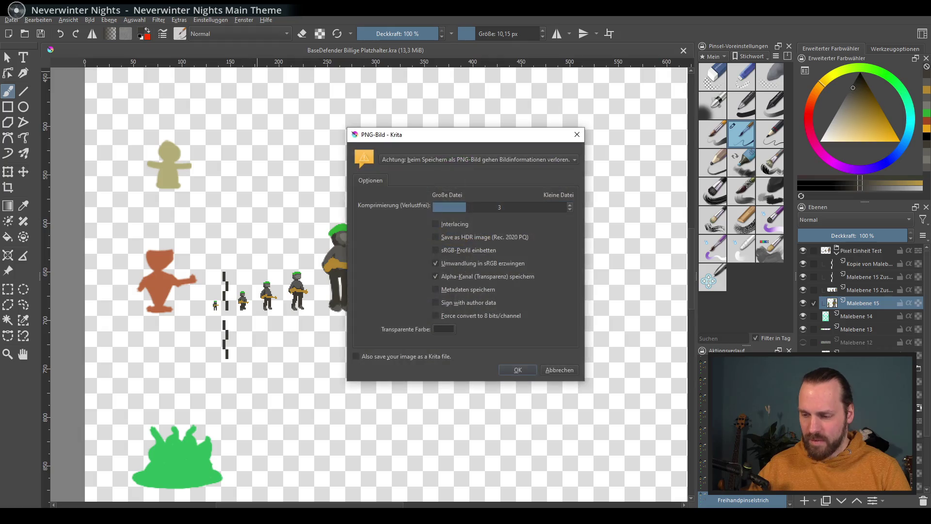
click(522, 369)
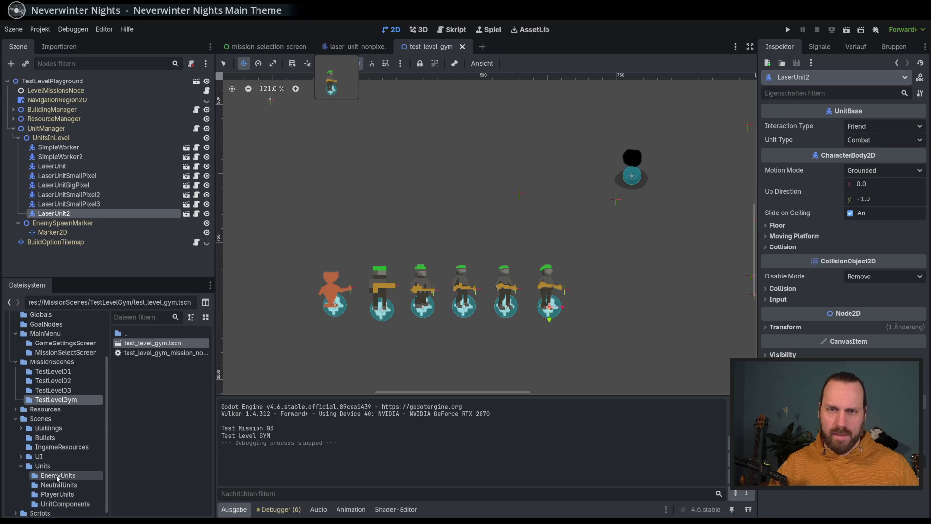
Duplicate laser_unit_nonpixel.tscn in PlayerUnits as laser_unit_nonpixel_big.tscn and open the copy
click(58, 493)
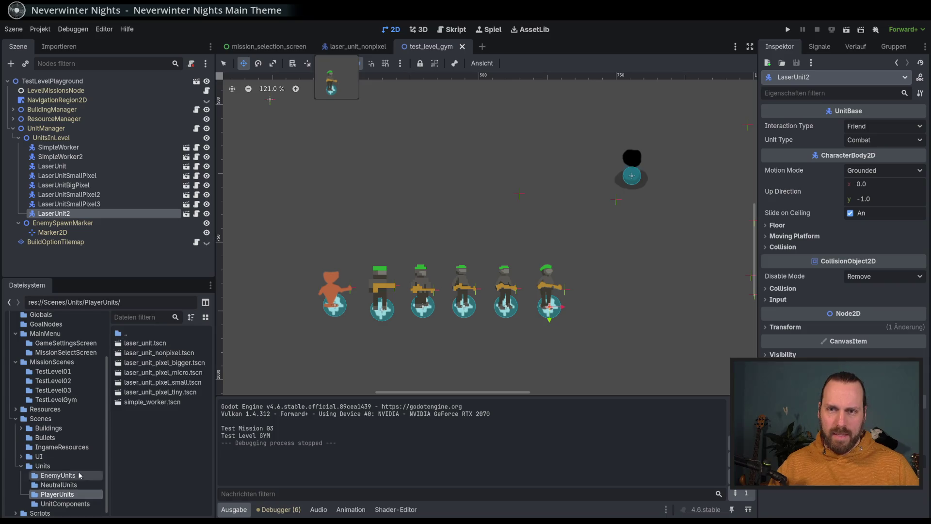
right_click(156, 353)
click(207, 440)
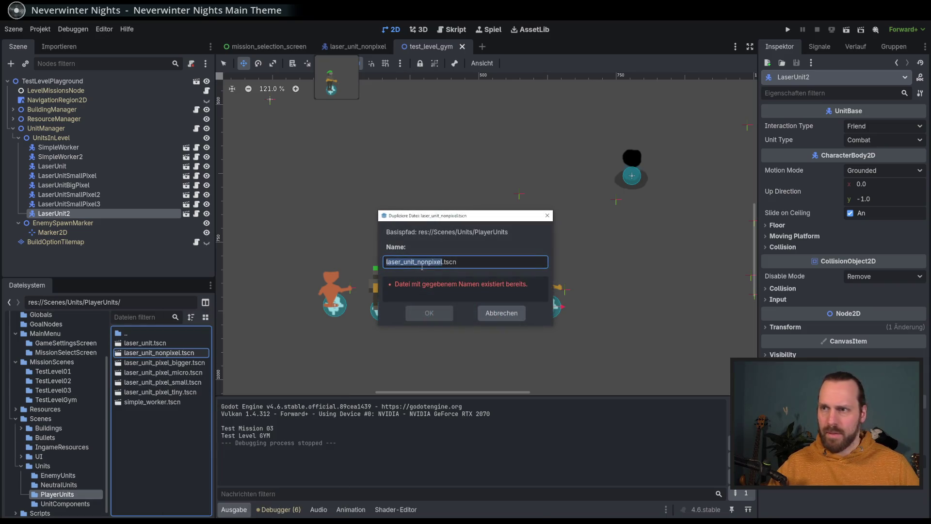
click(441, 262)
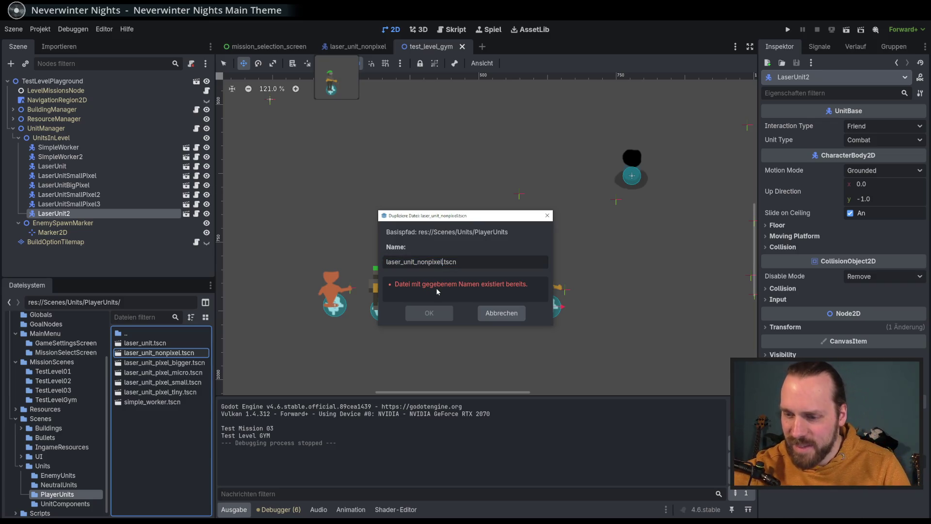
text(_big)
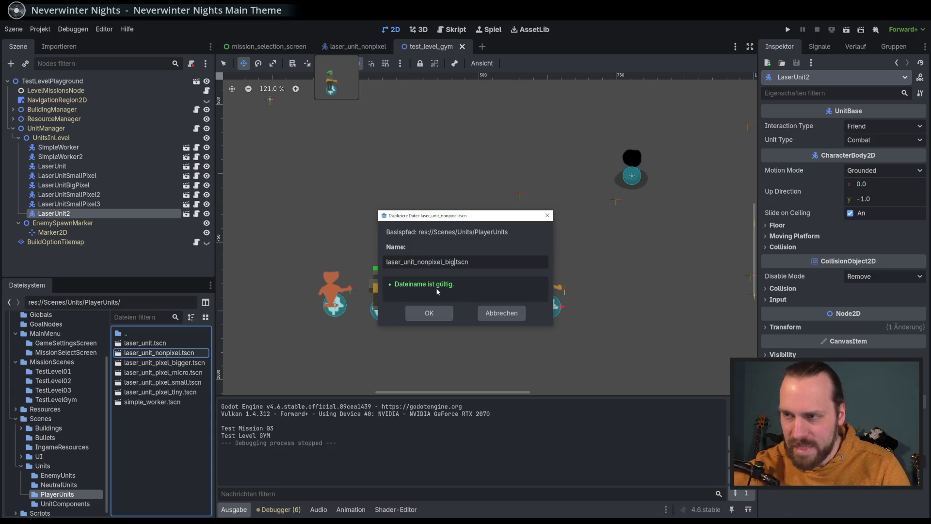
key(Return)
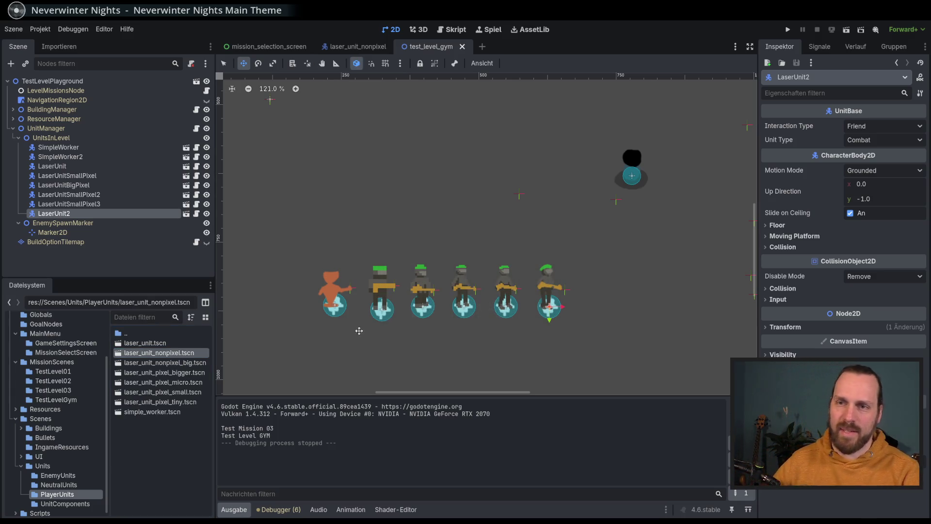
click(180, 363)
double_click(180, 364)
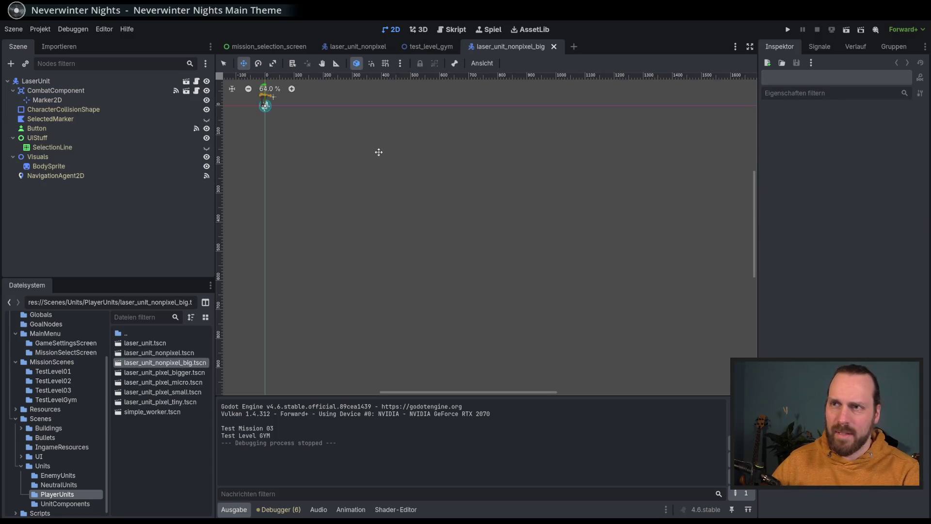
Set BodySprite's region to the large new soldier drawing in the region editor
click(51, 166)
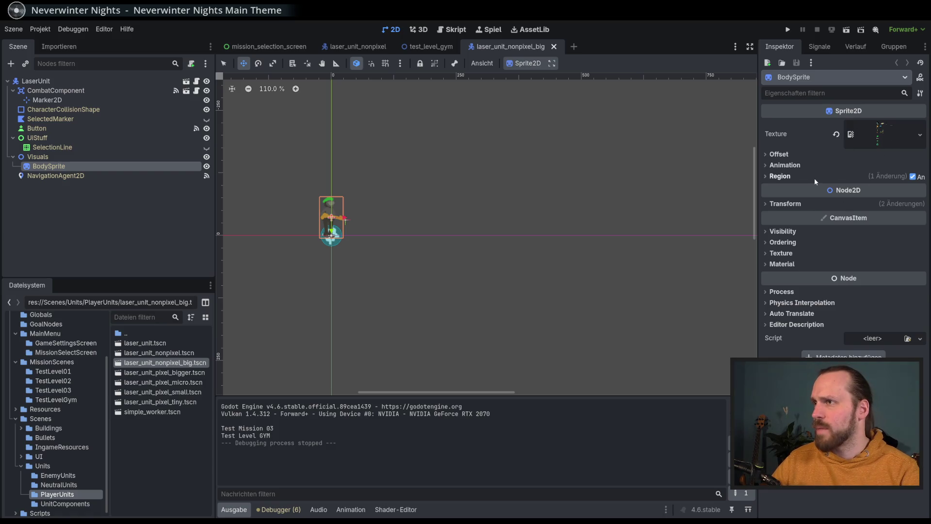
click(814, 177)
click(847, 230)
click(417, 228)
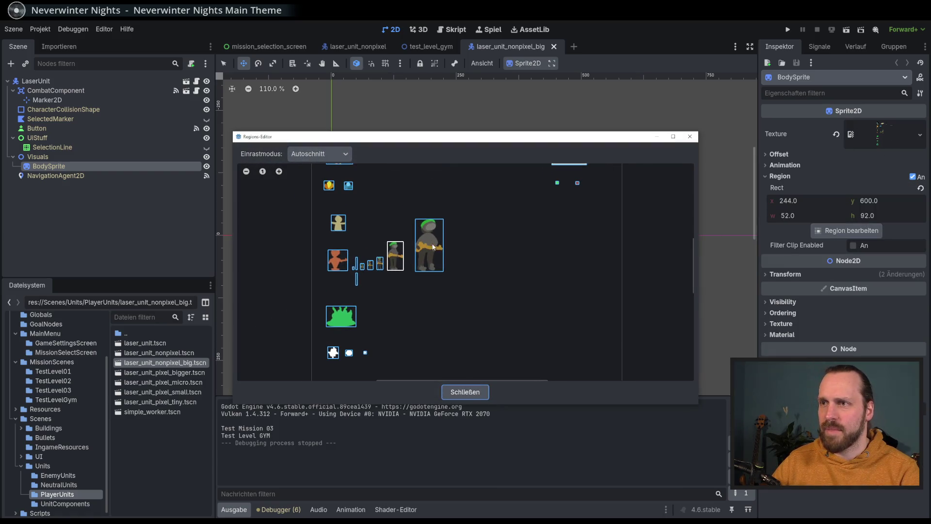
click(464, 392)
scroll(412, 245, up, 3)
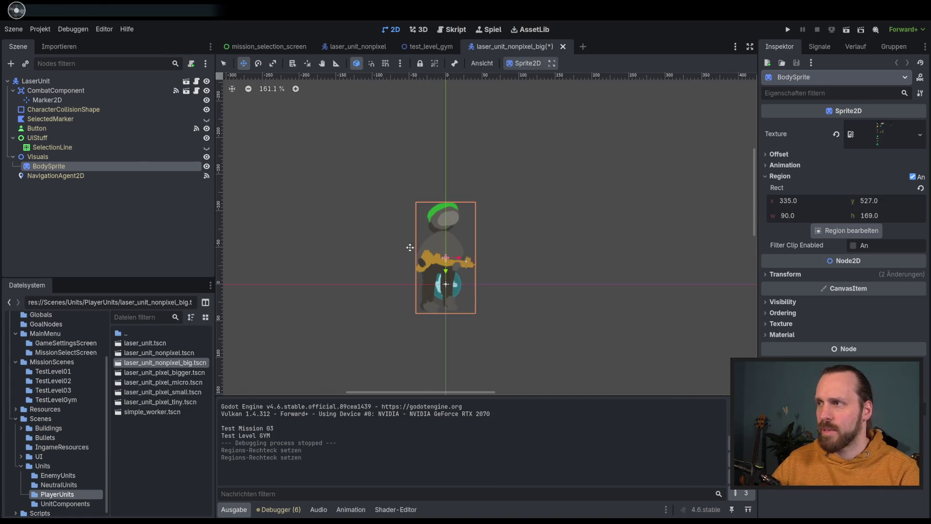
scroll(411, 245, up, 2)
Scale the sprite to 0.5, nudge it up onto its base, save, and return to test_level_gym
click(785, 273)
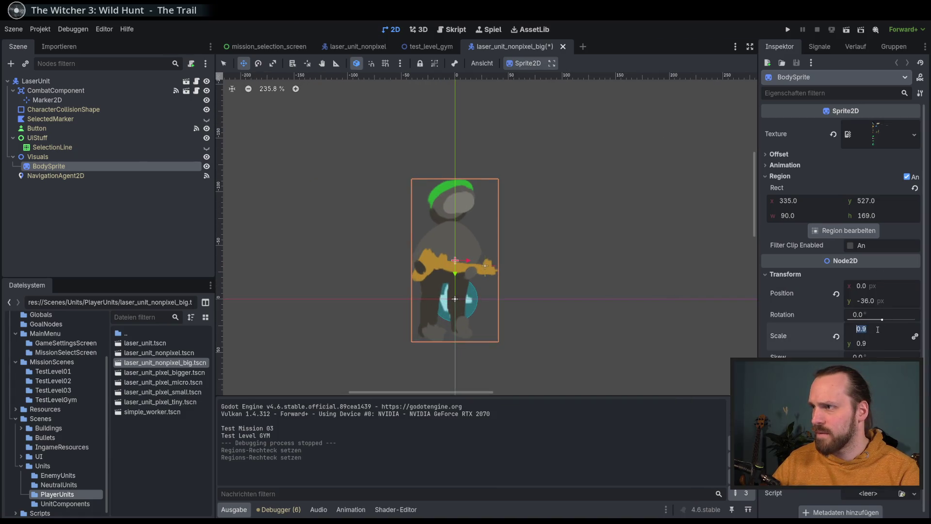
double_click(863, 328)
text(5)
key(Return)
drag(457, 279, 455, 276)
key(ctrl+s)
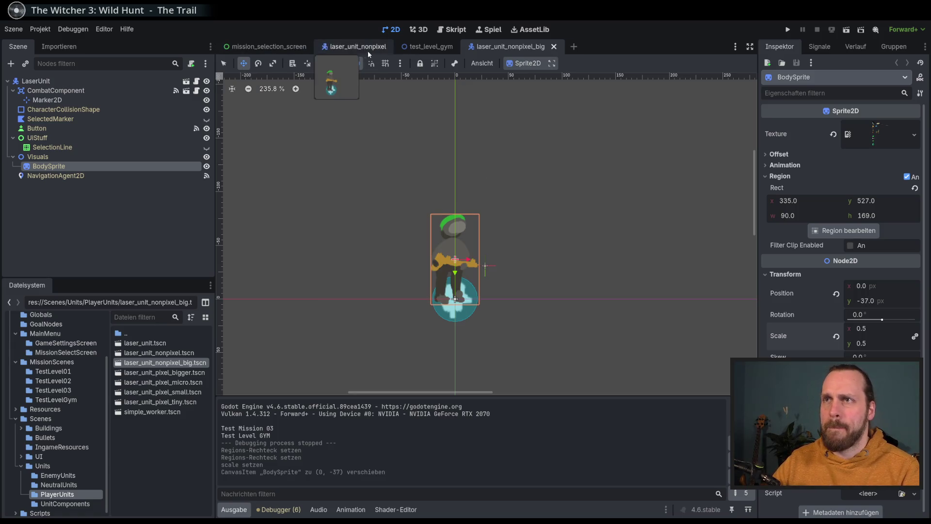
click(422, 50)
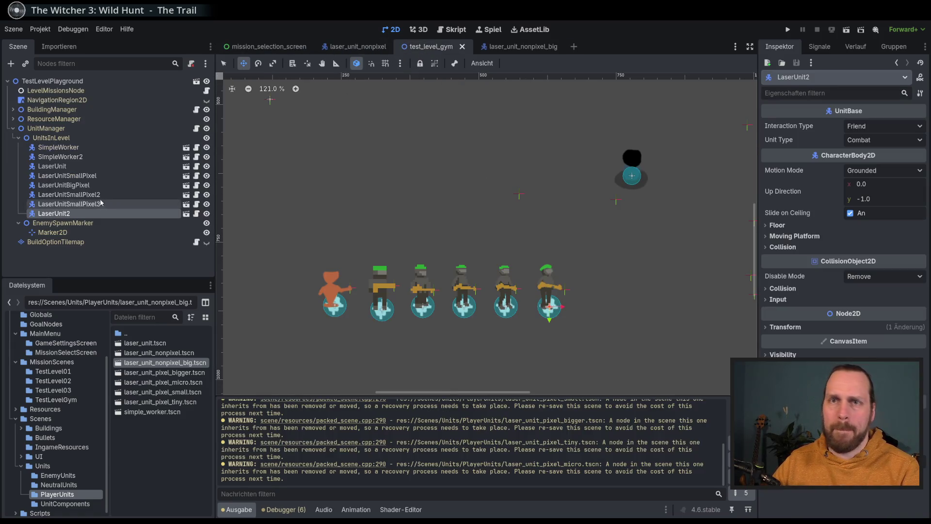
Instantiate laser_unit_nonpixel_big.tscn under UnitsInLevel at the row's end, save, and run the game
click(58, 138)
key(ctrl+shift+a)
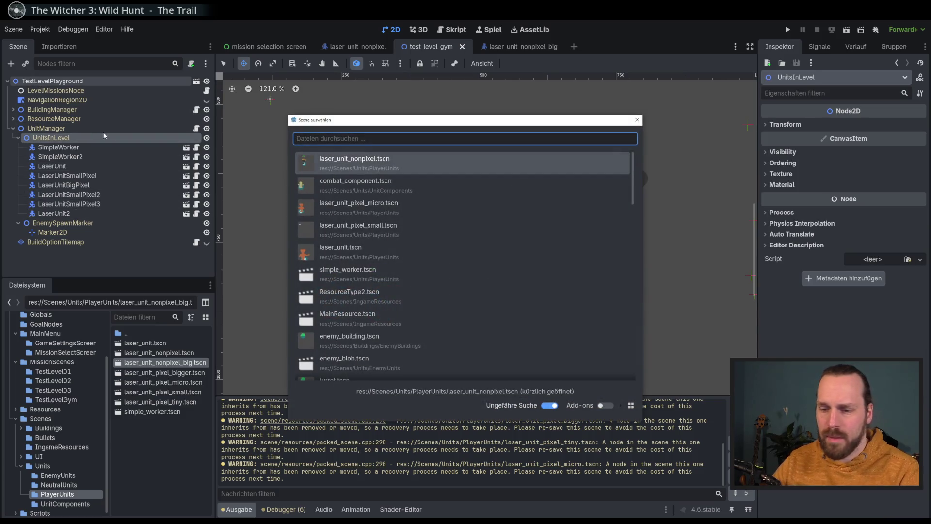
text(no)
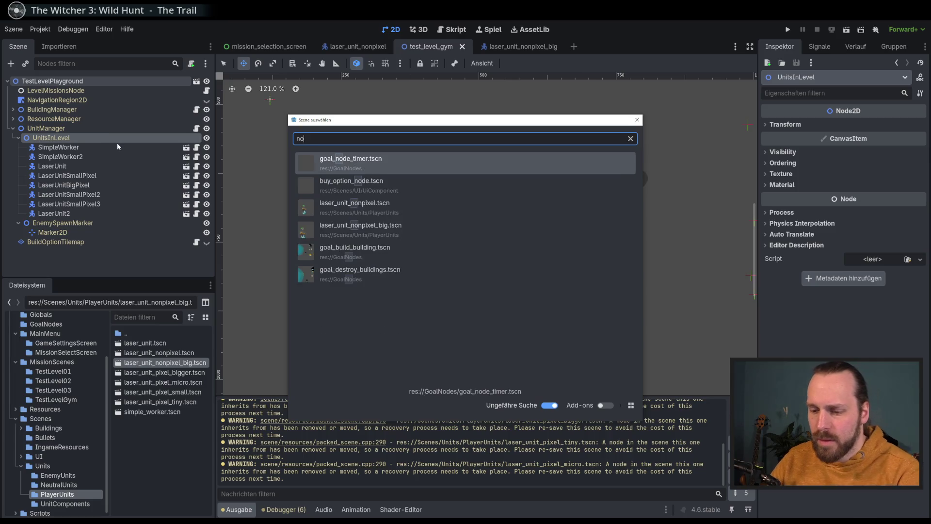
text(np)
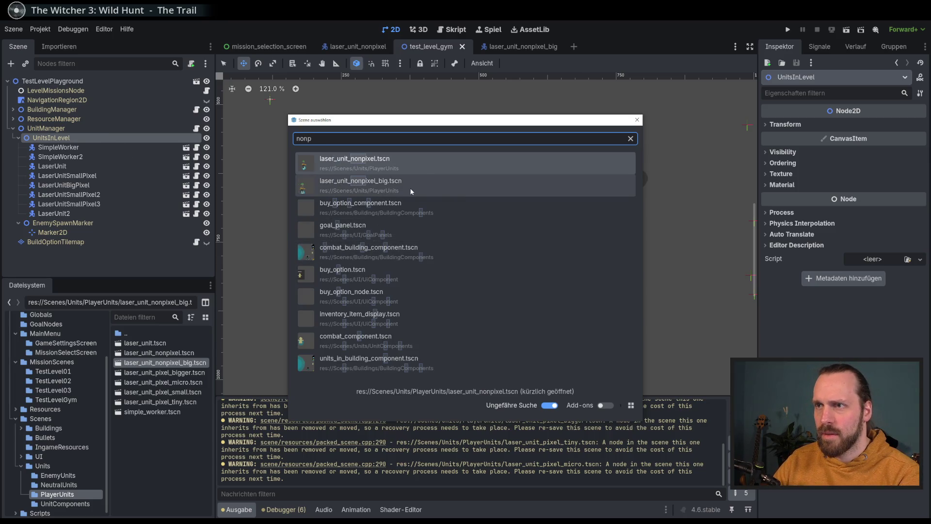
double_click(410, 191)
scroll(319, 116, down, 5)
drag(361, 86, 497, 244)
scroll(516, 279, up, 8)
drag(515, 278, 524, 278)
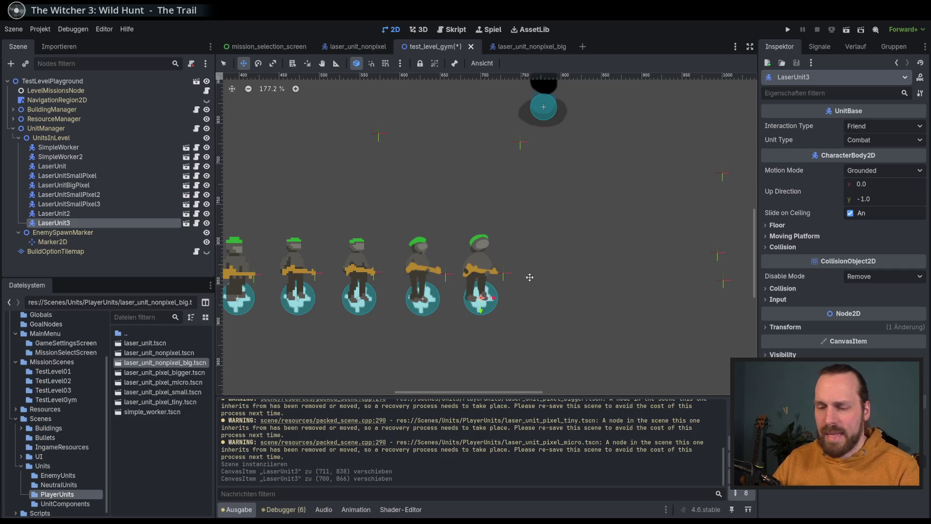
key(ctrl+s)
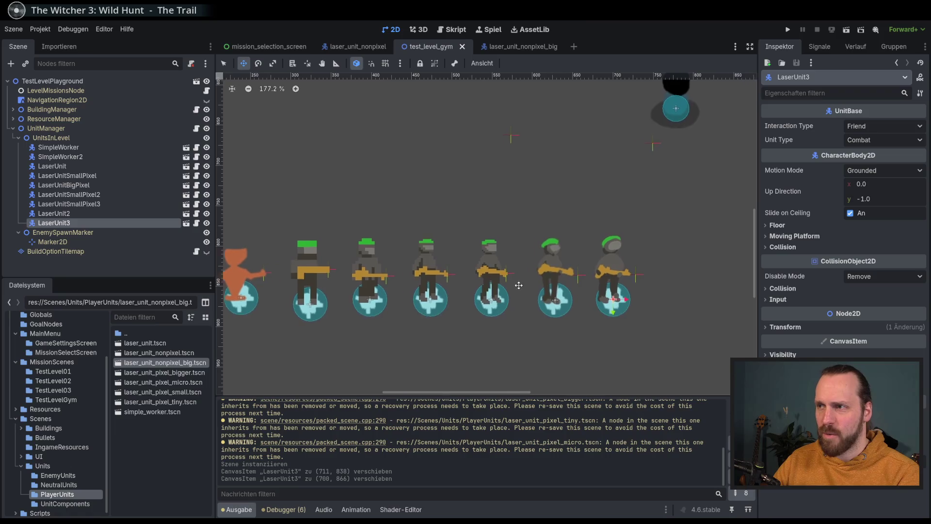
key(F6)
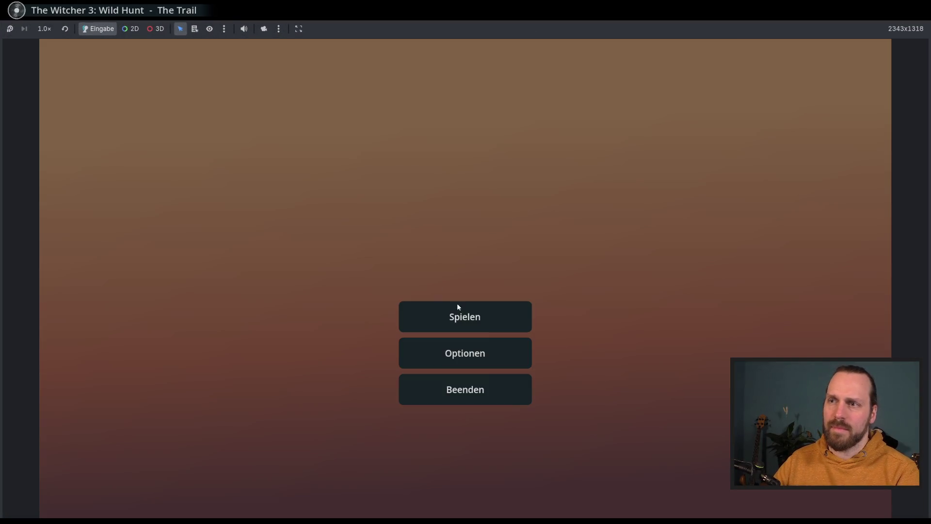
Start the test level from the menu and box-select soldiers in the row while panning the view
click(458, 308)
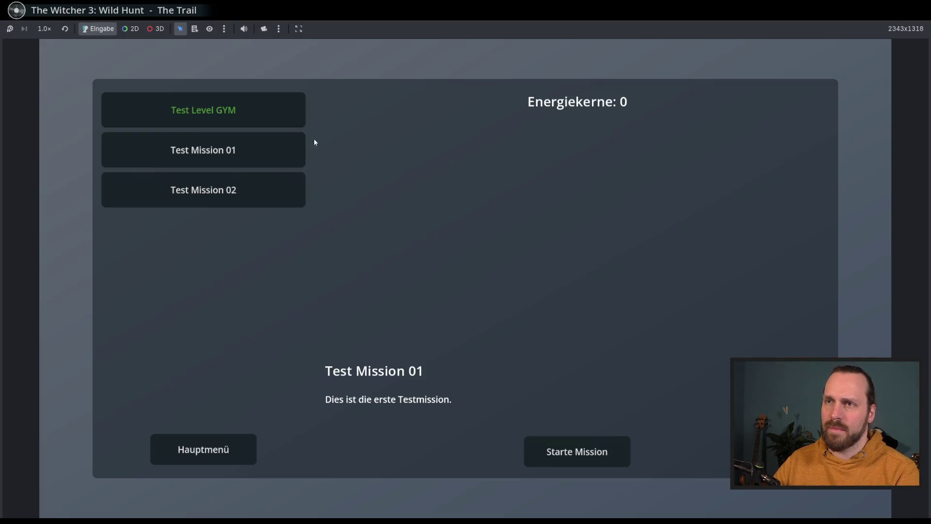
click(553, 449)
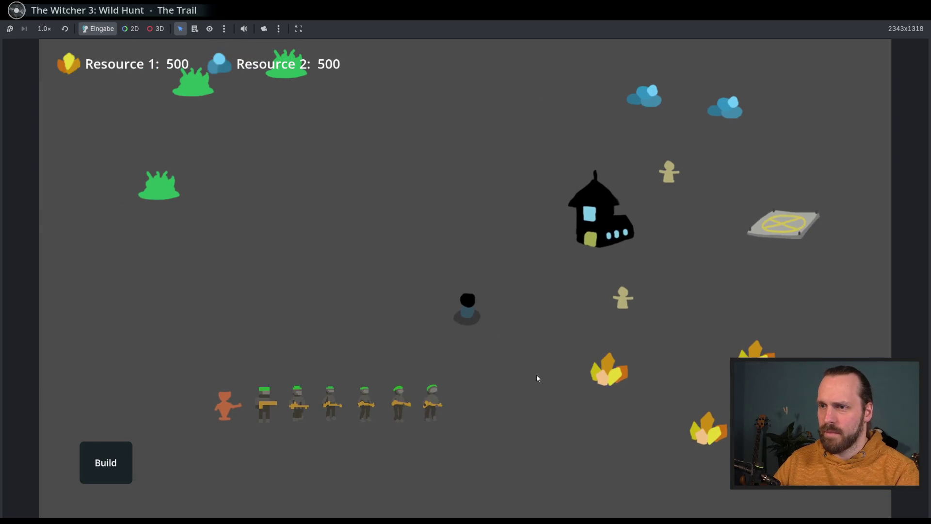
drag(380, 364, 401, 421)
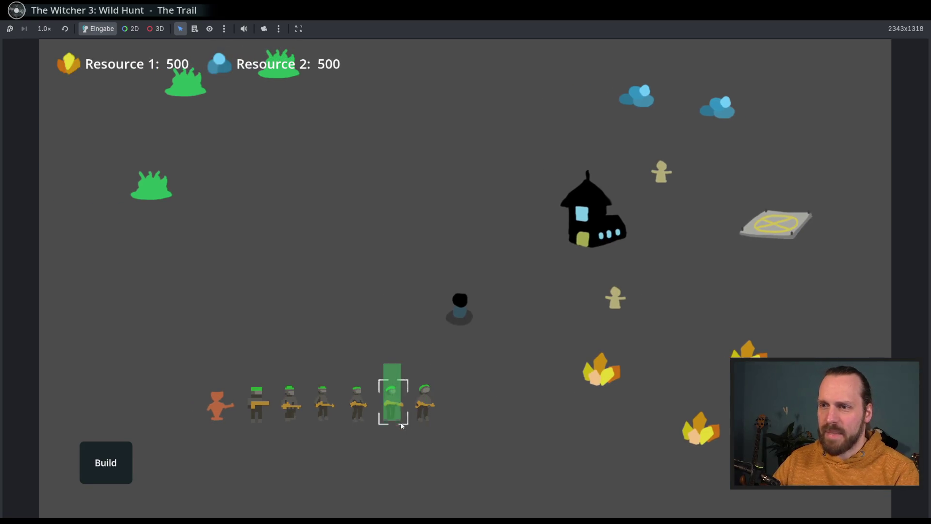
drag(457, 376, 426, 431)
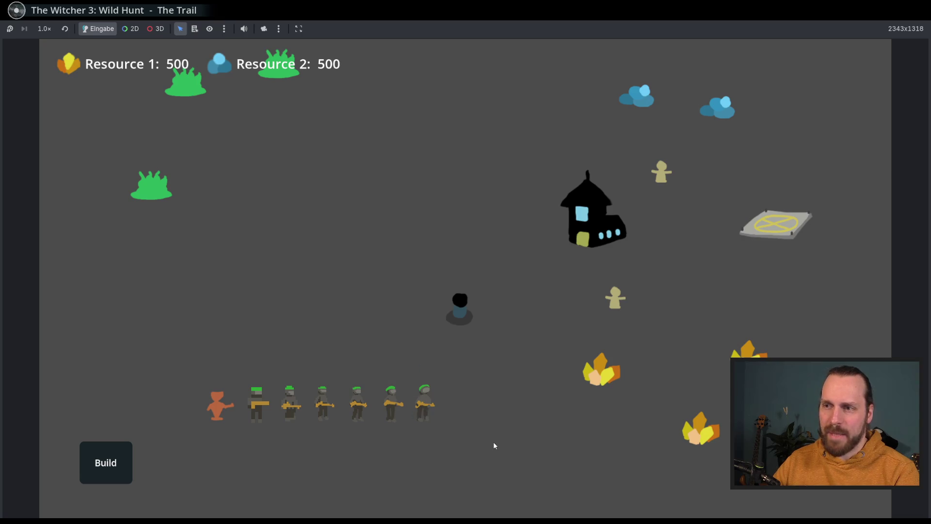
scroll(493, 442, up, 3)
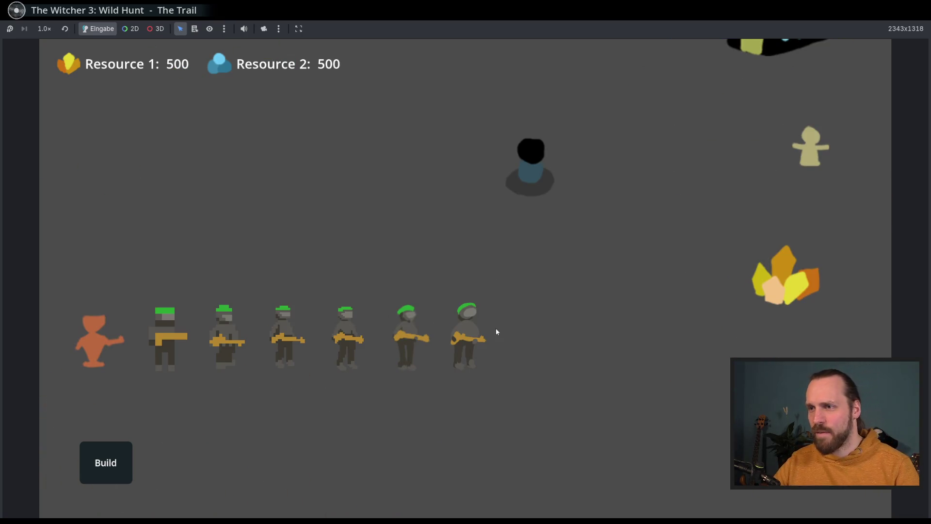
drag(397, 304, 419, 395)
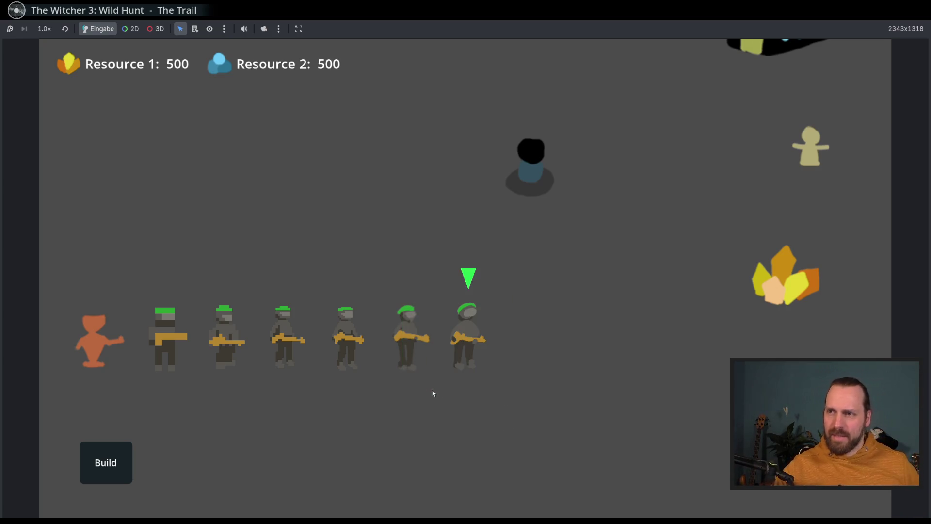
key(d)
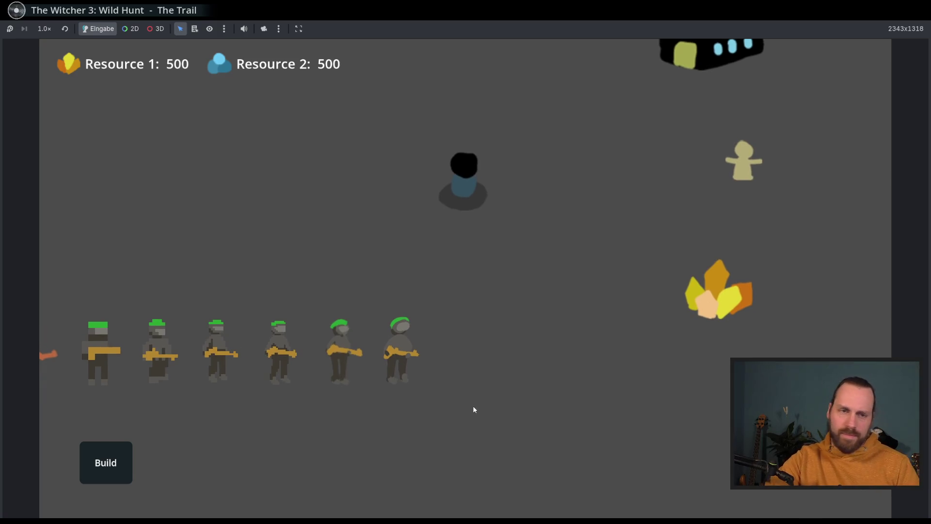
key(a)
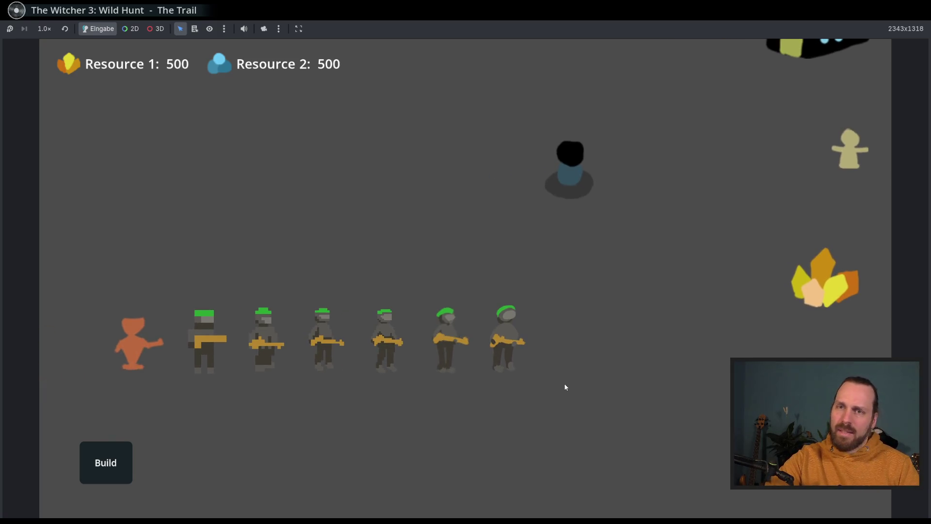
key(a)
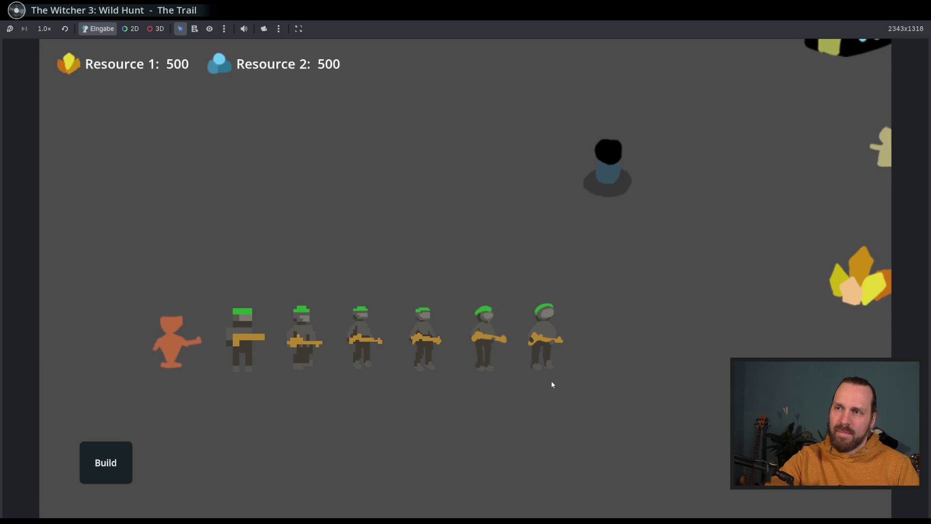
Select groups and the rightmost big soldier repeatedly, panning around the row
drag(219, 261, 428, 366)
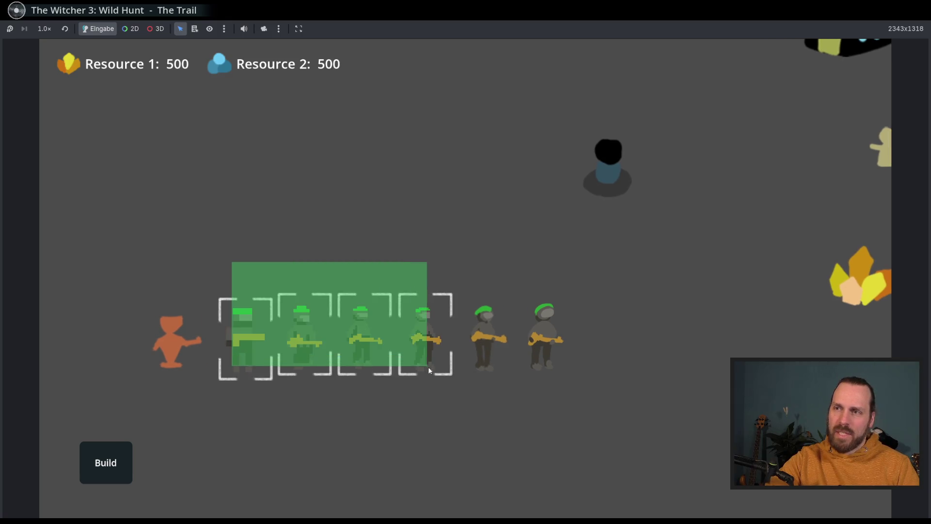
drag(490, 369, 482, 345)
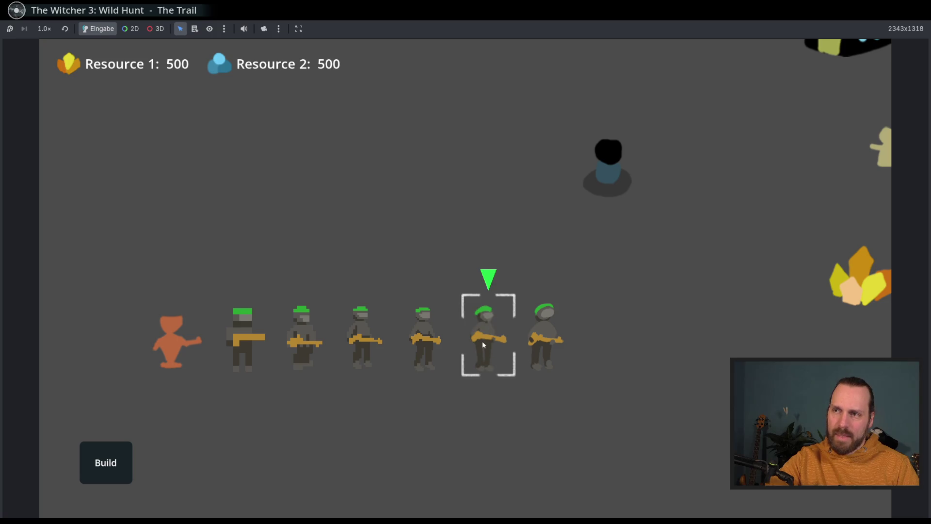
drag(530, 290, 589, 345)
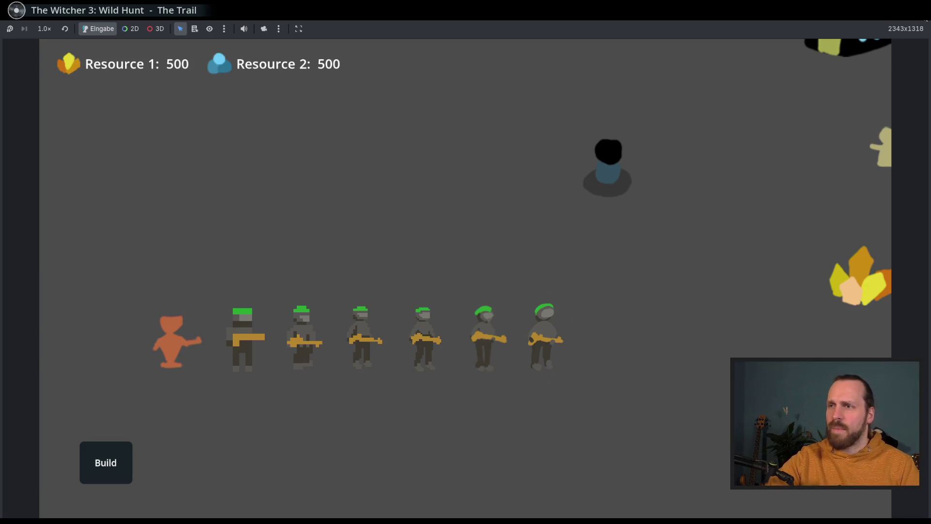
drag(594, 271, 528, 382)
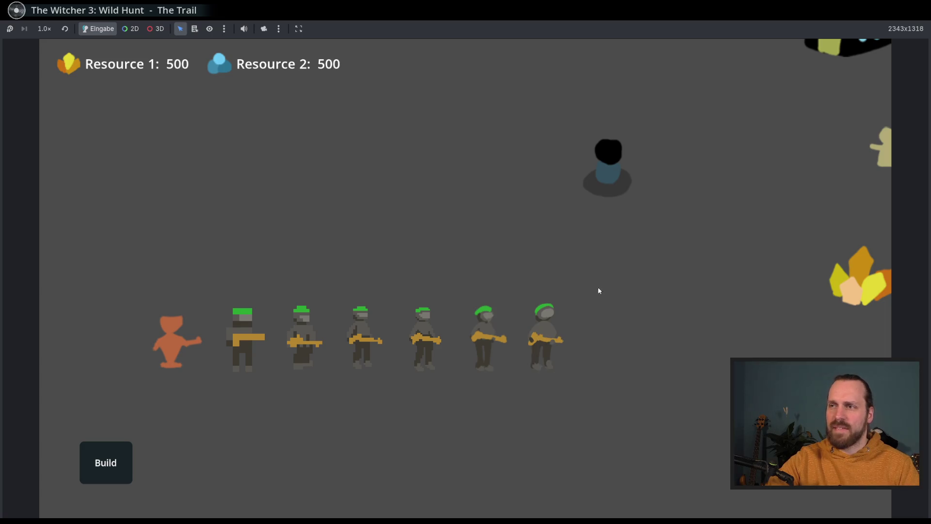
scroll(542, 405, down, 3)
mouse_move(463, 344)
mouse_down()
mouse_move(415, 432)
mouse_move(452, 387)
mouse_up()
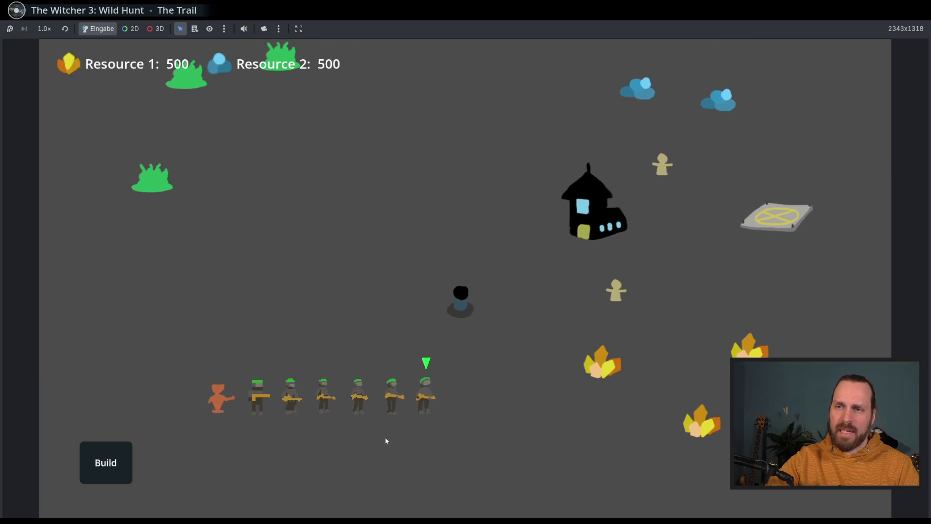
scroll(419, 401, up, 3)
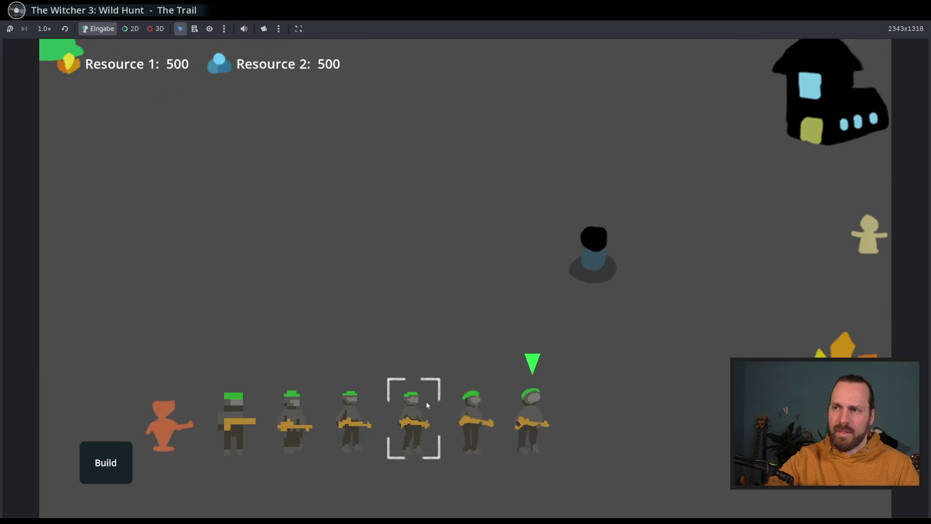
drag(426, 400, 515, 329)
drag(538, 384, 448, 433)
scroll(469, 418, down, 3)
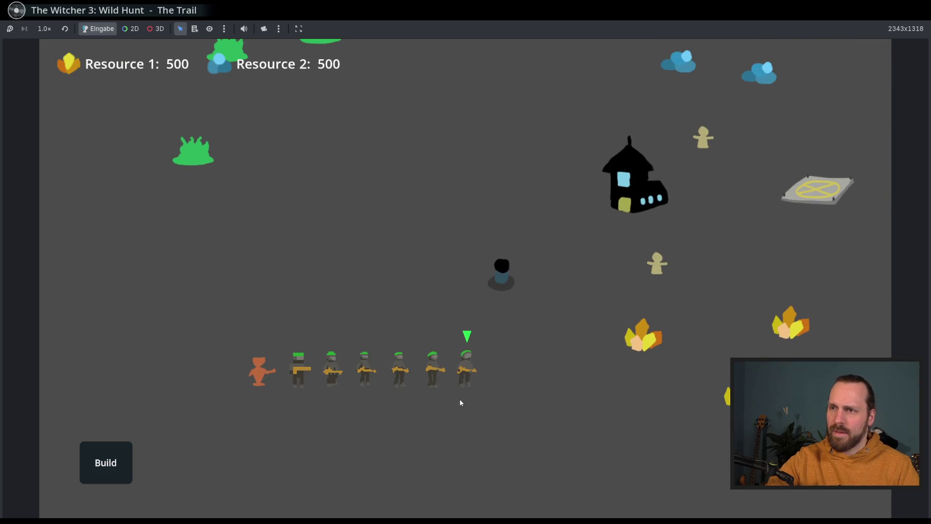
drag(518, 318, 428, 430)
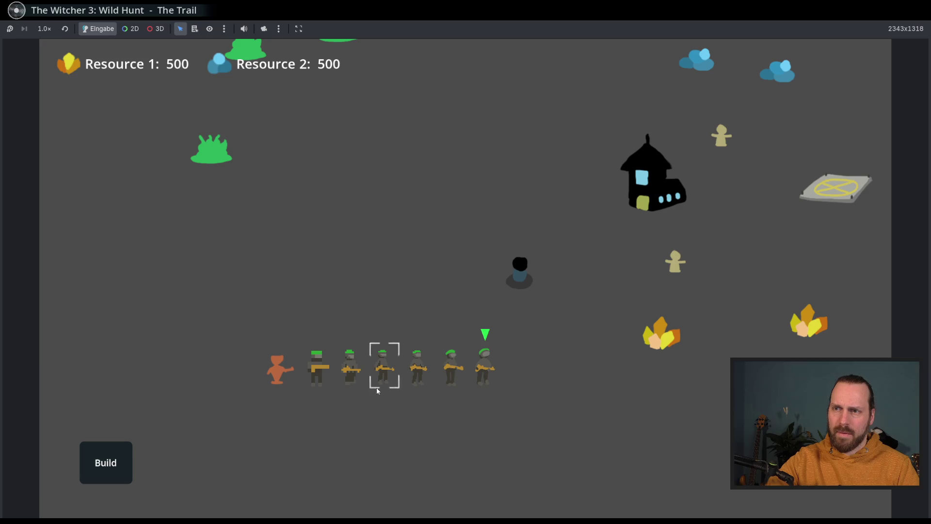
Select and order individual soldiers, switching between the first and second, then stop the game
click(292, 363)
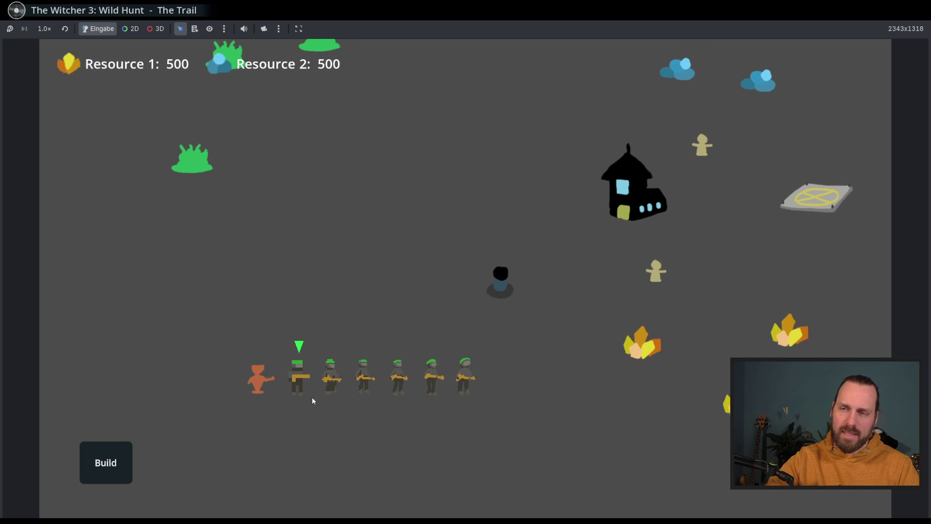
scroll(311, 401, up, 2)
scroll(311, 405, down, 2)
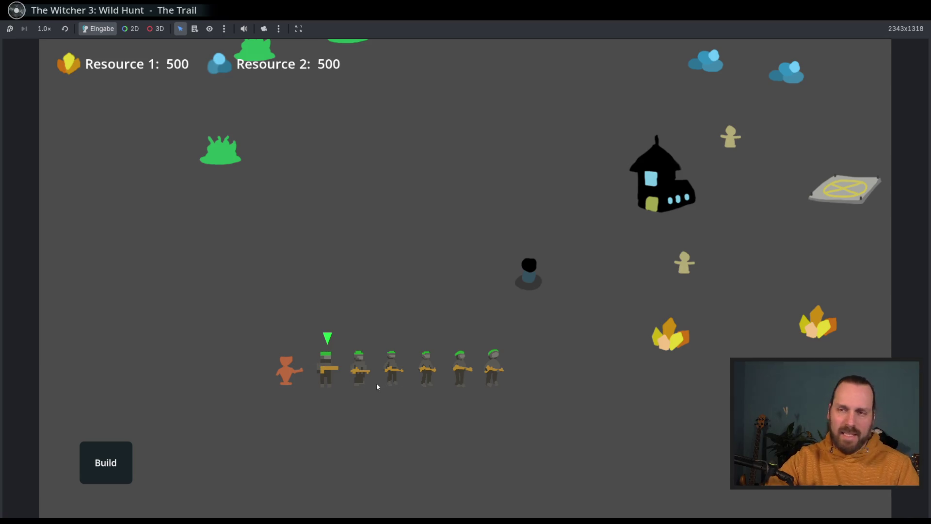
click(327, 368)
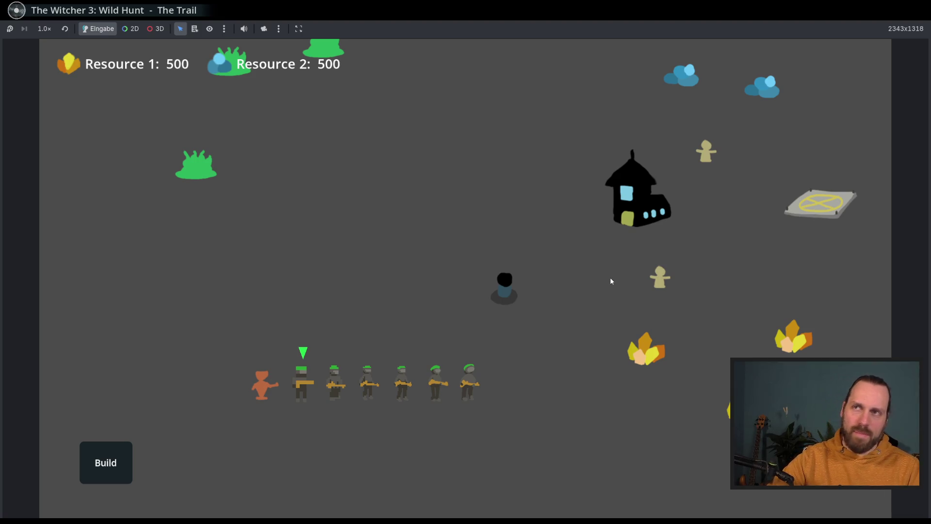
drag(609, 288, 501, 303)
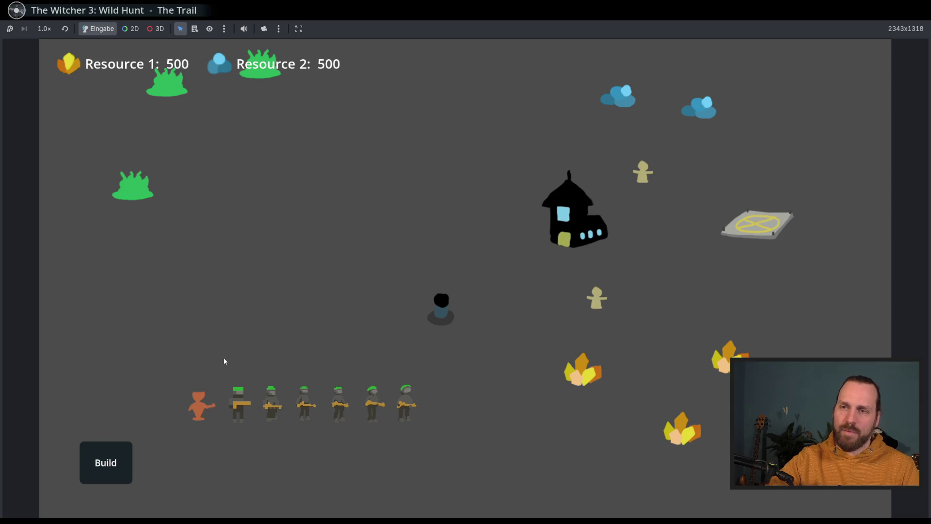
mouse_move(242, 438)
mouse_down()
mouse_move(254, 439)
mouse_move(227, 379)
mouse_up()
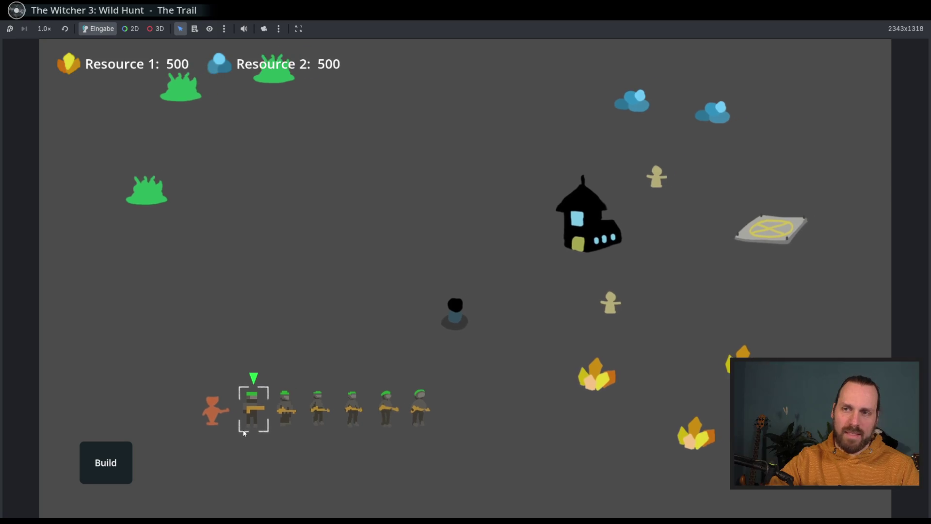
drag(242, 411, 271, 443)
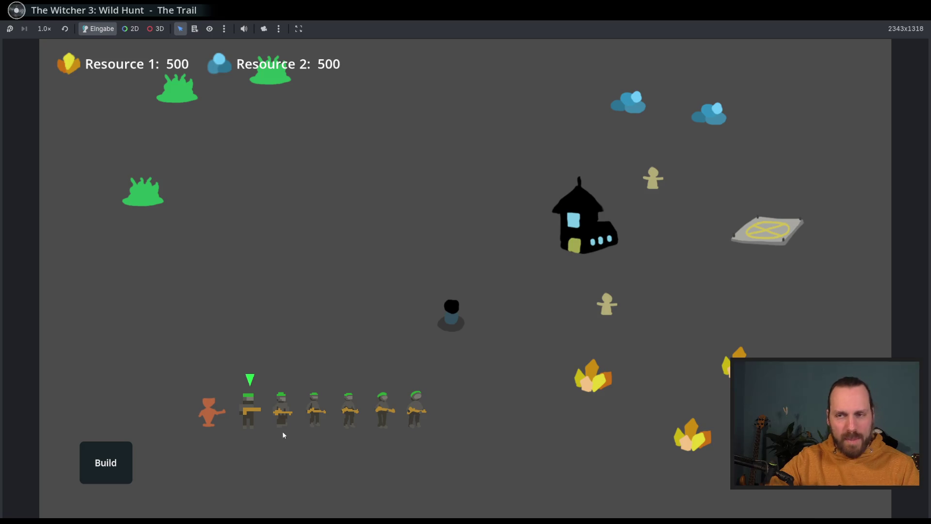
scroll(258, 448, up, 3)
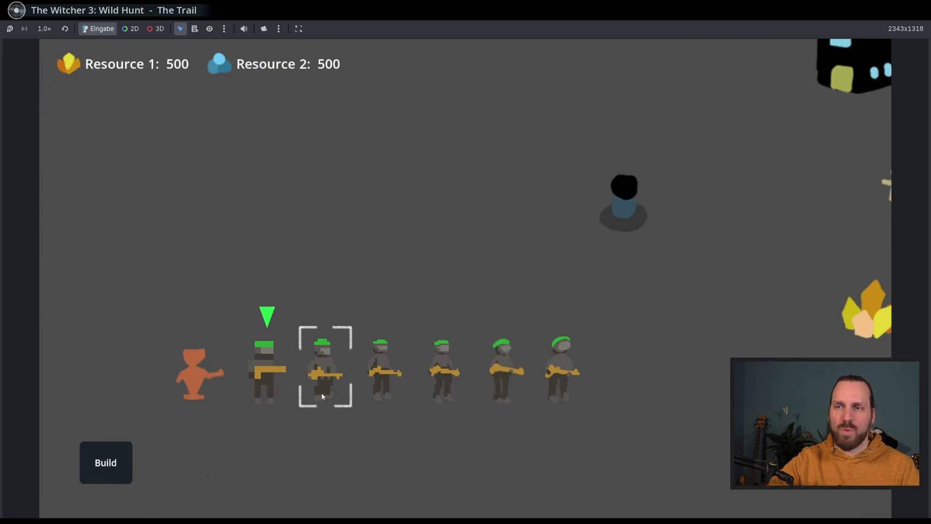
mouse_move(296, 316)
mouse_down()
mouse_move(330, 422)
mouse_move(334, 406)
mouse_up()
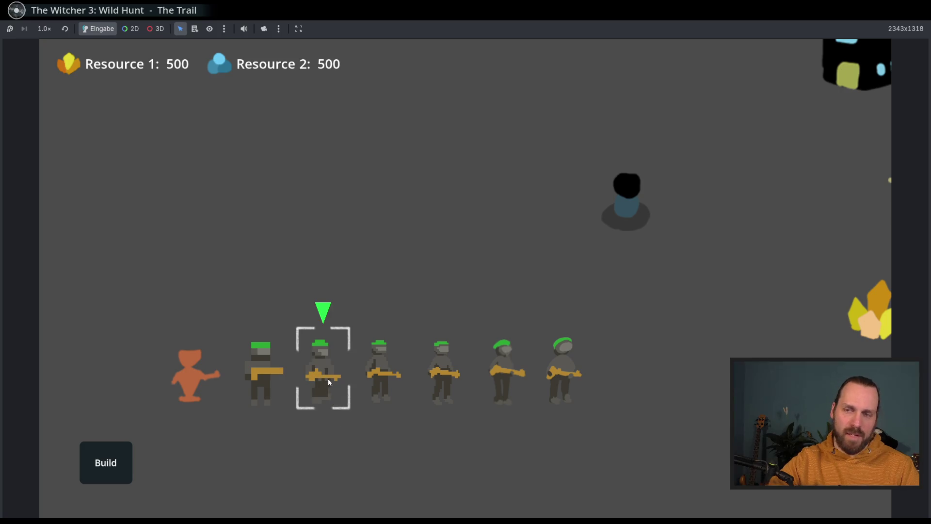
drag(233, 320, 288, 427)
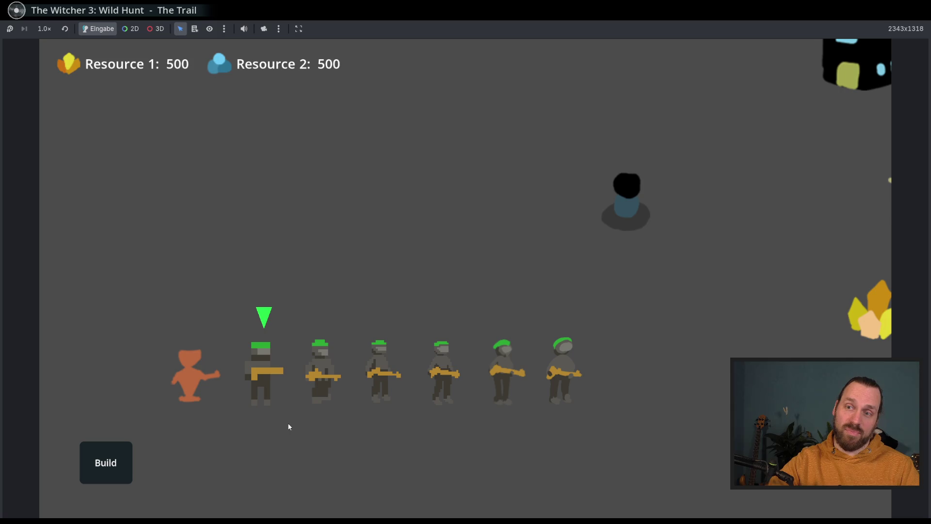
scroll(316, 433, down, 3)
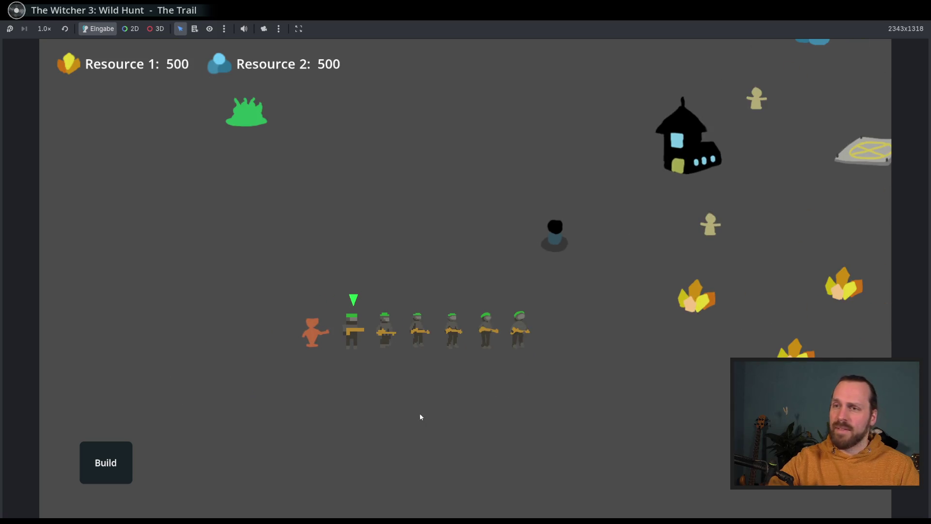
key(F8)
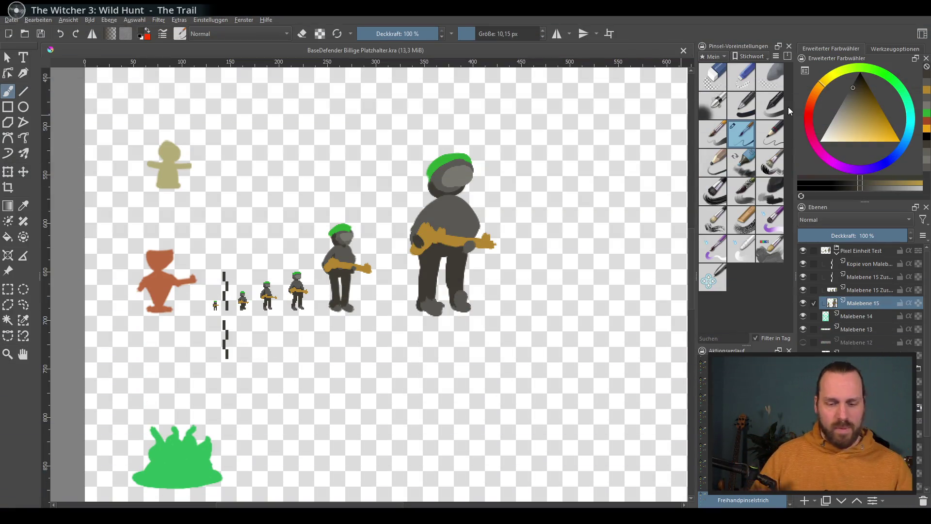
scroll(532, 182, up, 2)
scroll(499, 270, up, 2)
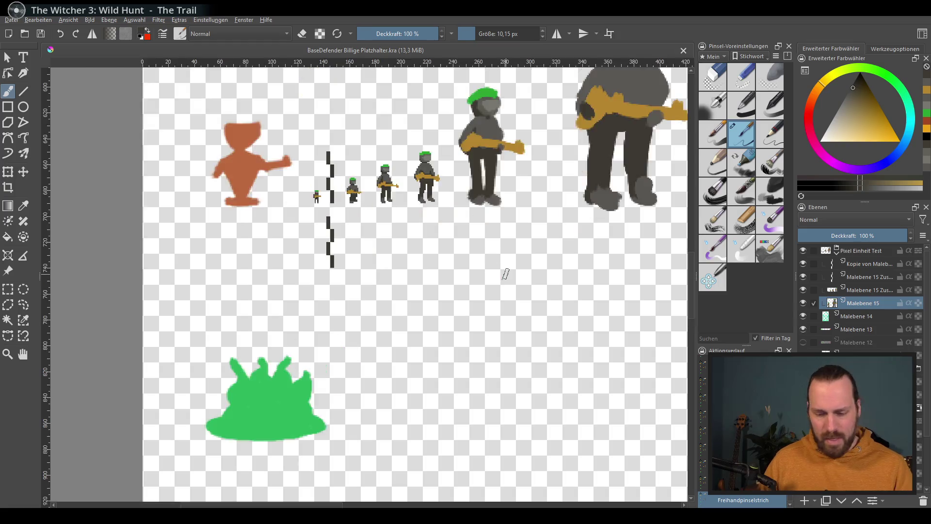
scroll(481, 270, up, 2)
Pan across the canvas to inspect the small pixel soldiers beside the larger figure up close
drag(223, 183, 491, 302)
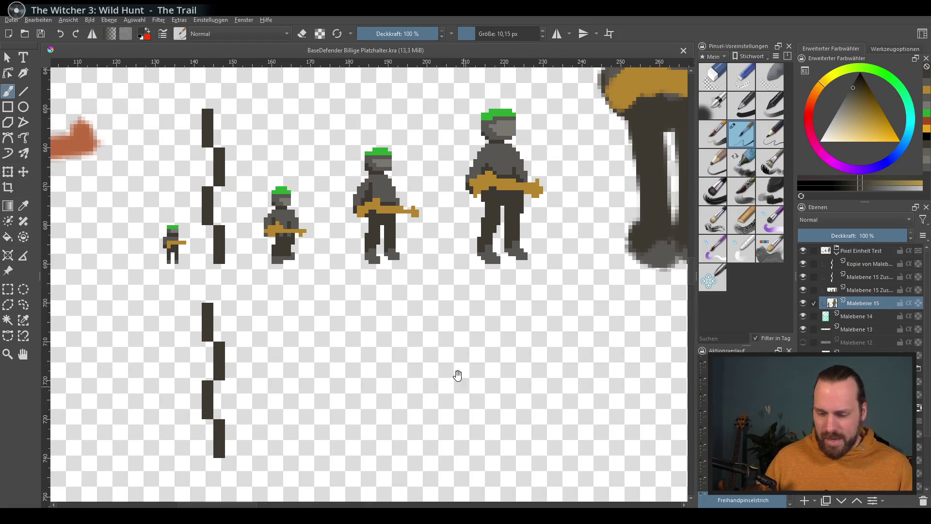
scroll(492, 302, up, 2)
scroll(499, 301, up, 2)
mouse_move(245, 219)
mouse_down()
mouse_move(469, 366)
mouse_move(557, 364)
mouse_move(543, 428)
mouse_up()
scroll(550, 364, up, 2)
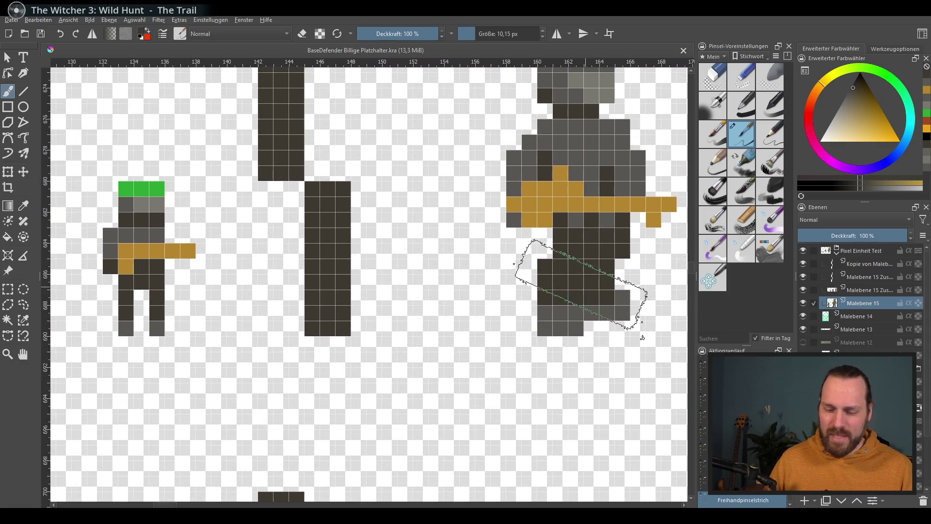
drag(619, 302, 290, 317)
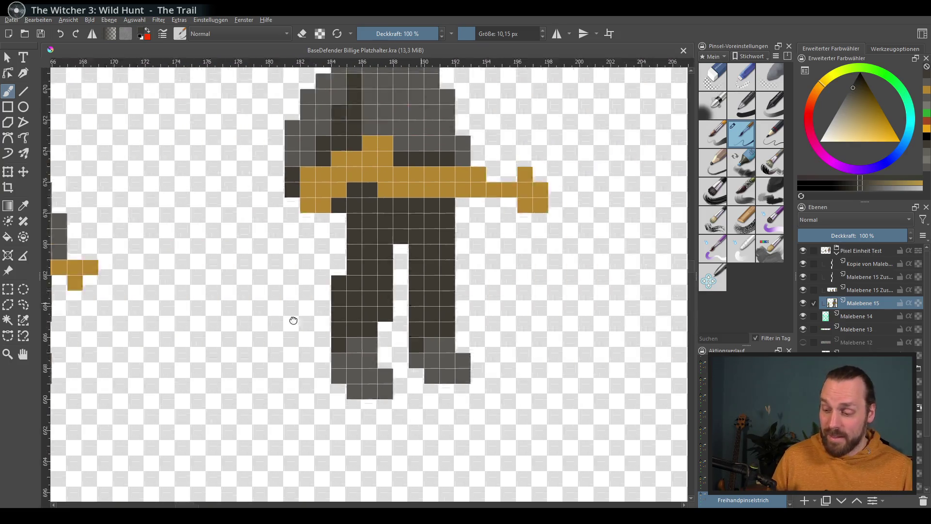
scroll(247, 308, up, 2)
mouse_move(228, 322)
mouse_down()
mouse_move(376, 308)
mouse_move(310, 322)
mouse_move(352, 332)
mouse_move(516, 316)
mouse_up()
drag(291, 335, 451, 336)
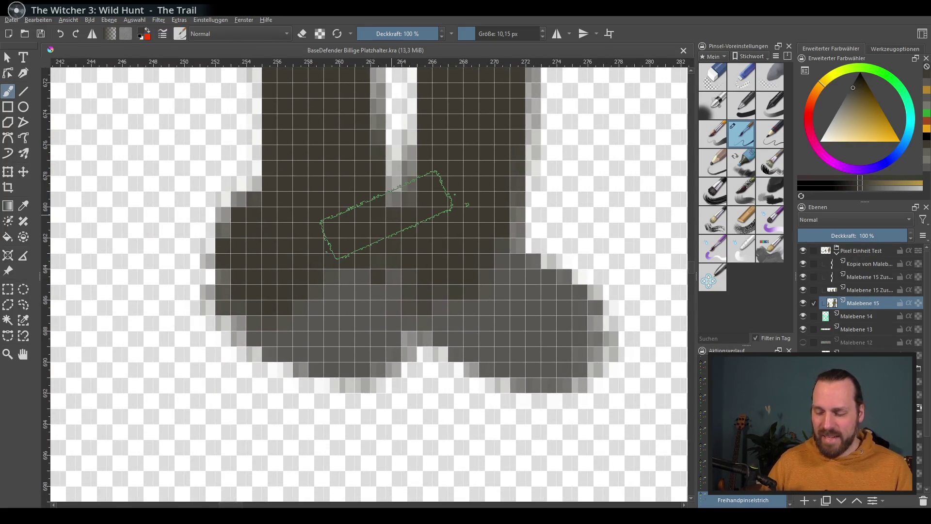
scroll(386, 214, down, 1)
scroll(322, 260, down, 2)
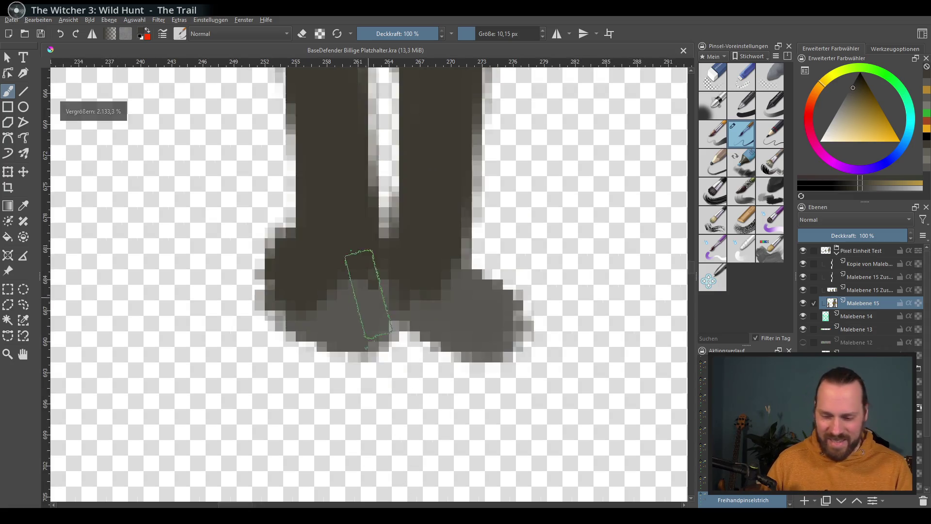
scroll(364, 291, down, 2)
scroll(471, 318, down, 1)
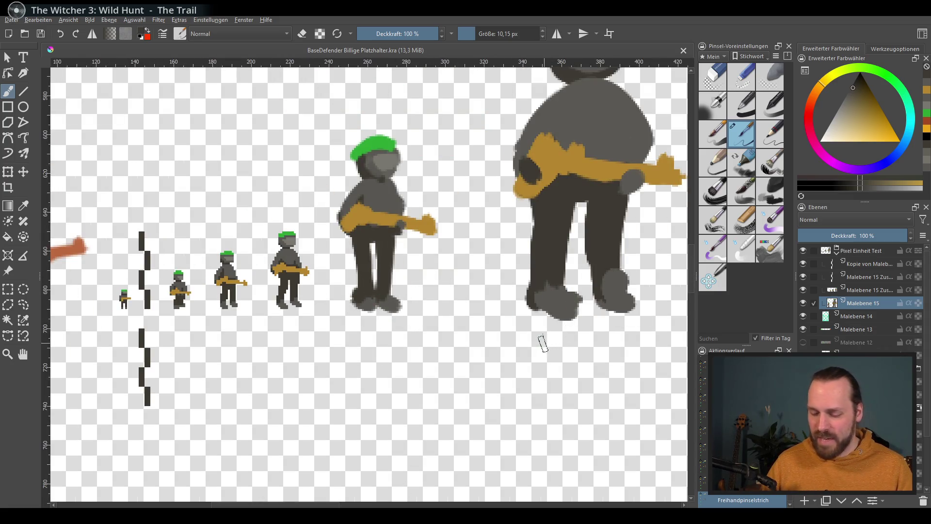
drag(521, 308, 365, 397)
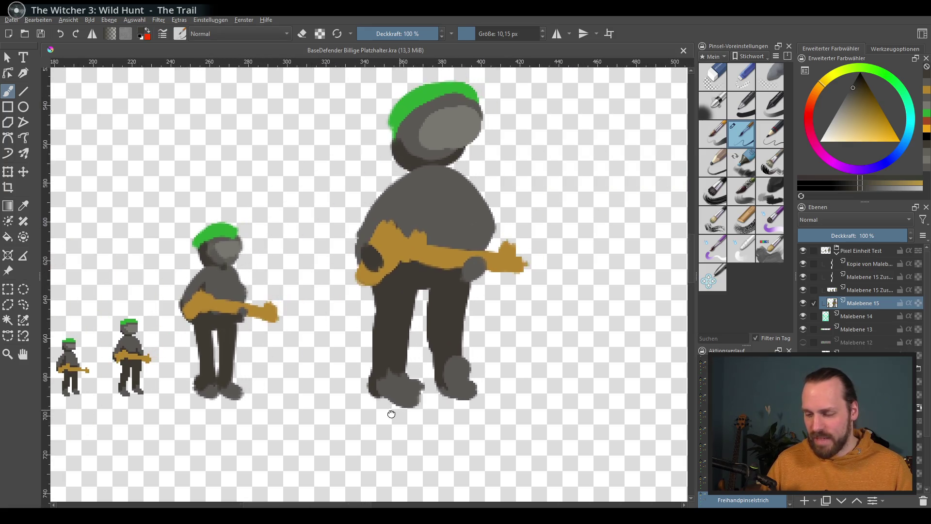
mouse_move(376, 435)
mouse_down()
mouse_move(491, 357)
mouse_move(441, 400)
mouse_move(504, 329)
mouse_up()
scroll(504, 330, down, 1)
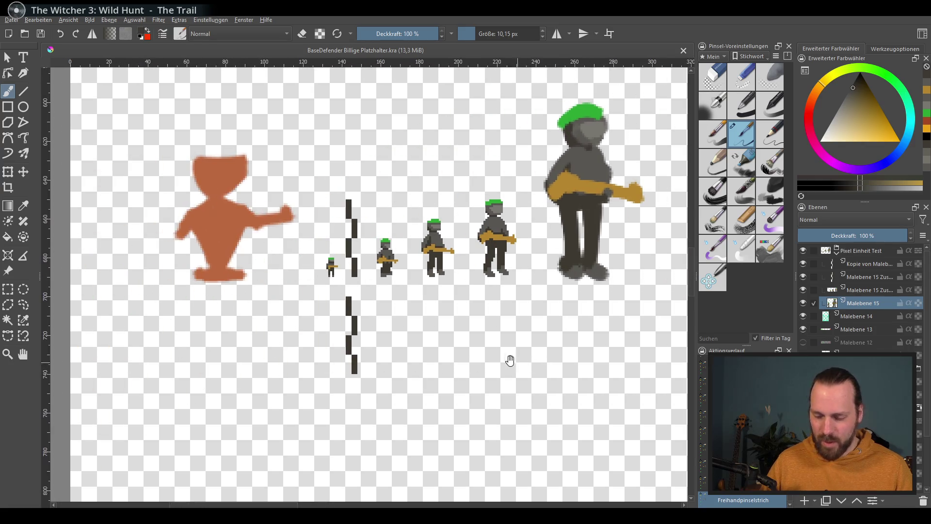
scroll(510, 359, up, 1)
scroll(491, 354, up, 1)
scroll(490, 354, up, 2)
scroll(480, 336, down, 2)
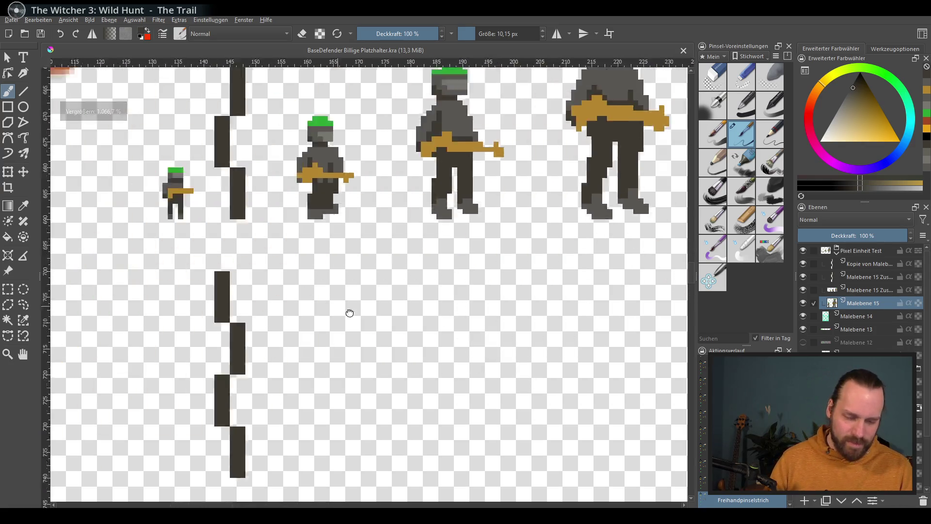
scroll(492, 332, up, 1)
scroll(370, 312, up, 1)
scroll(518, 369, up, 2)
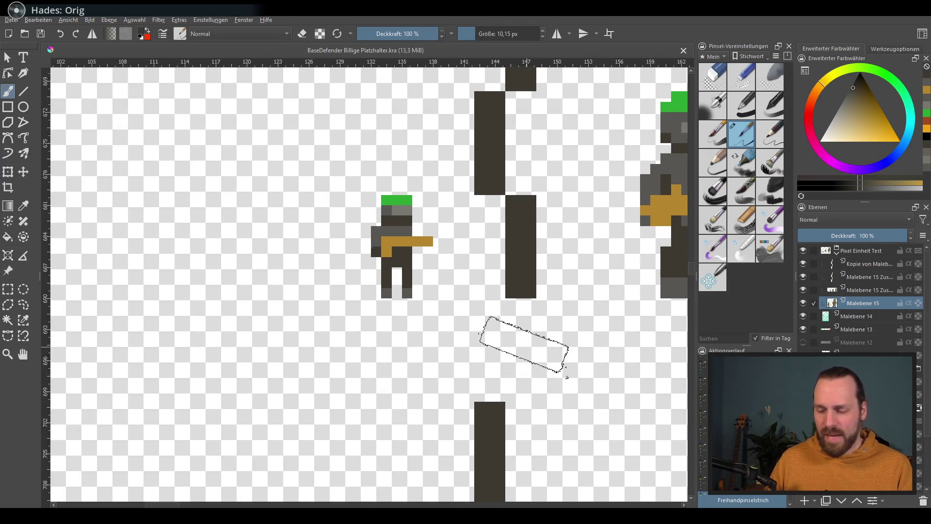
scroll(553, 393, up, 1)
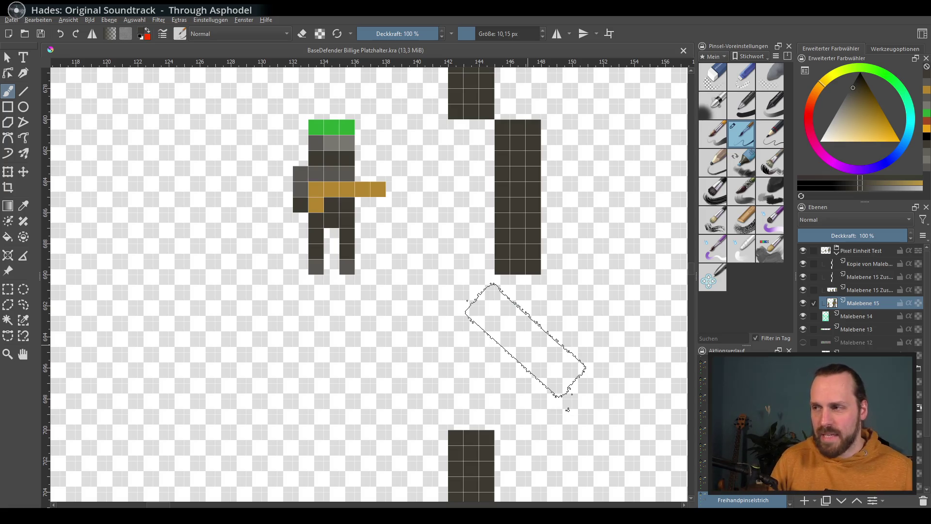
drag(344, 338, 309, 360)
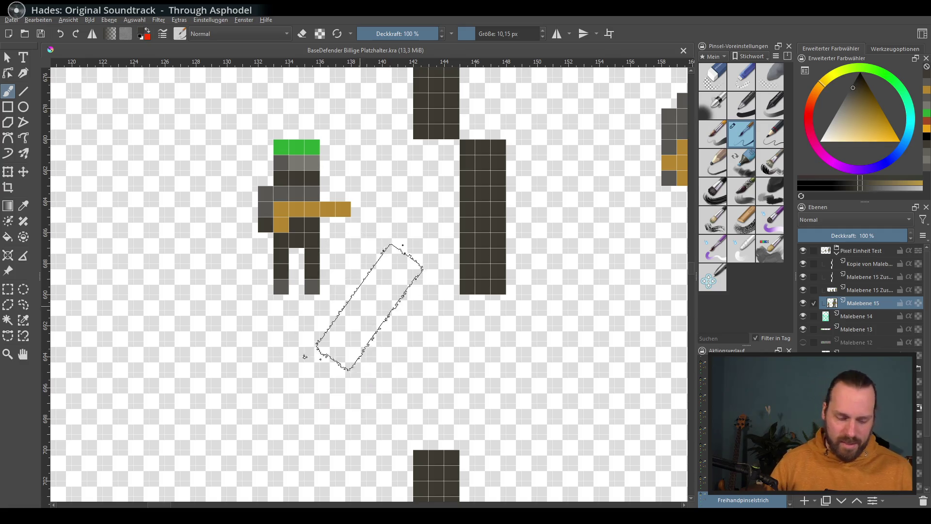
scroll(353, 346, down, 1)
scroll(572, 335, down, 1)
scroll(571, 334, up, 1)
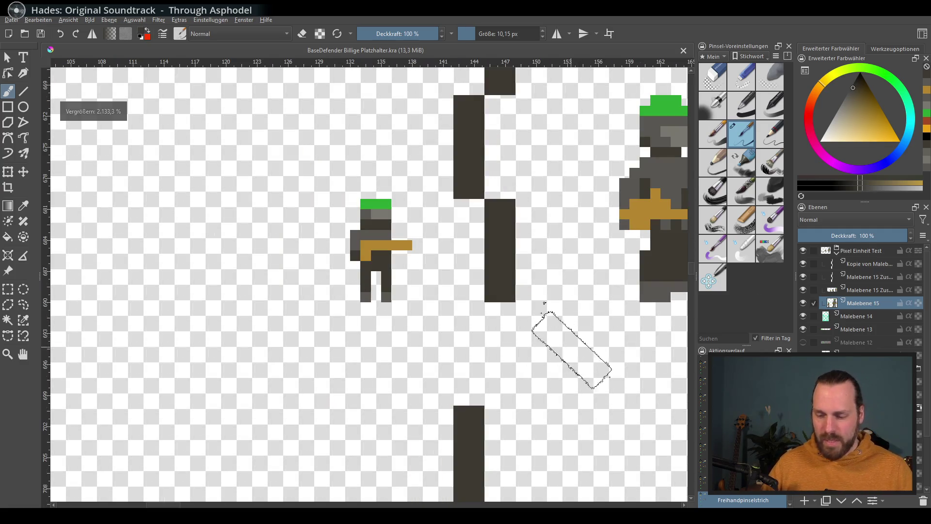
scroll(488, 364, up, 1)
scroll(499, 343, up, 2)
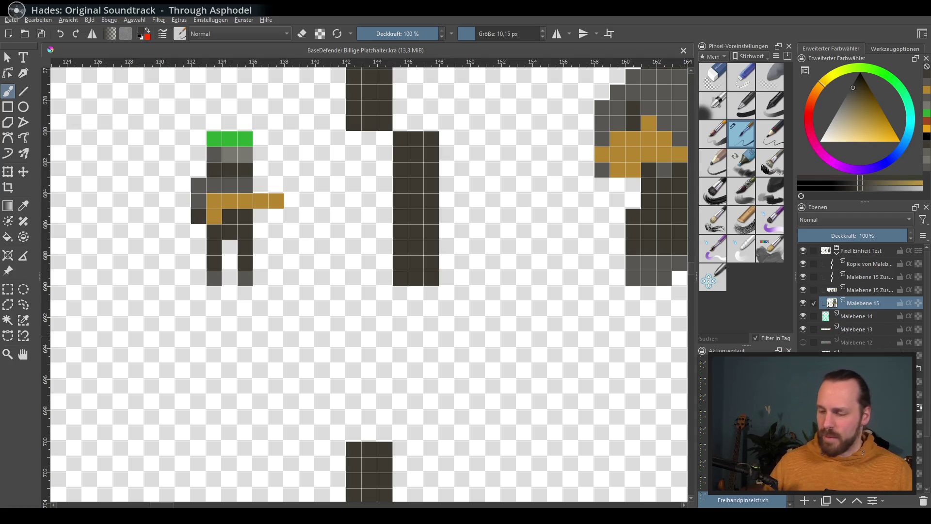
Add a new paint layer and filter the brush presets to Pixel Art, choosing the first preset
click(804, 502)
drag(364, 349, 419, 398)
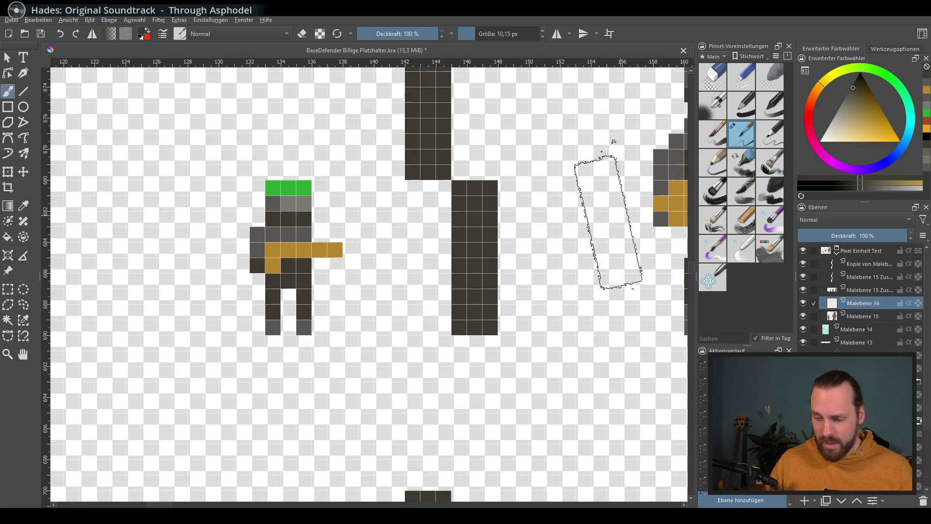
click(714, 57)
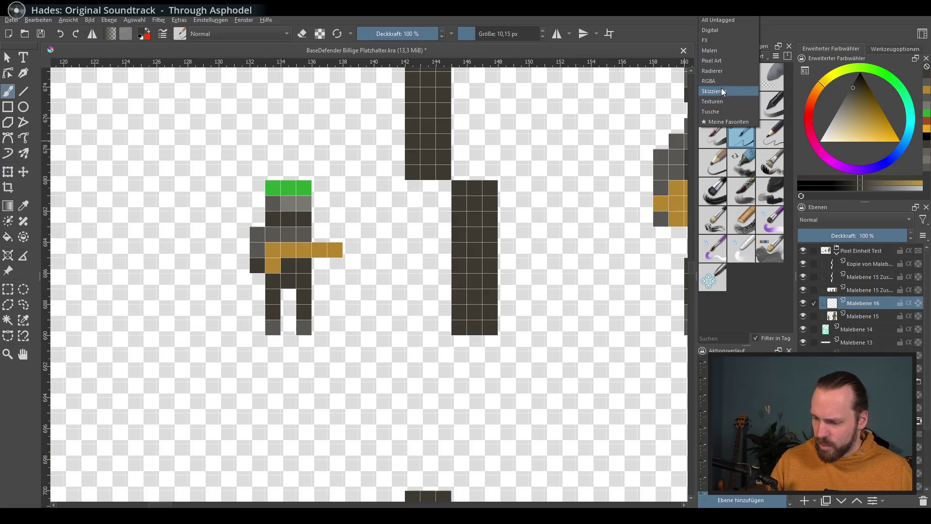
click(725, 62)
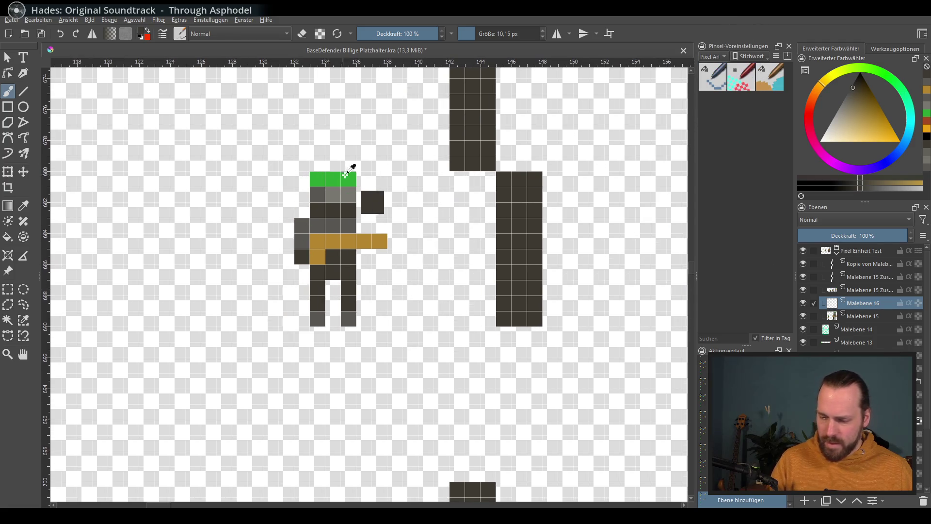
click(714, 83)
Paint the new left soldier's green helmet, undoing a misplaced stroke
ctrl+click(340, 177)
scroll(363, 218, left, 2)
click(248, 185)
mouse_move(259, 185)
mouse_down()
mouse_move(284, 185)
mouse_move(264, 185)
mouse_move(279, 215)
mouse_move(249, 216)
mouse_move(279, 230)
mouse_up()
key(ctrl+z)
Paint the grey face and dark bottom row of the new soldier's head
ctrl+click(396, 216)
ctrl+click(392, 201)
ctrl+click(403, 217)
drag(419, 251, 427, 260)
ctrl+click(400, 222)
key(ctrl+z)
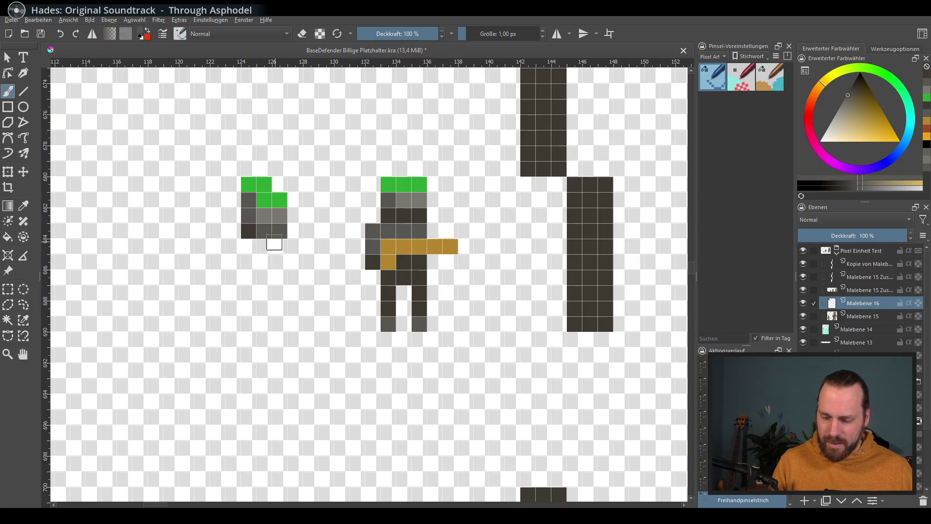
Paint the left soldier's dark body rows and gold weapon and belt
mouse_move(245, 234)
mouse_down()
mouse_move(263, 247)
mouse_move(233, 263)
mouse_move(311, 277)
mouse_up()
ctrl+click(435, 247)
mouse_move(248, 276)
mouse_down()
mouse_move(223, 267)
mouse_move(232, 323)
mouse_up()
ctrl+click(405, 260)
click(233, 263)
key(ctrl+z)
Paint the left soldier's dark legs and repaint its arm row in gold, undoing stray cells
drag(263, 293, 263, 320)
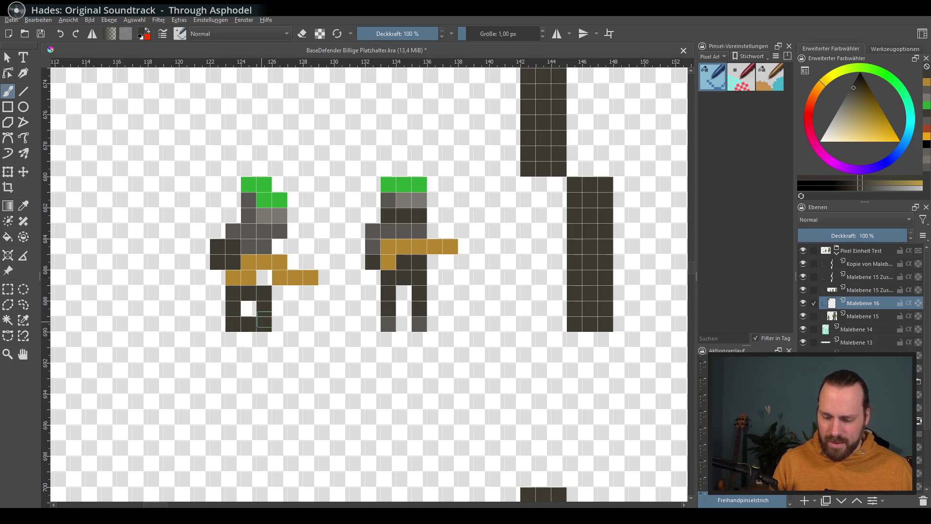
key(ctrl+z)
key(ctrl+z)
mouse_move(233, 291)
mouse_down()
mouse_move(234, 313)
mouse_move(265, 324)
mouse_up()
key(l)
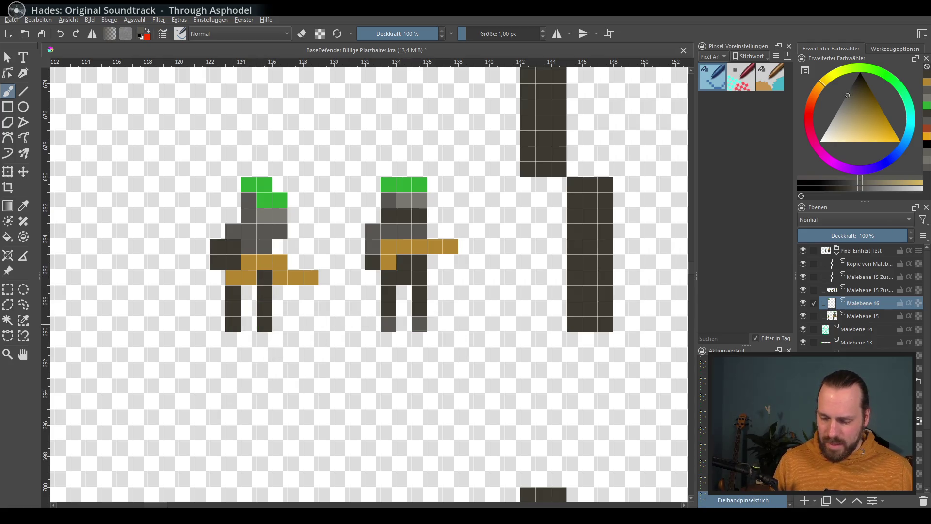
ctrl+click(249, 263)
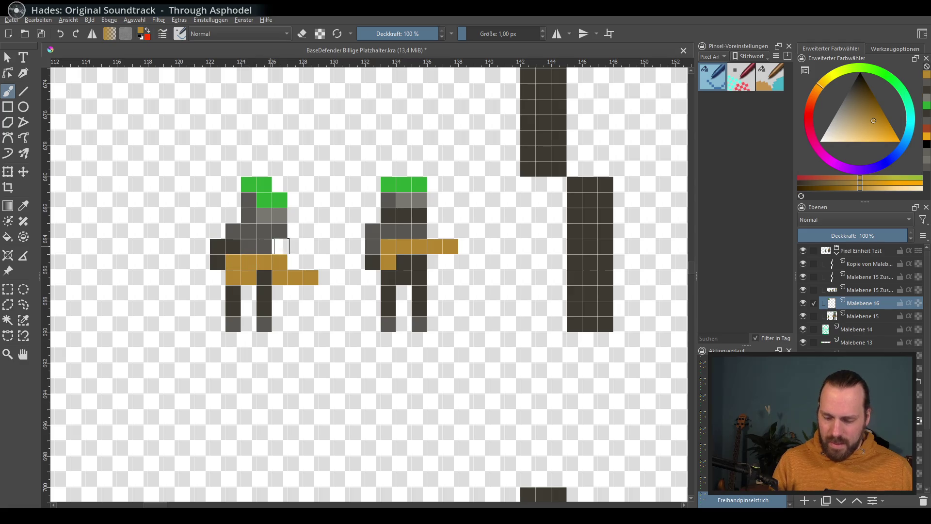
drag(231, 252, 264, 252)
click(291, 311)
key(ctrl+z)
ctrl+click(295, 289)
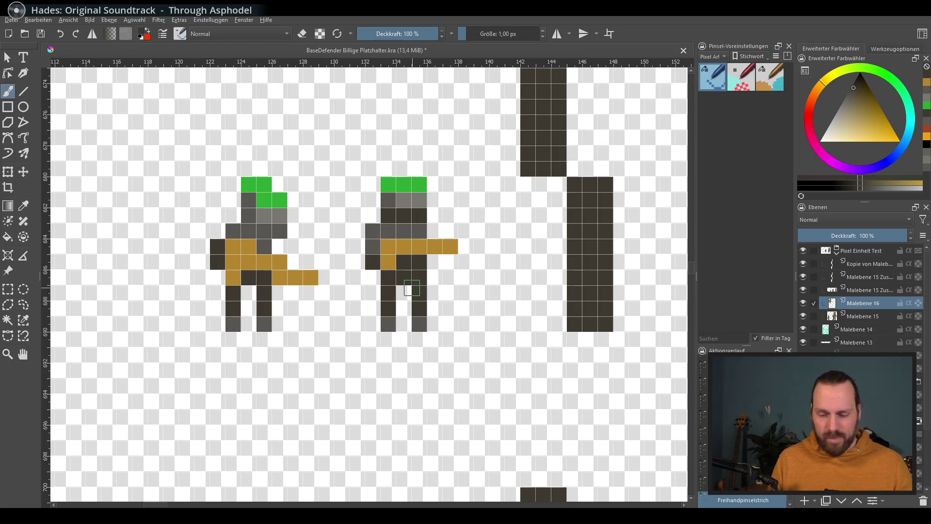
Move to free space below the soldiers and pick green for a new helmet
mouse_move(325, 355)
mouse_down()
mouse_move(278, 325)
mouse_move(347, 298)
mouse_move(341, 308)
mouse_move(400, 317)
mouse_up()
ctrl+click(375, 156)
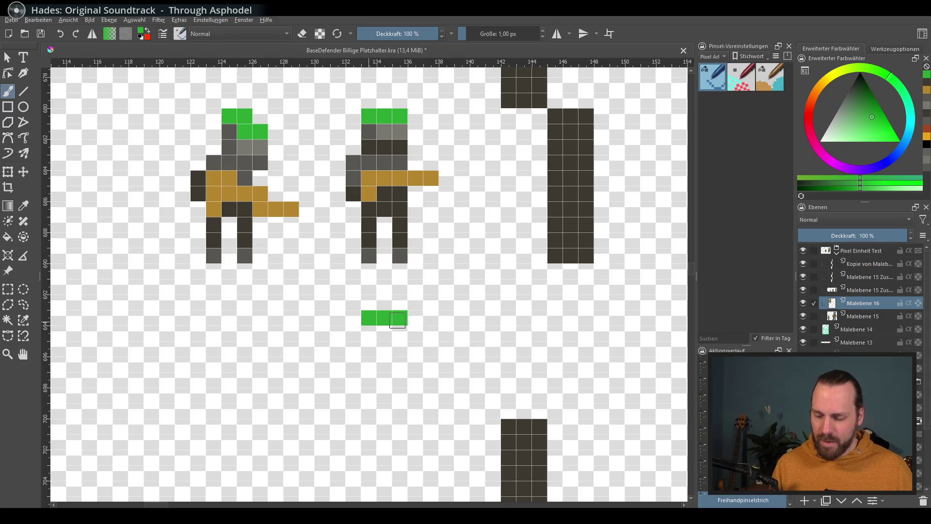
Paint the lower soldier's grey face and dark rows, sampling greys from the upper soldier
ctrl+click(369, 131)
click(369, 333)
ctrl+click(384, 130)
mouse_move(385, 333)
mouse_down()
mouse_move(400, 332)
mouse_move(410, 362)
mouse_up()
ctrl+click(392, 146)
ctrl+click(396, 159)
key(ctrl+z)
ctrl+click(390, 168)
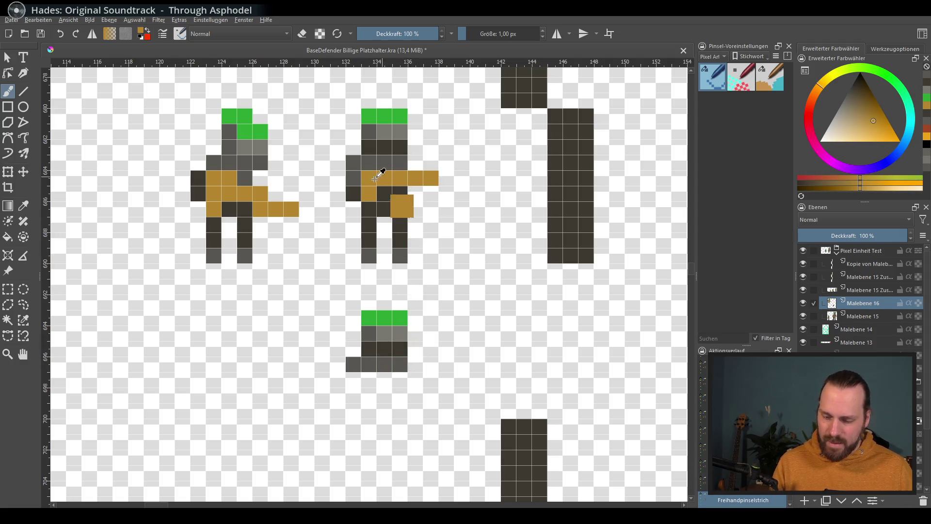
ctrl+click(383, 218)
click(354, 394)
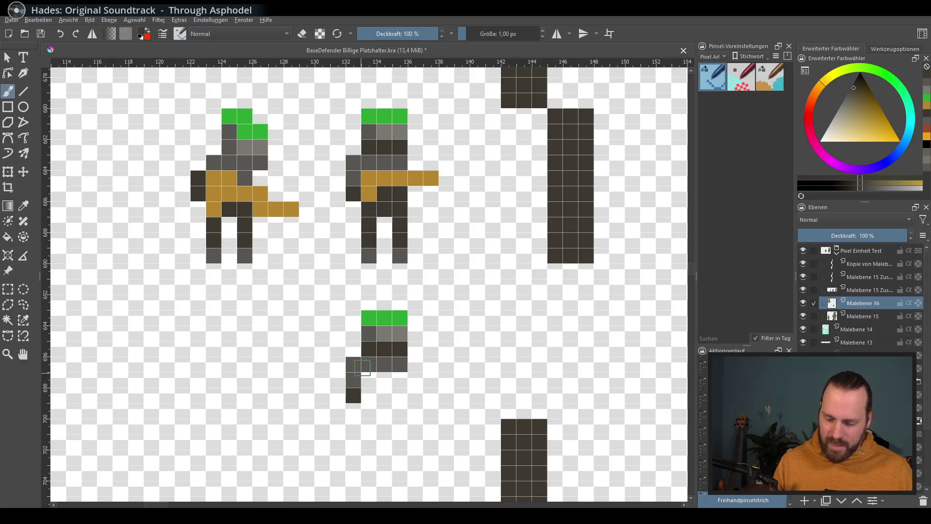
Paint the lower soldier's gold body and weapon and its dark striding legs
ctrl+click(400, 182)
mouse_move(368, 380)
mouse_down()
mouse_move(368, 395)
mouse_move(432, 394)
mouse_up()
key(ctrl+z)
ctrl+click(400, 368)
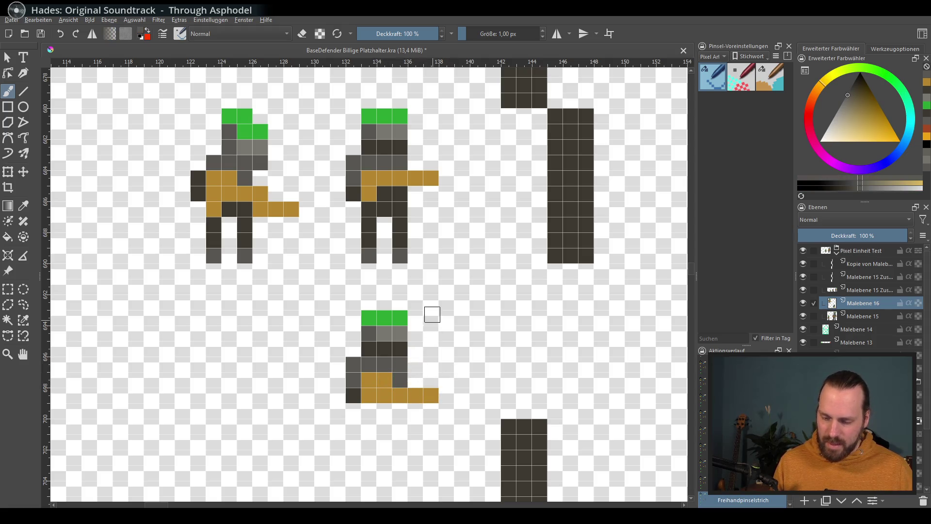
ctrl+click(388, 194)
drag(368, 411, 352, 436)
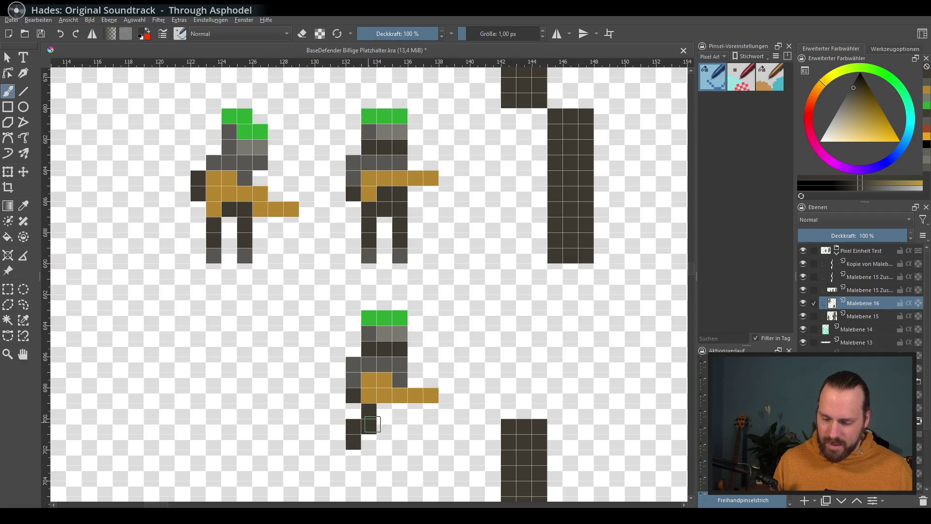
drag(401, 412, 408, 439)
key(ctrl+z)
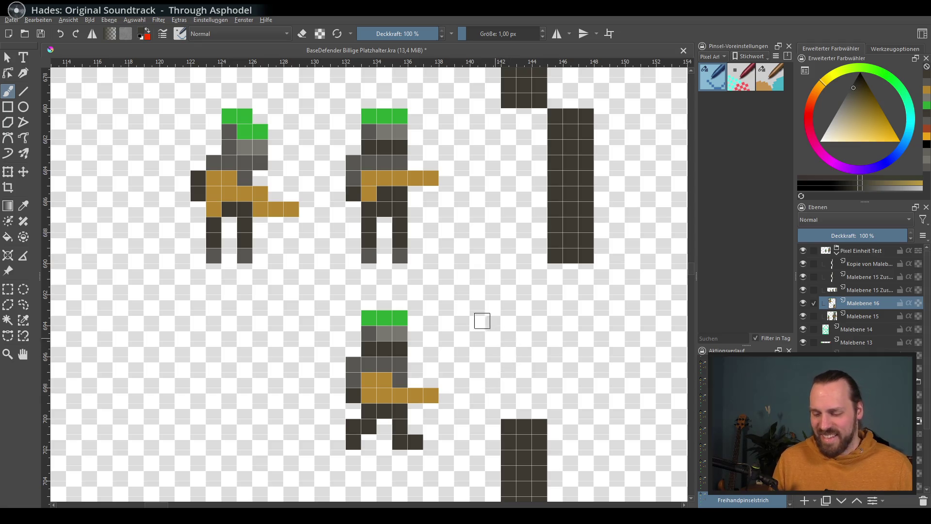
scroll(427, 327, down, 1)
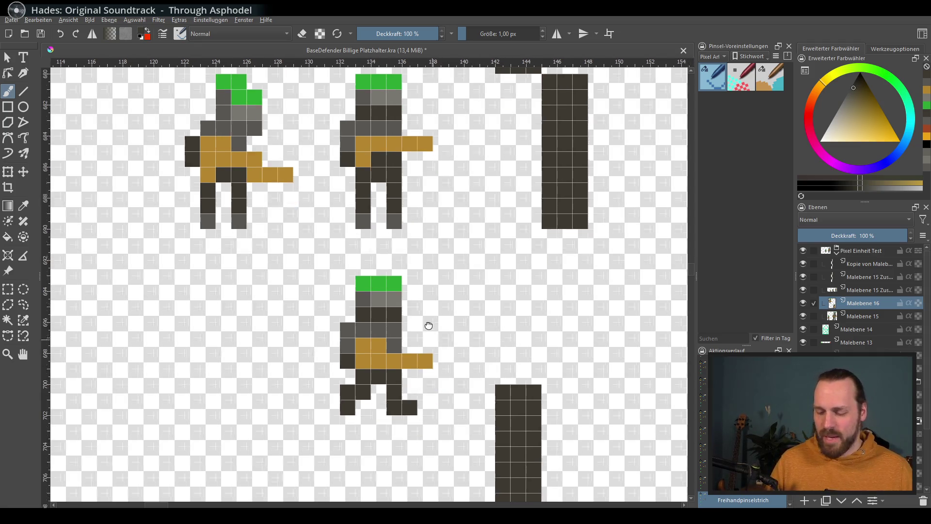
Try a rectangle selection on the lower soldier, then clear it and repaint its feet
key(ctrl+r)
drag(304, 271, 445, 426)
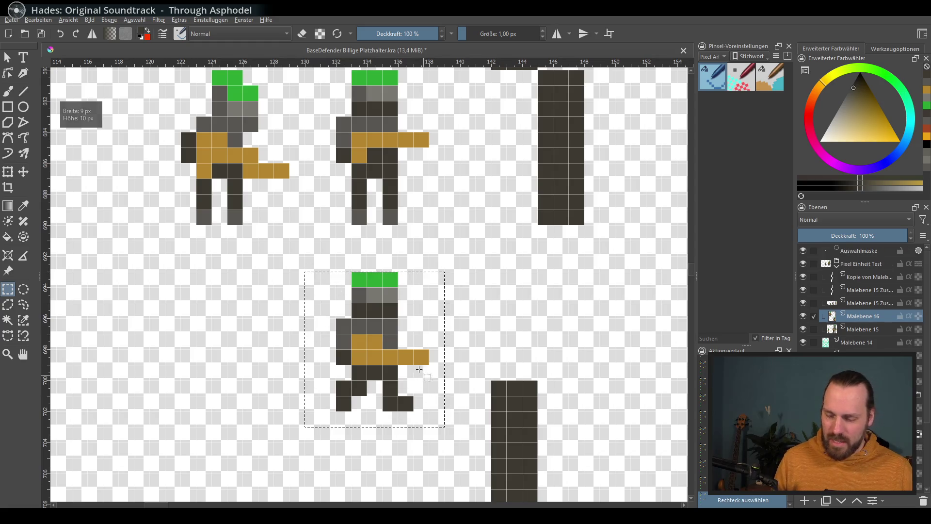
drag(315, 356, 212, 335)
click(22, 174)
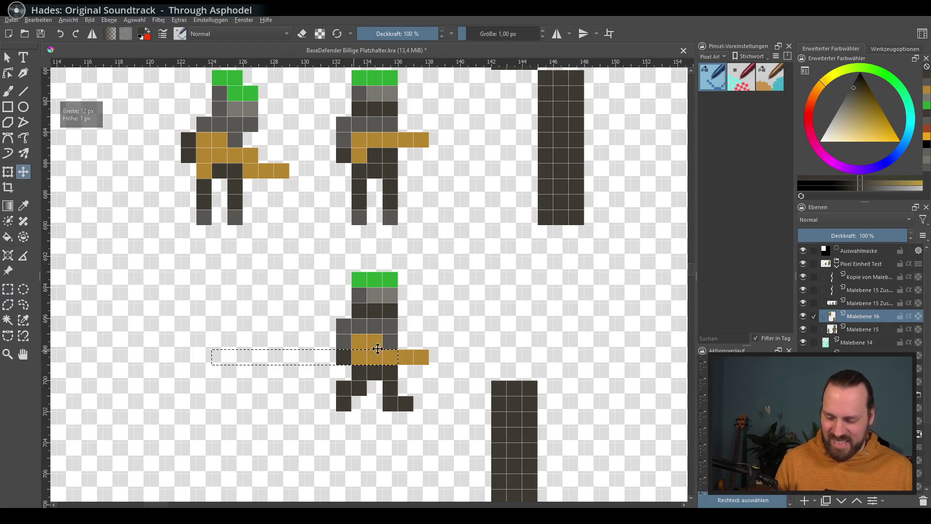
click(7, 289)
click(457, 258)
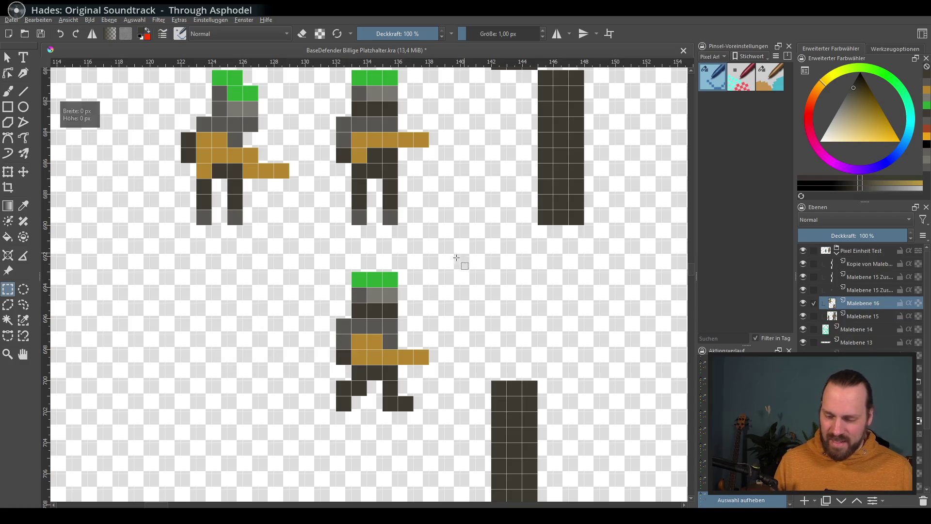
key(b)
key(ctrl+z)
drag(390, 418, 408, 402)
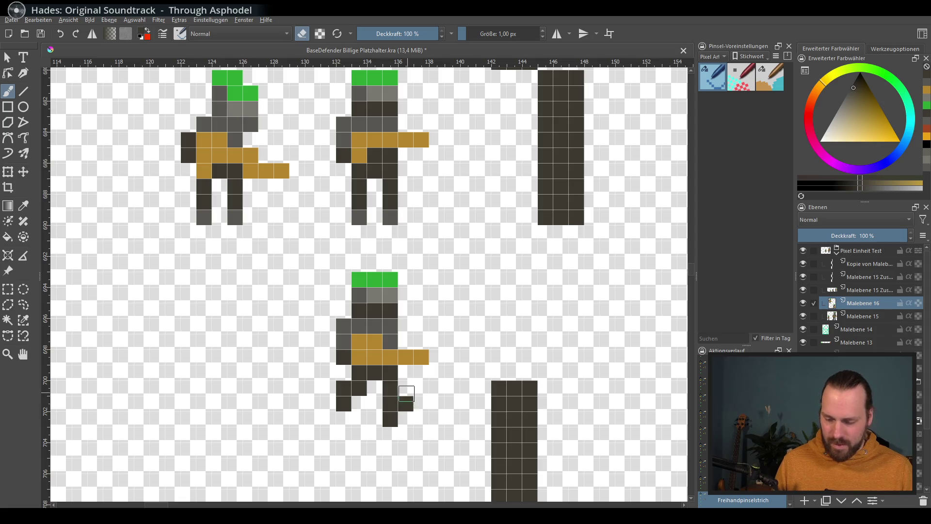
Select the whole lower soldier and move it left below the left soldier
click(7, 289)
drag(320, 273, 459, 441)
click(24, 172)
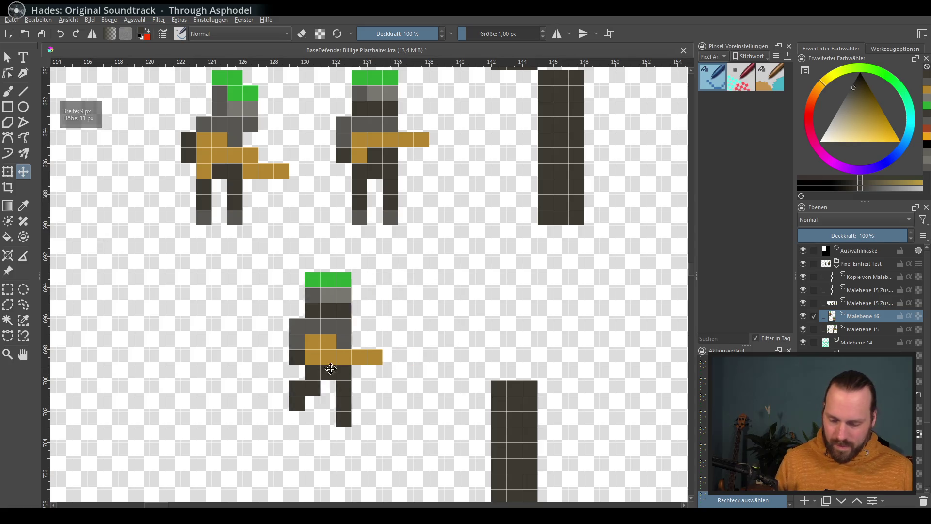
drag(418, 339, 262, 338)
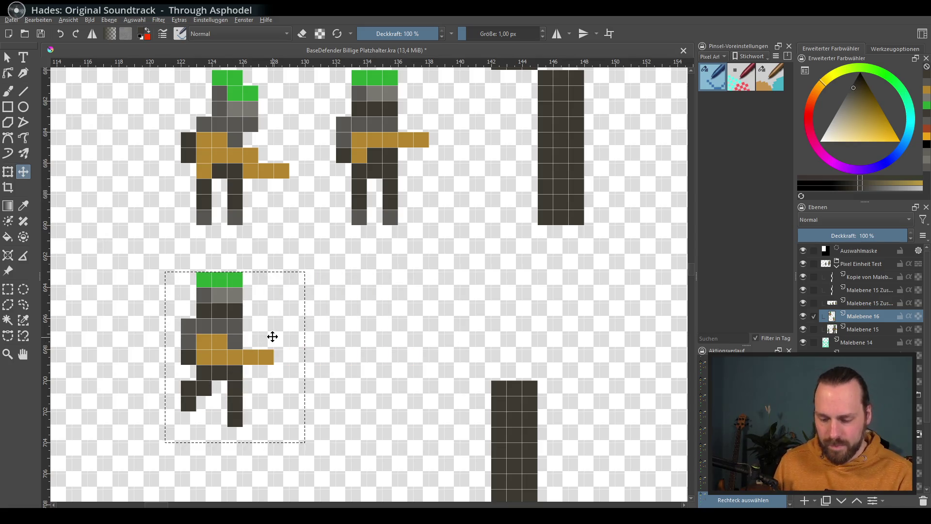
key(ctrl+shift+a)
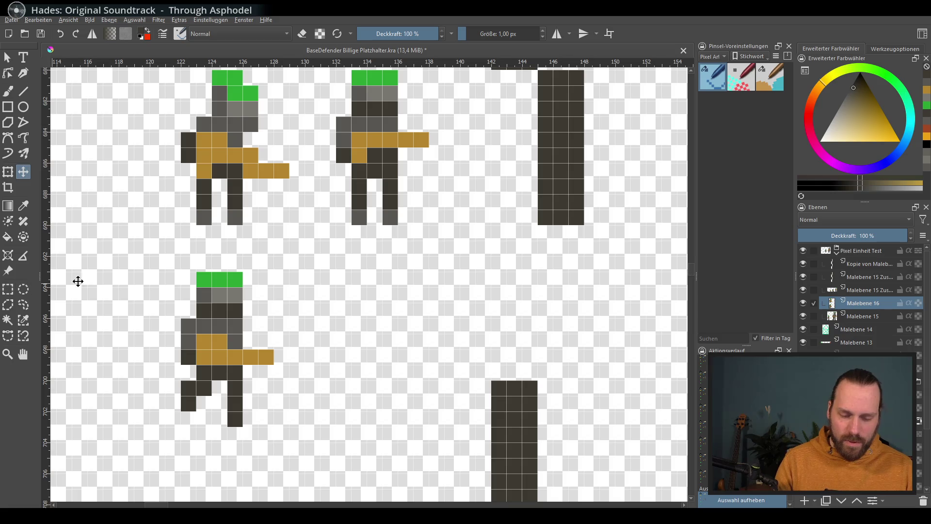
key(b)
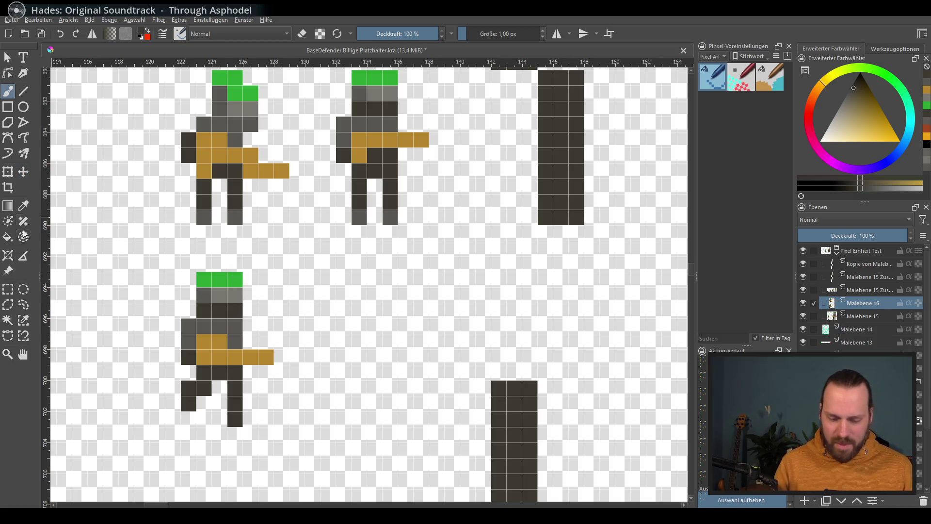
Select the lower-left soldier and bring up the selection actions
click(7, 289)
drag(164, 272, 274, 427)
right_click(241, 351)
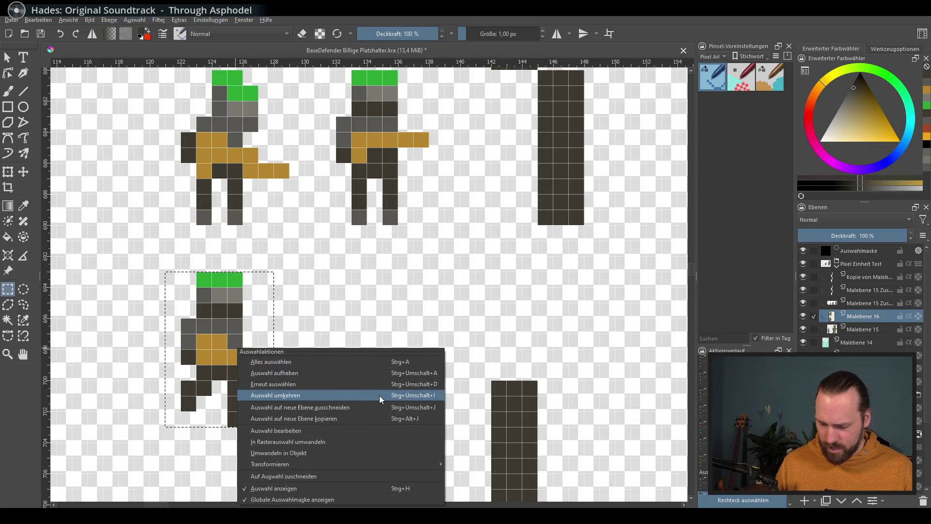
Copy the selected soldier to a new layer and place the copy below the middle soldier
click(367, 408)
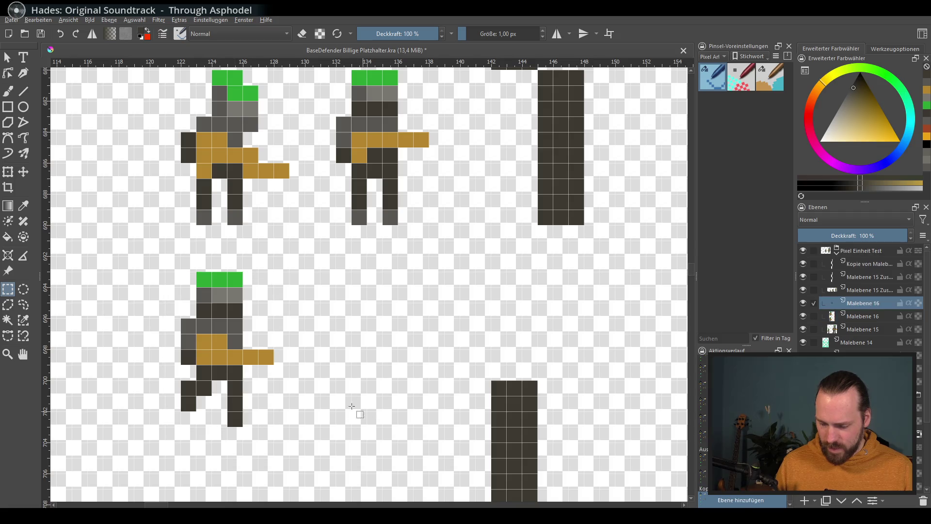
click(24, 172)
drag(297, 337, 440, 335)
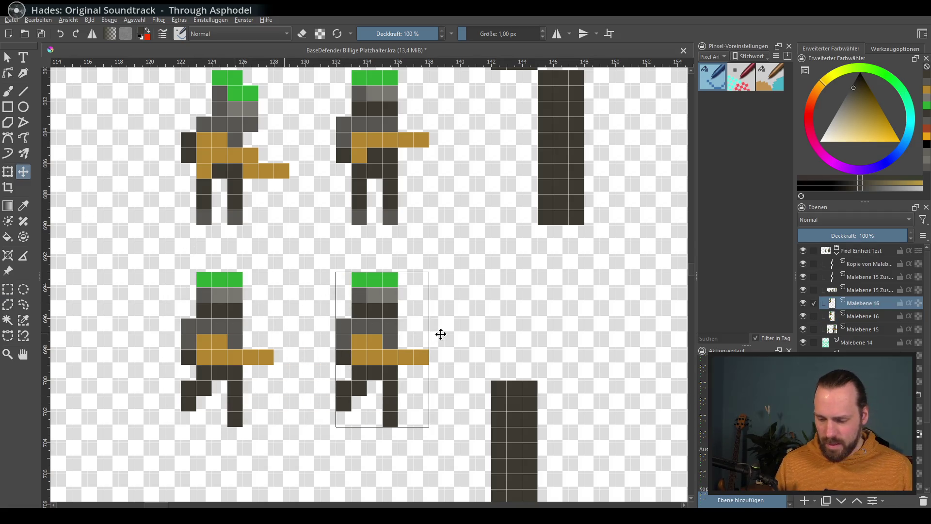
key(b)
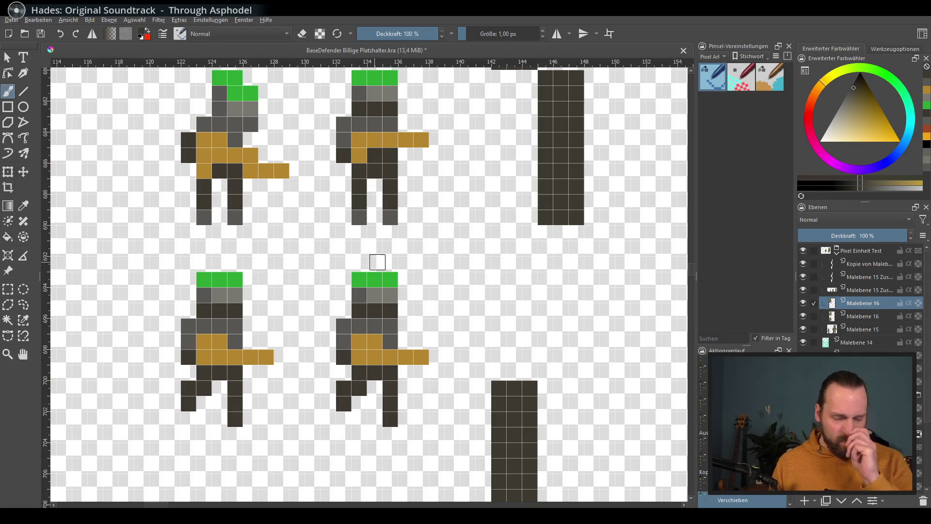
Erase the copied soldier's legs and redraw them in a striding pose
key(e)
drag(358, 399, 406, 373)
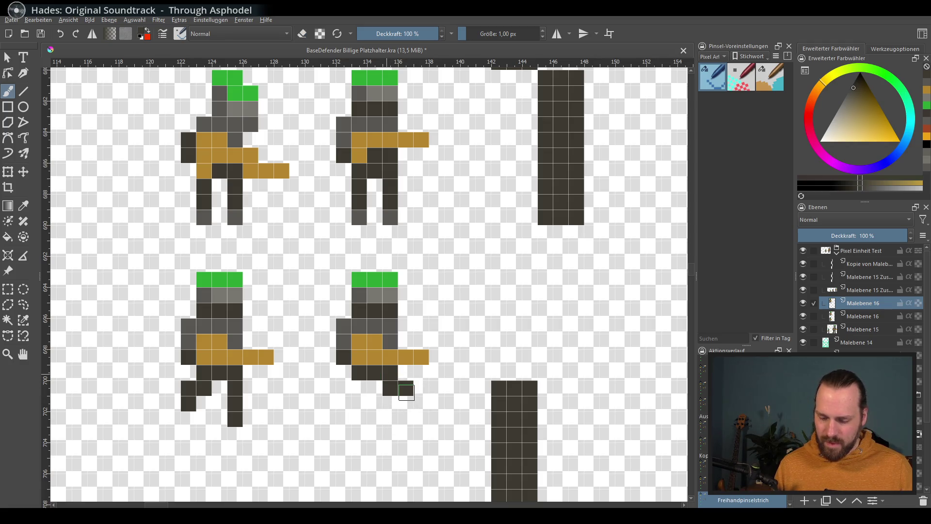
click(391, 389)
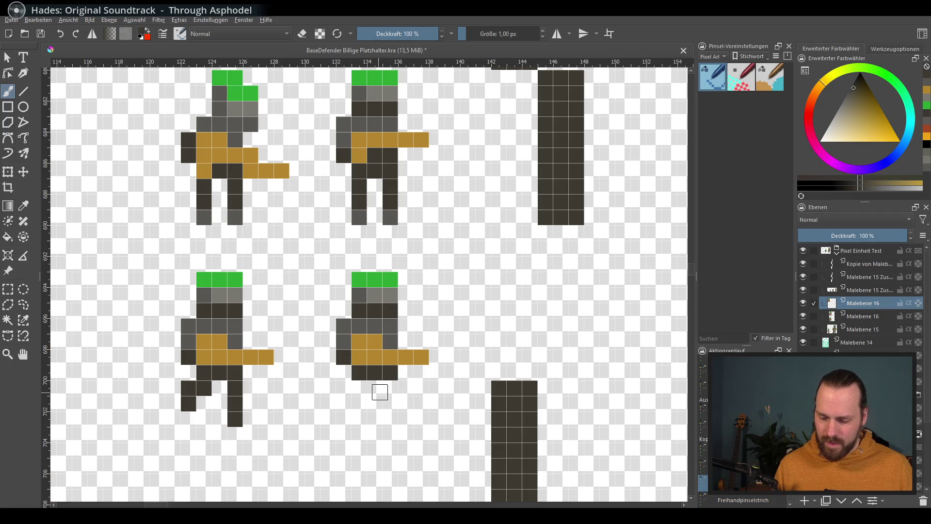
drag(376, 382, 342, 416)
mouse_move(382, 376)
mouse_down()
mouse_move(405, 404)
mouse_move(406, 393)
mouse_move(390, 420)
mouse_up()
key(ctrl+z)
key(ctrl+z)
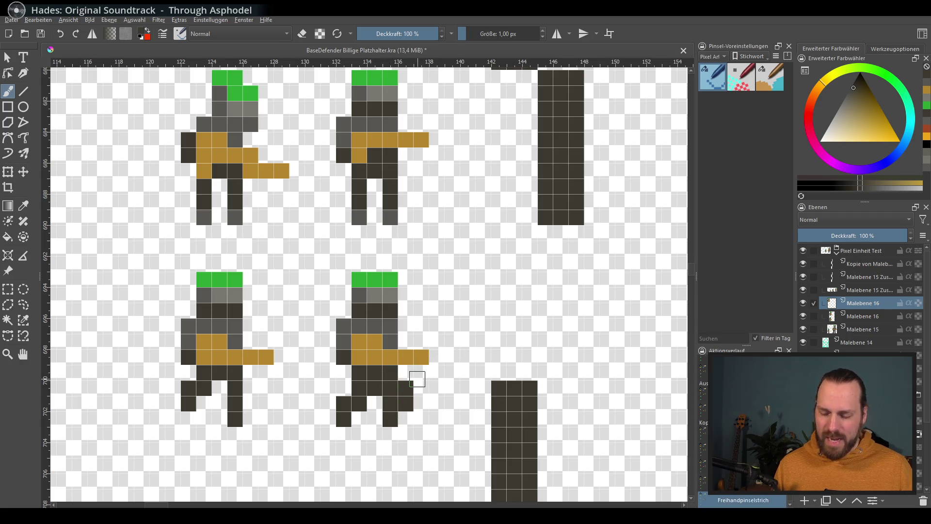
Pan across the larger sprite and back to the four small soldiers
mouse_move(449, 351)
mouse_down()
mouse_move(422, 373)
mouse_move(265, 394)
mouse_up()
drag(515, 458, 211, 461)
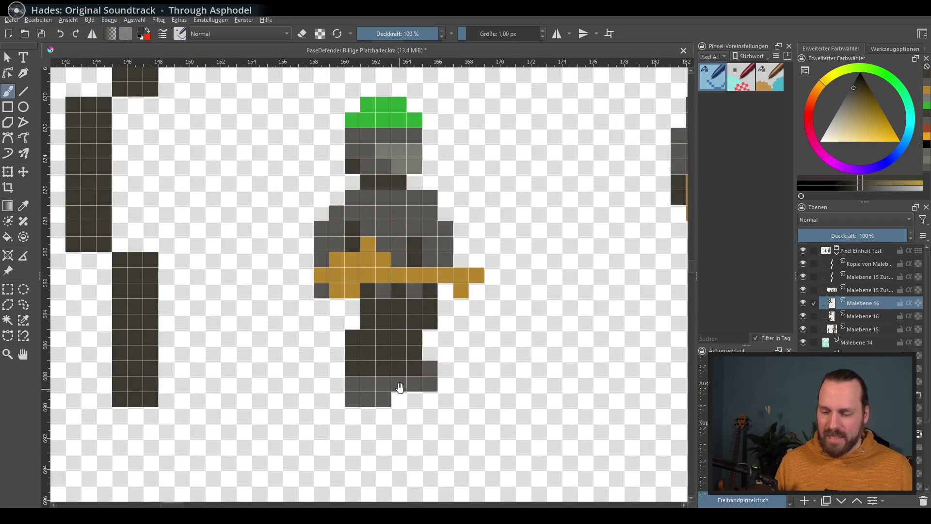
mouse_move(292, 432)
mouse_down()
mouse_move(417, 371)
mouse_move(457, 336)
mouse_move(440, 355)
mouse_up()
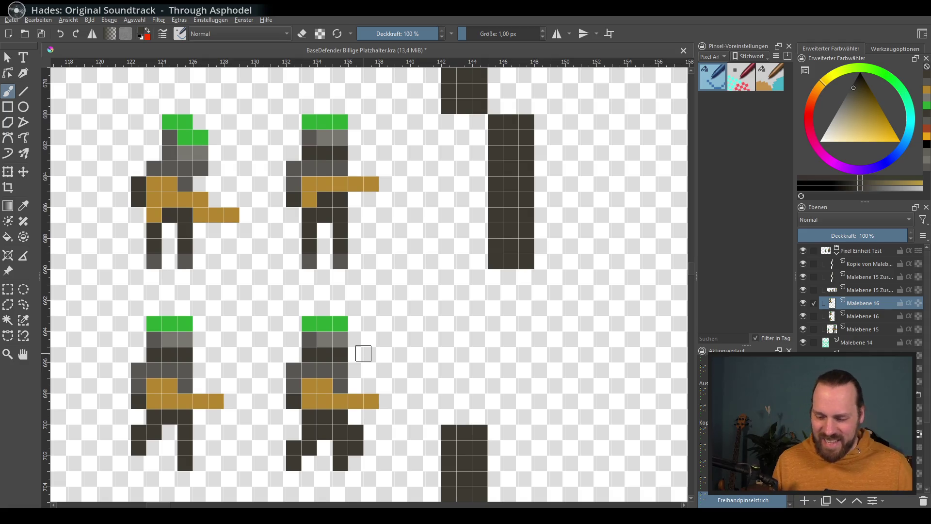
scroll(363, 353, right, 2)
scroll(364, 354, up, 1)
scroll(353, 356, down, 1)
scroll(403, 326, right, 2)
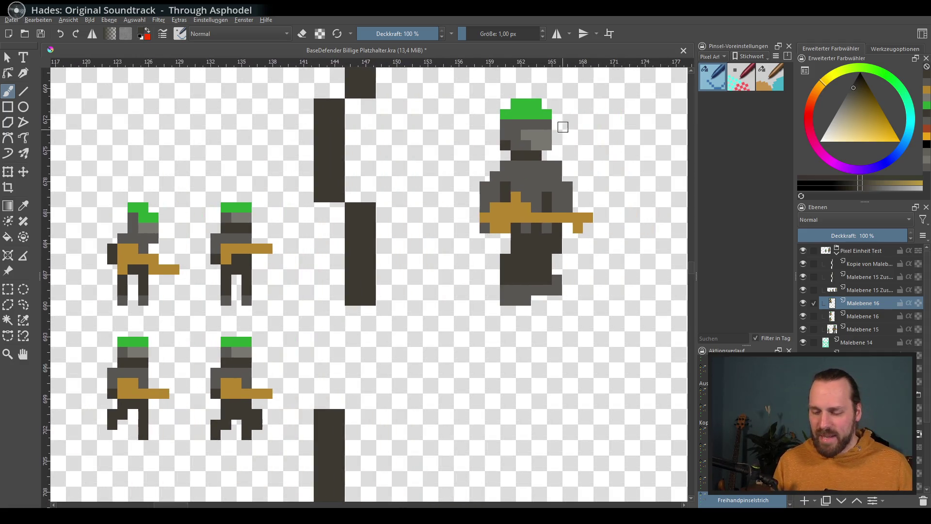
Add a new empty layer above the current one while panning to the larger soldiers
drag(466, 377, 454, 382)
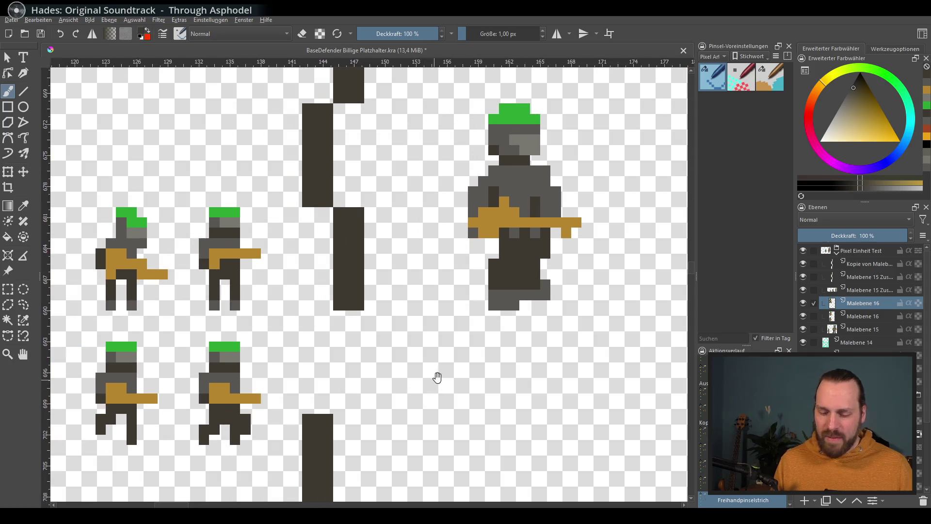
scroll(454, 382, down, 1)
scroll(349, 370, right, 2)
scroll(437, 358, left, 2)
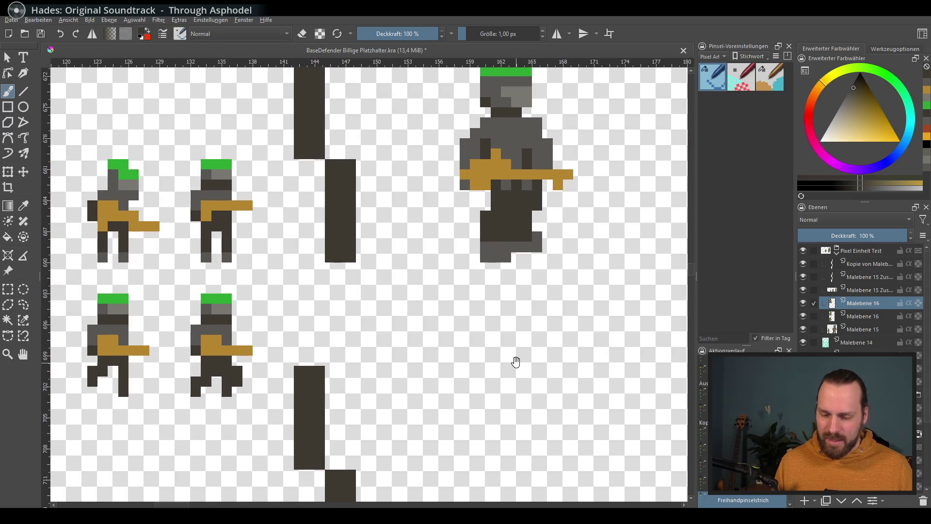
scroll(447, 373, right, 2)
scroll(395, 394, right, 3)
scroll(437, 385, up, 1)
scroll(437, 384, right, 2)
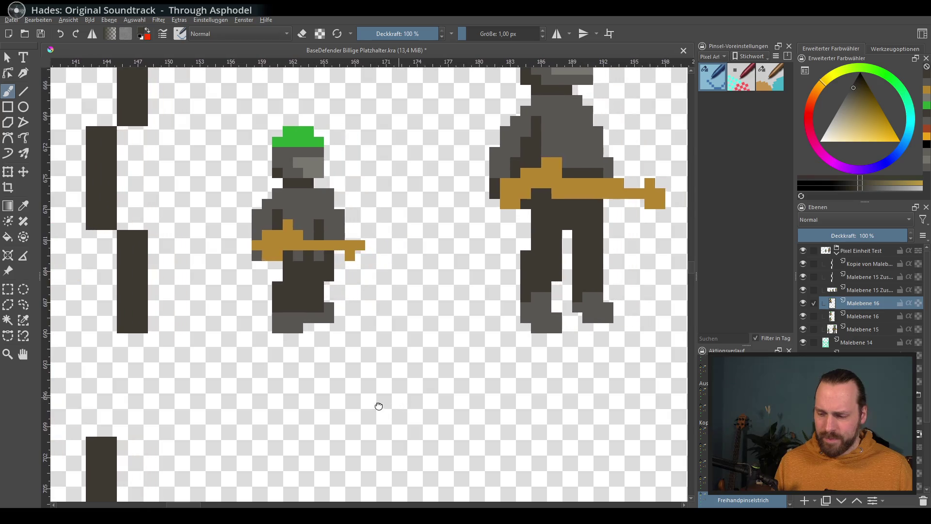
scroll(364, 242, down, 1)
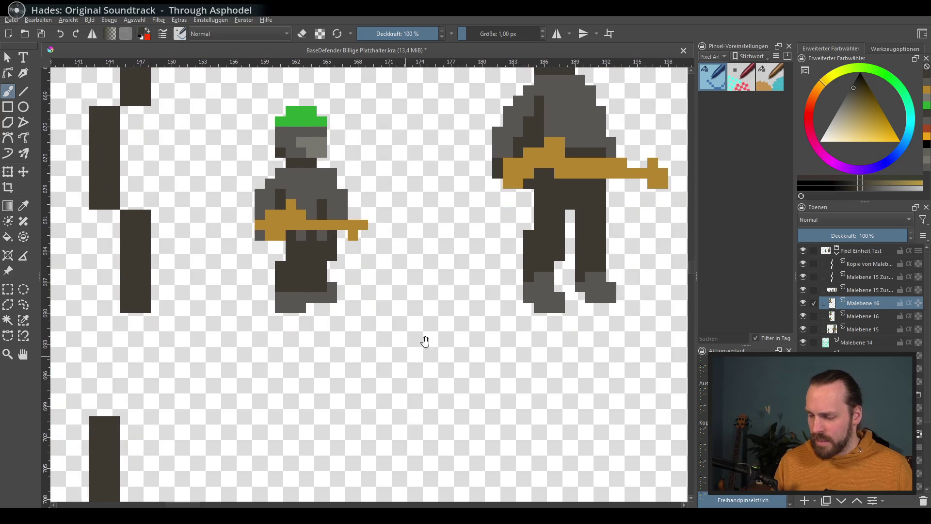
click(804, 500)
mouse_move(374, 354)
mouse_down()
mouse_move(333, 408)
mouse_move(357, 367)
mouse_move(219, 436)
mouse_up()
scroll(458, 322, up, 2)
scroll(426, 349, up, 3)
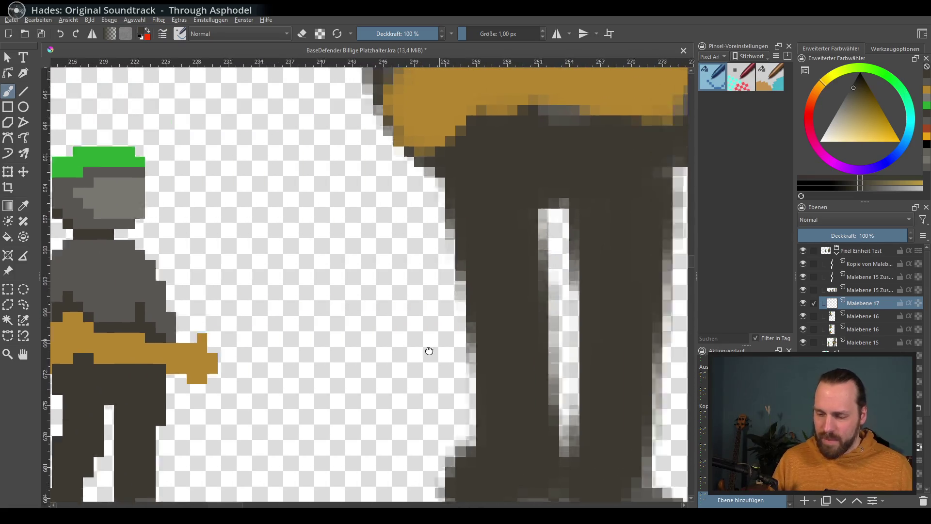
scroll(308, 115, up, 3)
scroll(332, 233, down, 3)
scroll(276, 322, down, 2)
mouse_move(276, 322)
mouse_down()
mouse_move(338, 382)
mouse_move(386, 364)
mouse_move(421, 333)
mouse_up()
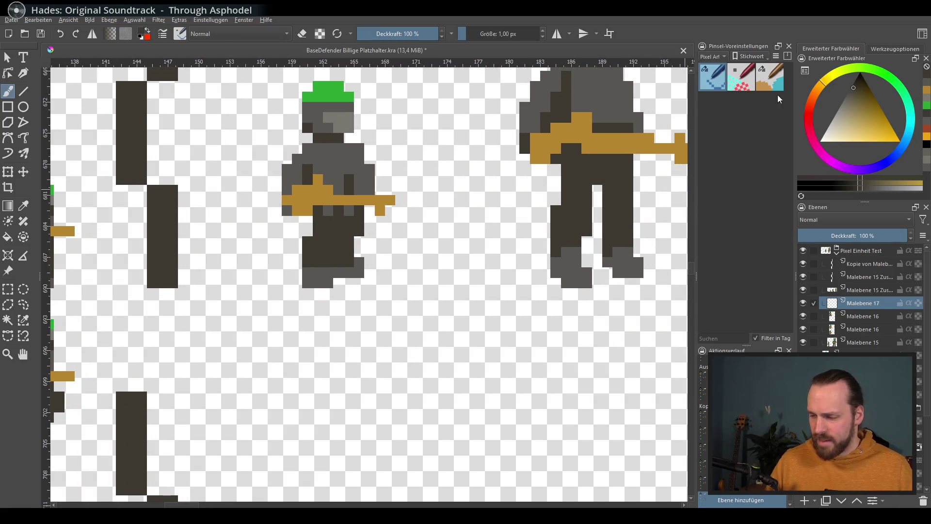
Filter the brush presets to Meine Favoriten, pick a pen preset and try a test stroke
click(724, 56)
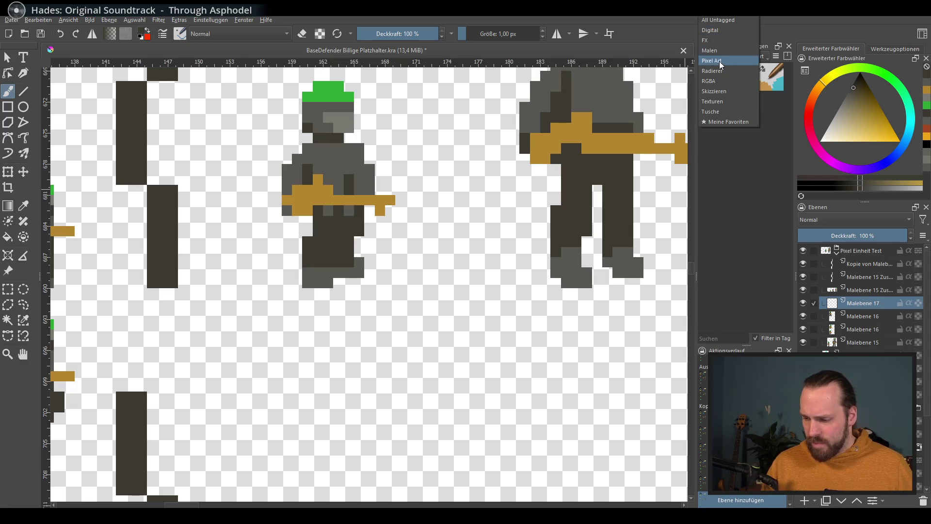
click(725, 22)
click(721, 57)
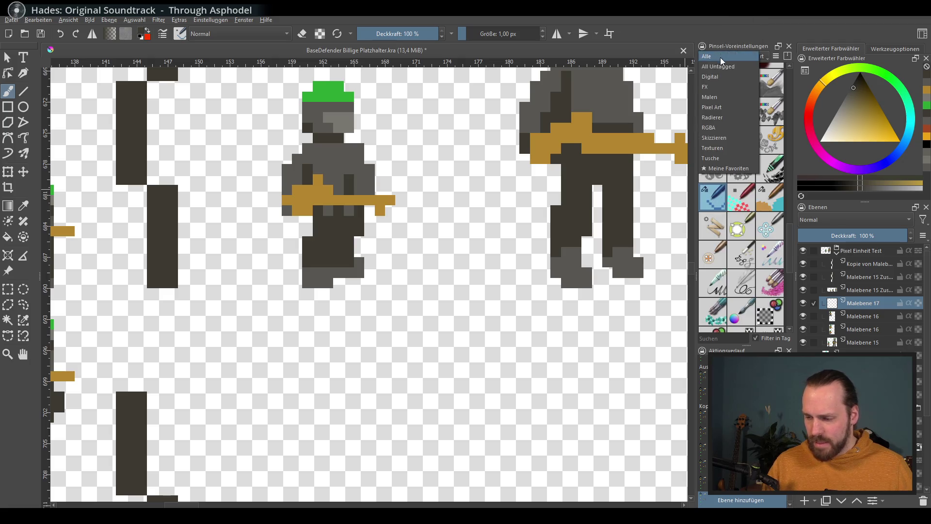
click(730, 167)
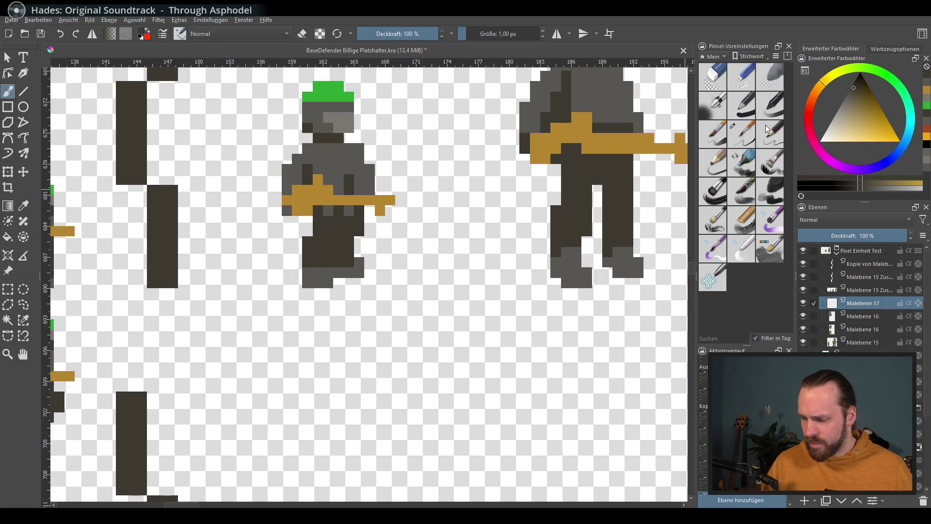
click(747, 138)
drag(343, 347, 384, 395)
key(ctrl+z)
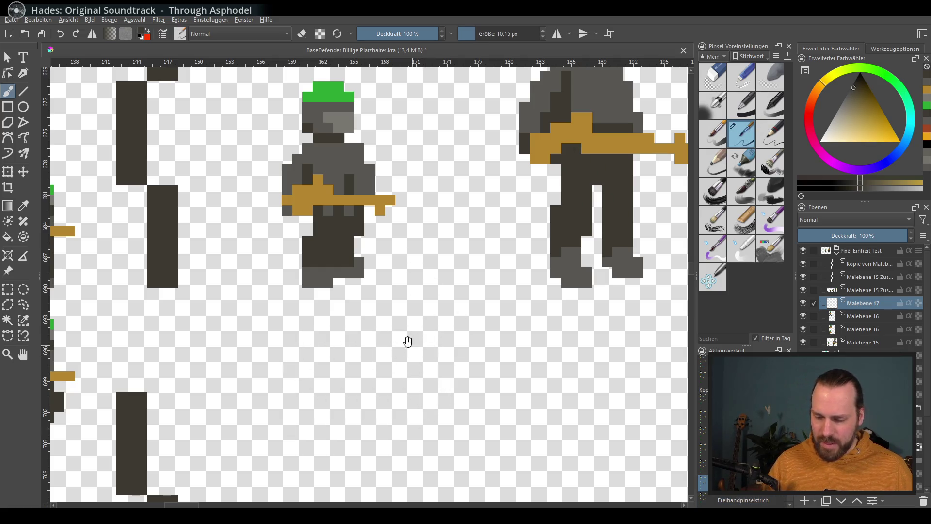
scroll(405, 339, down, 1)
Shrink the brush to about 6 px, test a dark ring, then pick another favourite preset
drag(480, 37, 472, 34)
mouse_move(320, 309)
mouse_down()
mouse_move(292, 446)
mouse_move(327, 416)
mouse_up()
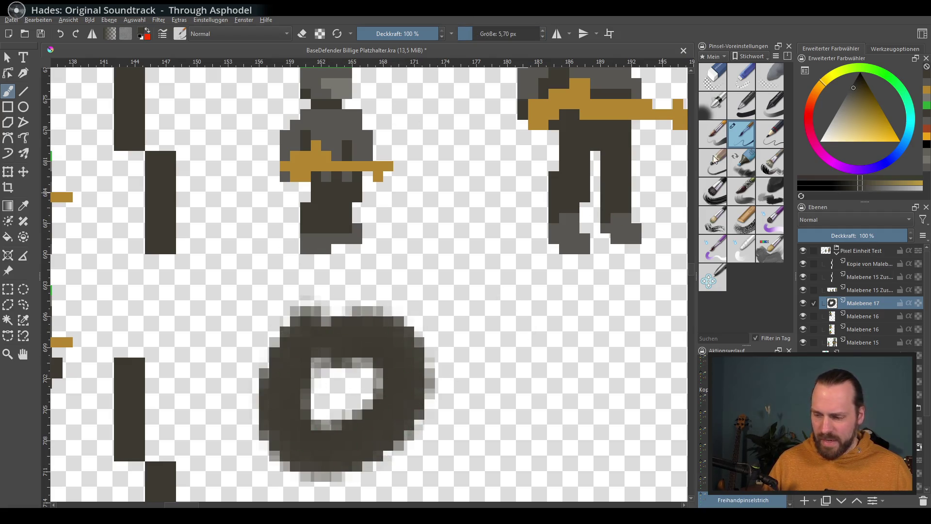
key(ctrl+z)
click(716, 56)
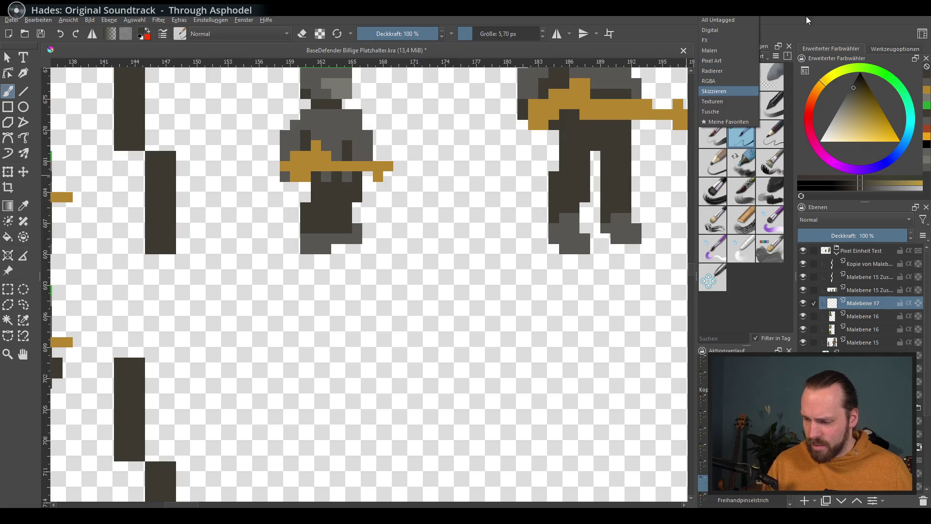
click(727, 121)
click(742, 103)
Shrink the brush to about 1.5 px and paint a dark round test blob below the soldiers
key(bracketleft)
key(bracketleft)
key(bracketleft)
key(bracketleft)
key(bracketleft)
key(bracketleft)
mouse_move(342, 351)
mouse_down()
mouse_move(318, 408)
mouse_move(368, 406)
mouse_move(342, 392)
mouse_move(369, 442)
mouse_up()
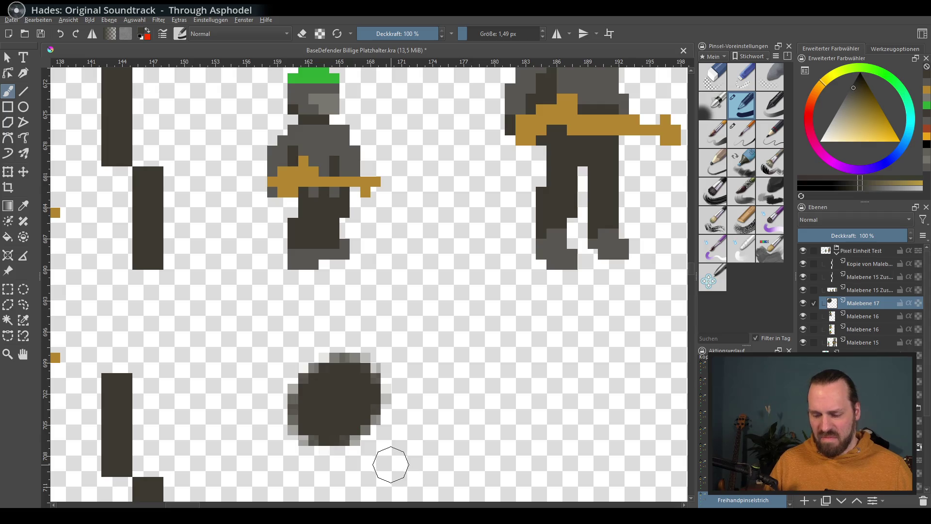
click(921, 48)
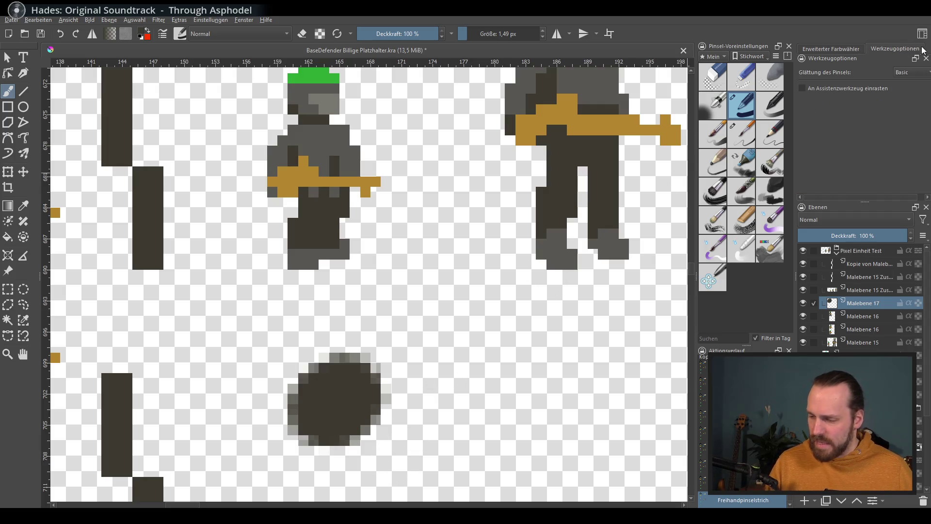
Paint test blobs with Gewichtet and Stabilisierer smoothing, undoing a large loop
click(912, 76)
click(906, 83)
mouse_move(444, 335)
mouse_down()
mouse_move(496, 397)
mouse_move(458, 396)
mouse_up()
click(919, 75)
drag(607, 320, 616, 353)
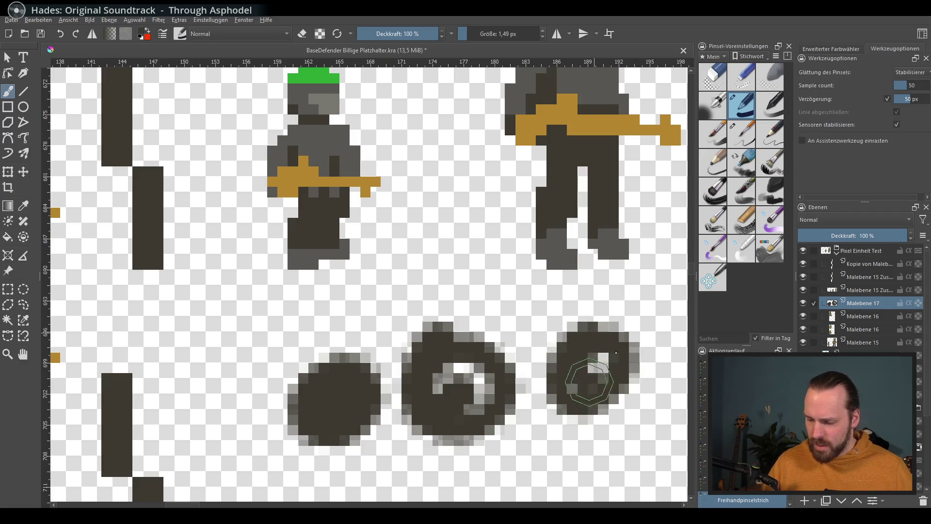
drag(535, 300, 437, 323)
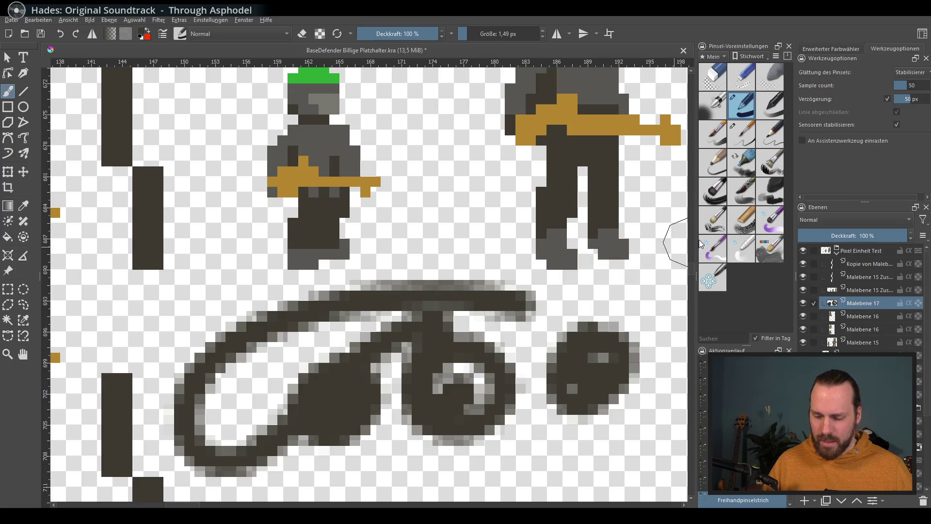
key(ctrl+z)
Paint an oval blob with smoothing set to Keine, then choose Gewichtet again
click(918, 73)
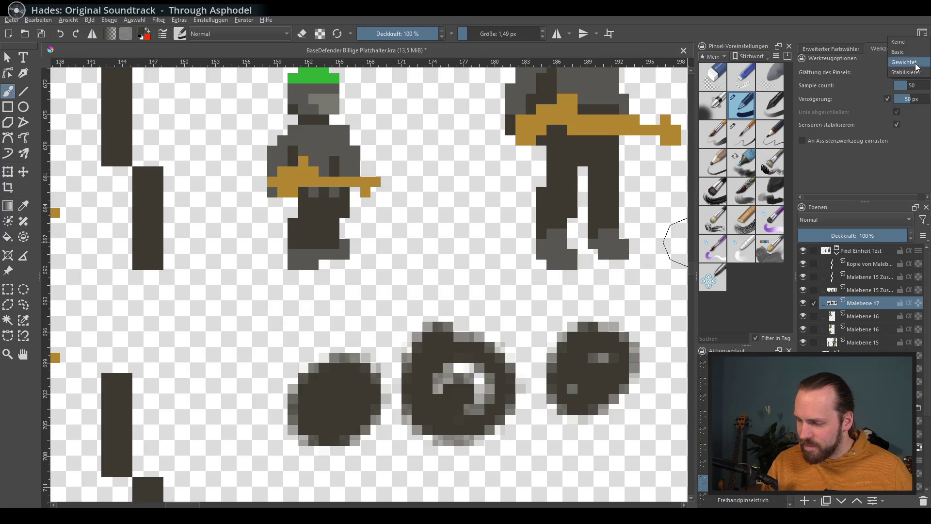
click(910, 44)
click(430, 248)
drag(425, 250, 436, 288)
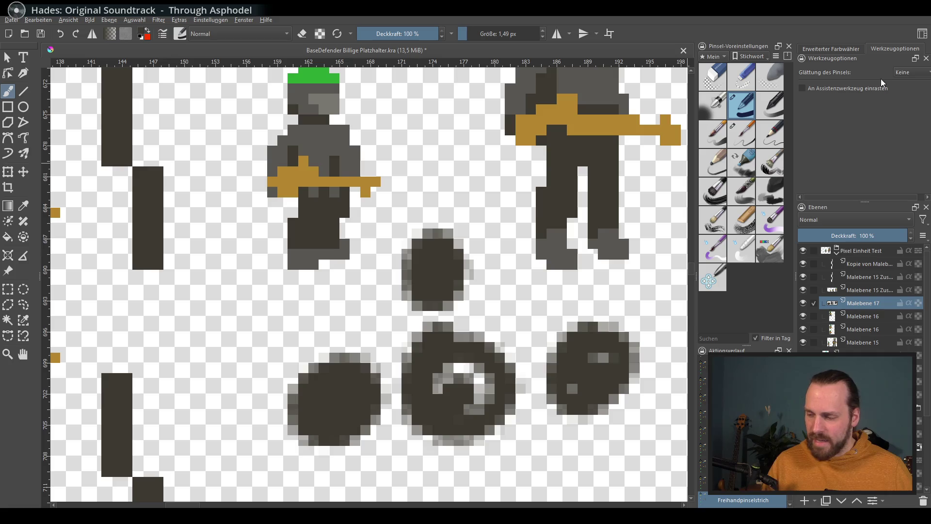
scroll(579, 244, down, 1)
scroll(432, 289, right, 1)
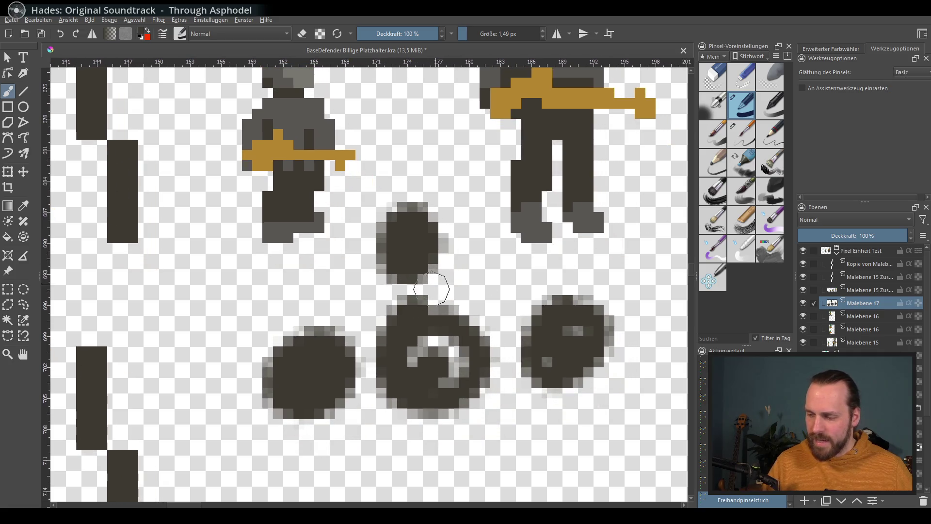
click(910, 73)
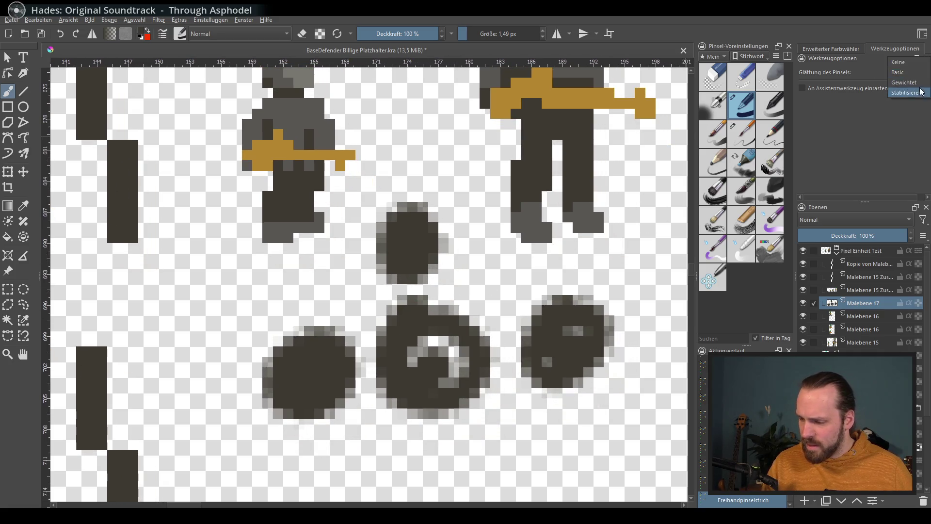
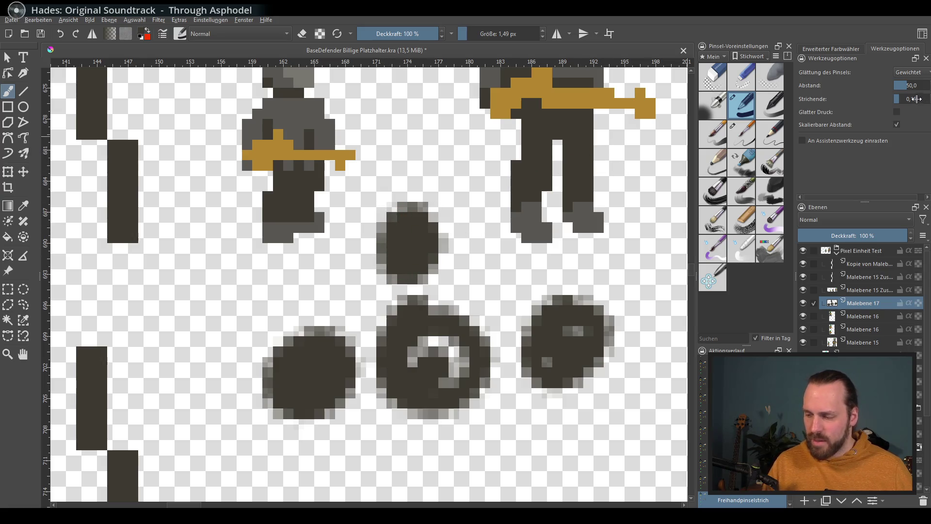
Switch brush smoothing to Stabilizer and paint looping test strokes with it
drag(281, 254, 182, 167)
key(ctrl+z)
click(907, 73)
click(915, 86)
mouse_move(233, 218)
mouse_down()
mouse_move(405, 386)
mouse_move(210, 259)
mouse_up()
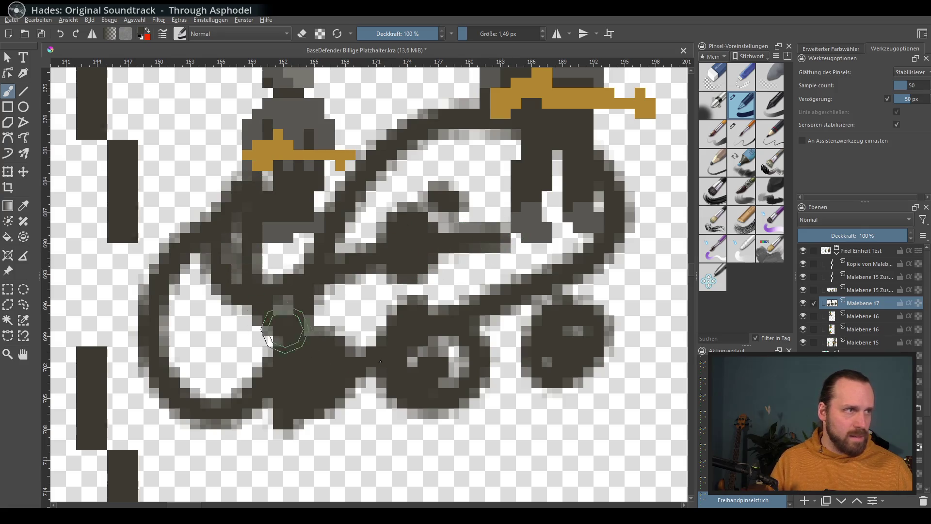
mouse_move(210, 259)
mouse_down()
mouse_move(478, 445)
mouse_move(564, 329)
mouse_move(569, 360)
mouse_move(518, 319)
mouse_up()
scroll(517, 319, down, 2)
Set brush smoothing to None, paint unsmoothed test strokes, then undo the scribbles
drag(582, 349, 401, 349)
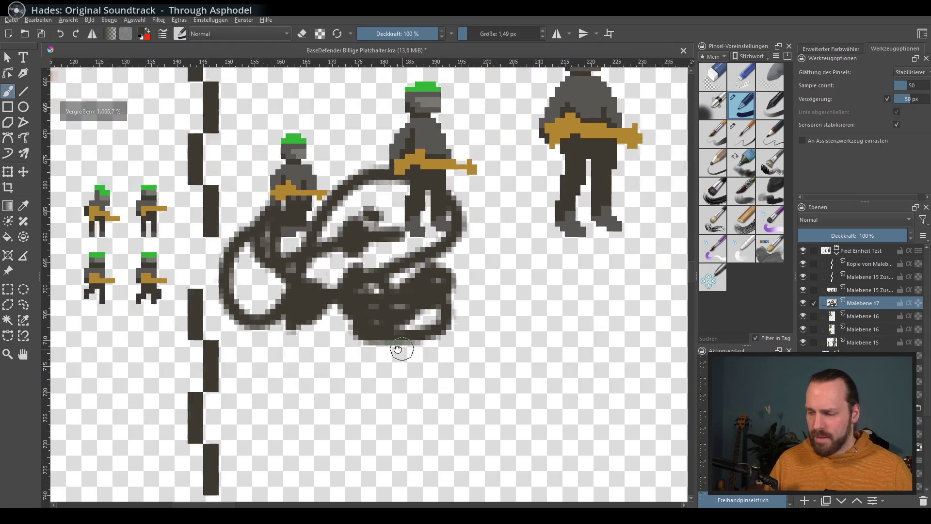
drag(263, 455, 586, 384)
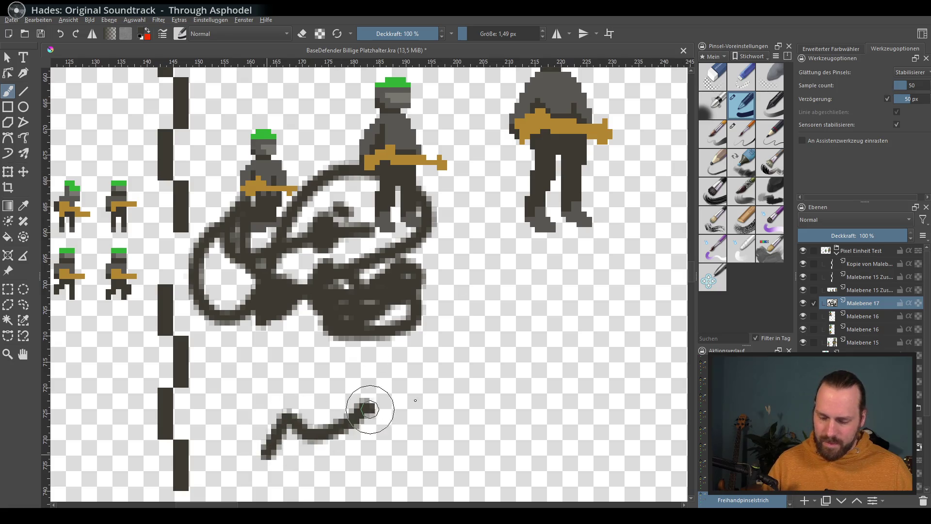
click(910, 72)
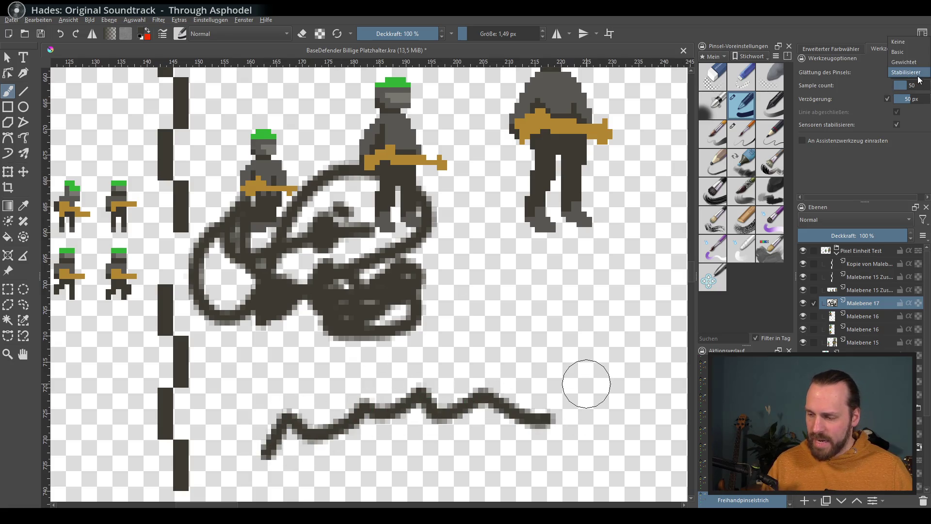
click(909, 45)
mouse_move(299, 421)
mouse_down()
mouse_move(366, 342)
mouse_move(587, 383)
mouse_up()
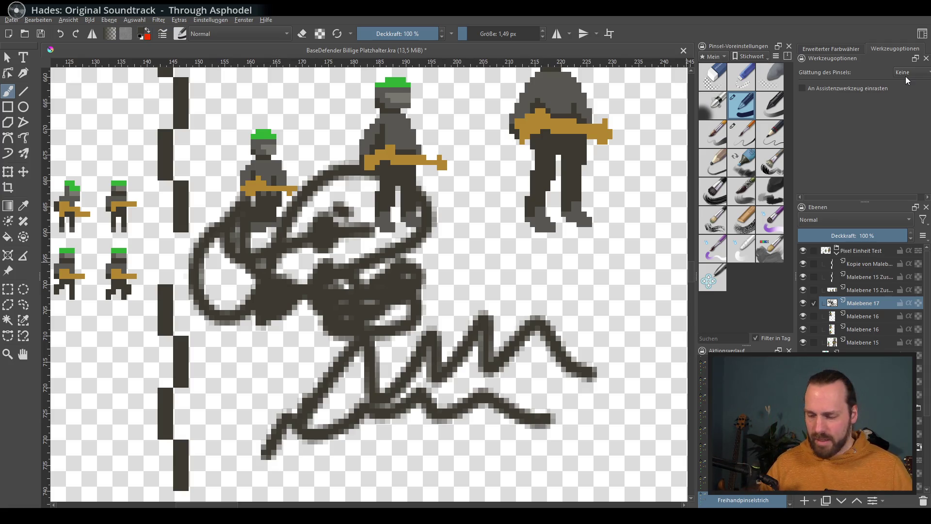
key(ctrl+z)
key(ctrl+z)
key(ctrl+z)
key(ctrl+z)
key(ctrl+z)
key(ctrl+z)
key(ctrl+z)
key(ctrl+z)
key(ctrl+z)
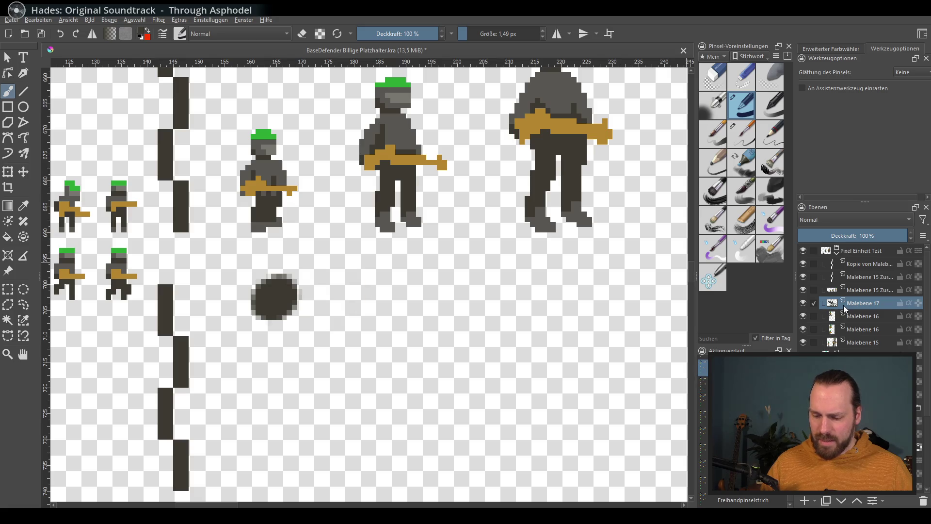
key(ctrl+z)
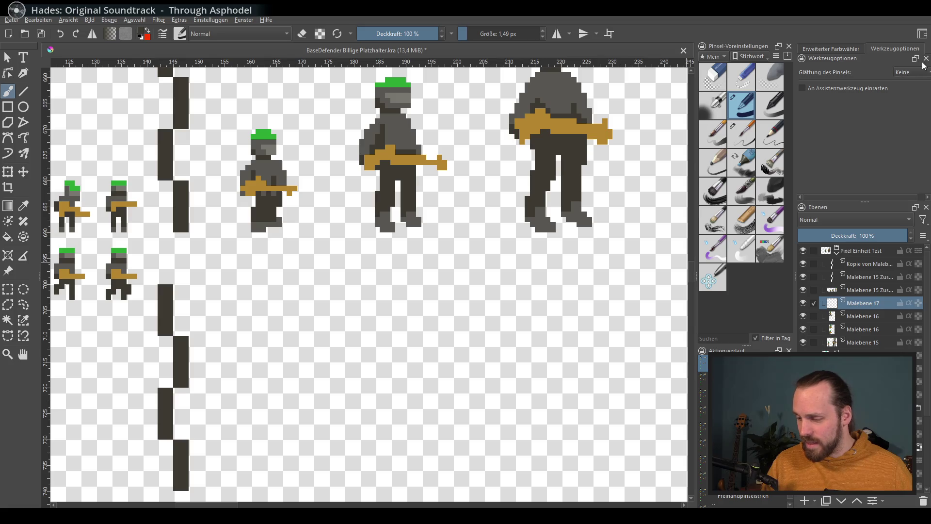
Pick green from the colour wheel and paint a small green blob below the soldiers
click(837, 48)
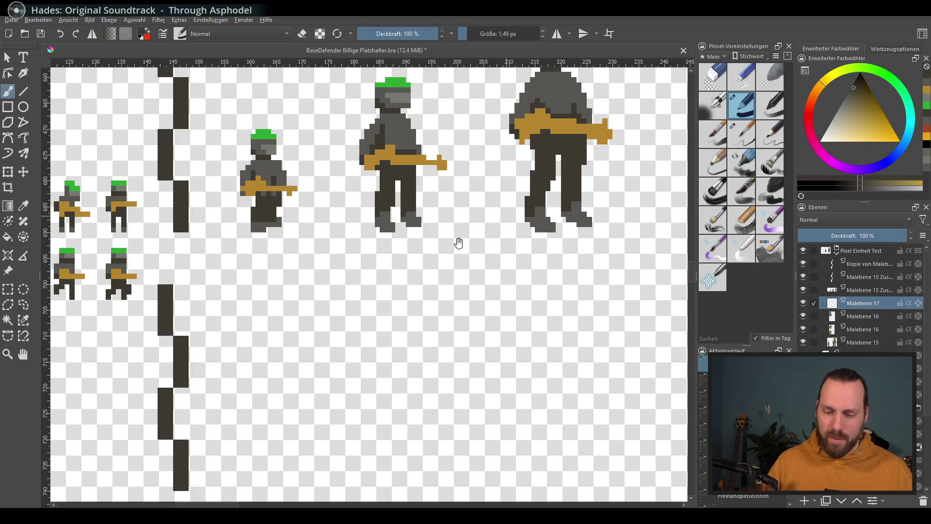
scroll(407, 298, up, 1)
scroll(416, 286, up, 2)
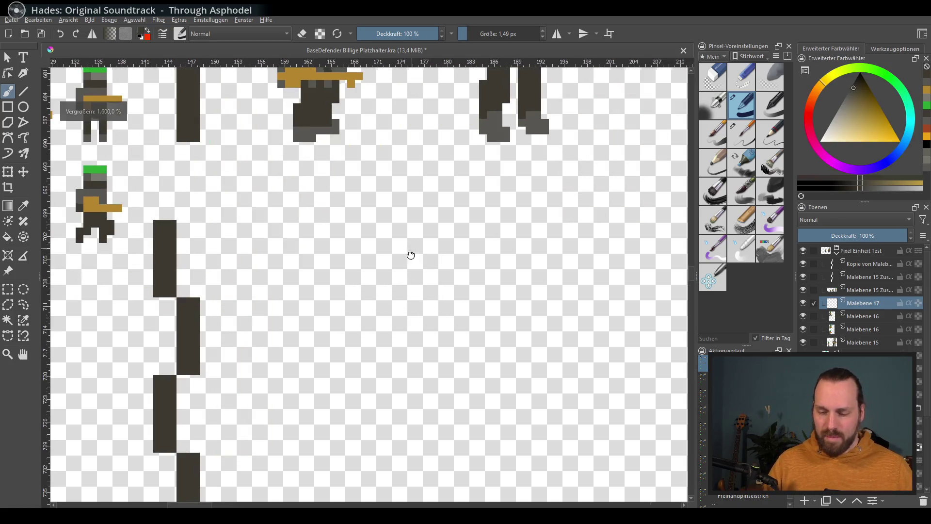
scroll(400, 277, up, 3)
scroll(397, 308, up, 1)
scroll(385, 299, up, 1)
scroll(372, 273, up, 2)
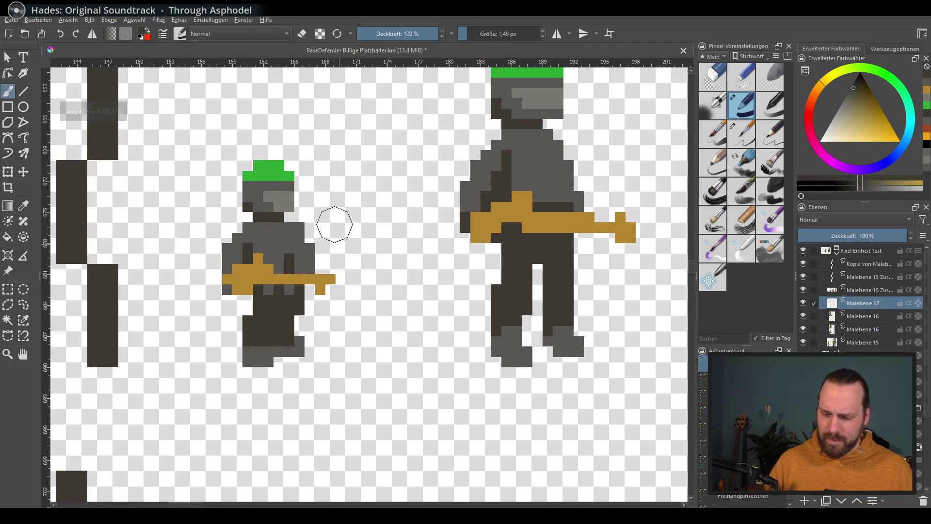
scroll(436, 342, down, 2)
scroll(386, 321, down, 1)
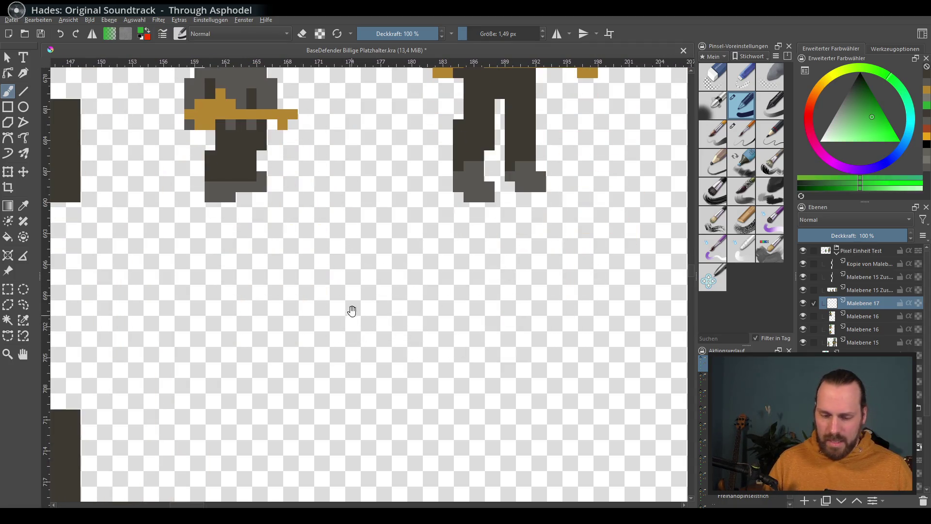
scroll(360, 335, up, 2)
scroll(382, 335, down, 1)
scroll(385, 316, down, 1)
mouse_move(382, 320)
mouse_down()
mouse_move(404, 325)
mouse_move(361, 404)
mouse_up()
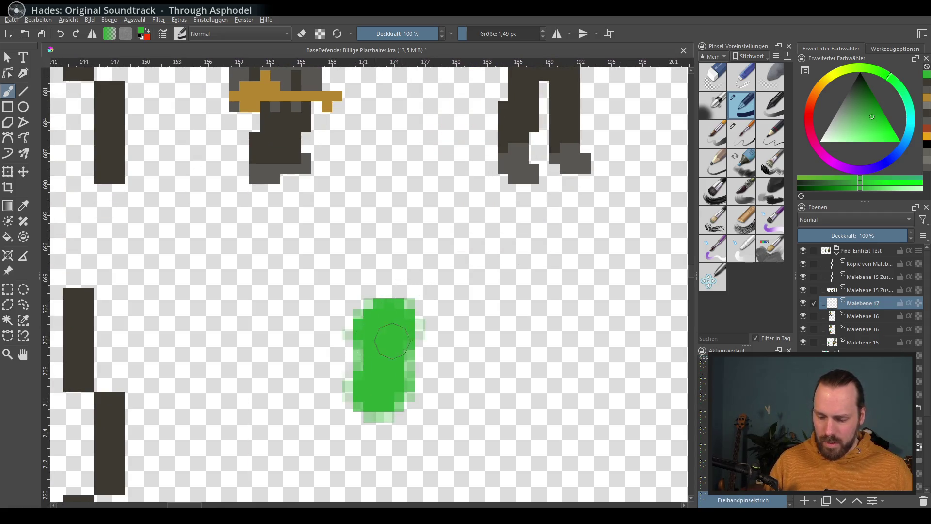
key(ctrl+z)
mouse_move(380, 322)
mouse_down()
mouse_move(389, 293)
mouse_move(423, 288)
mouse_up()
scroll(408, 289, up, 2)
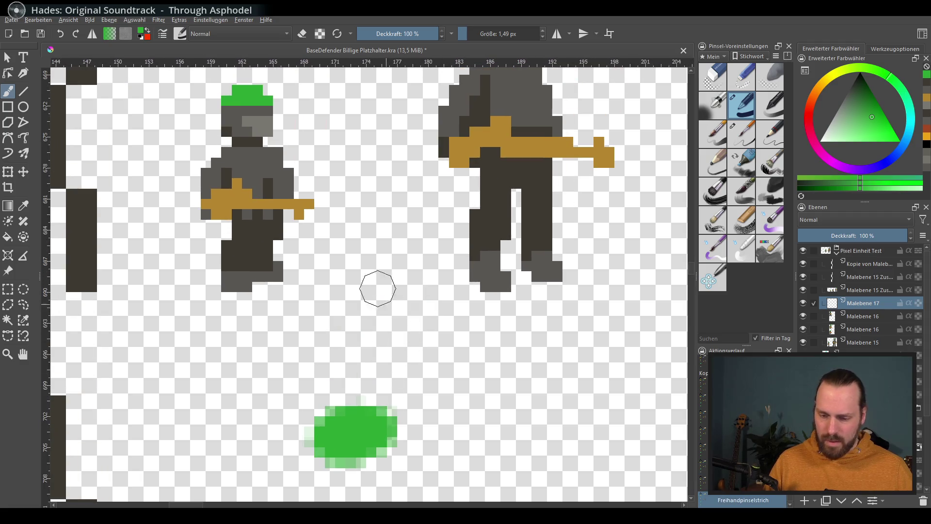
ctrl+click(292, 173)
scroll(407, 284, down, 2)
key(ctrl+z)
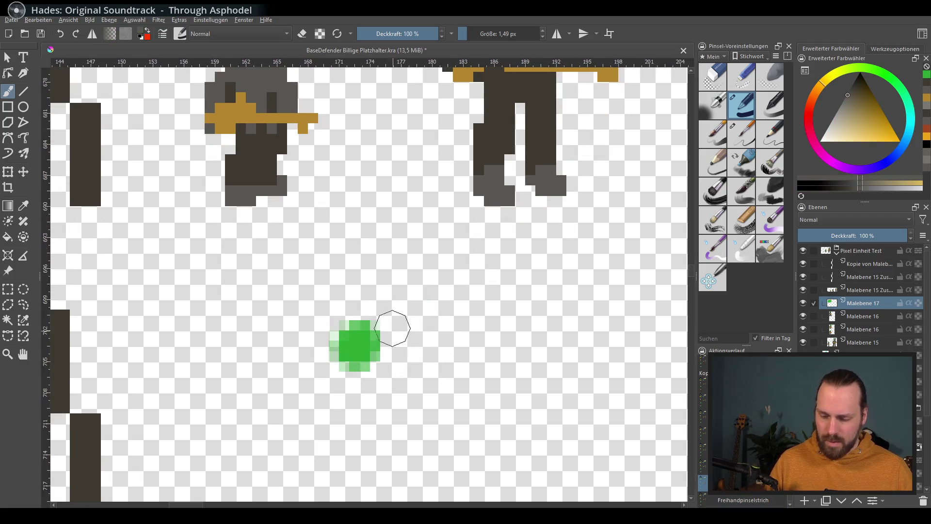
scroll(393, 329, down, 2)
ctrl+click(347, 422)
scroll(363, 373, up, 2)
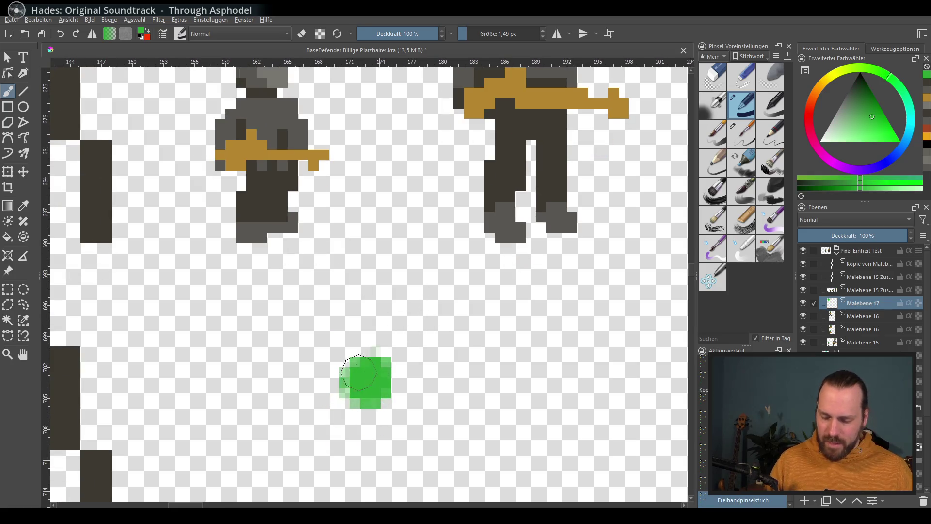
Sample greys from the soldier and paint a grey lower half beneath the green blob
ctrl+click(280, 91)
drag(368, 399, 367, 403)
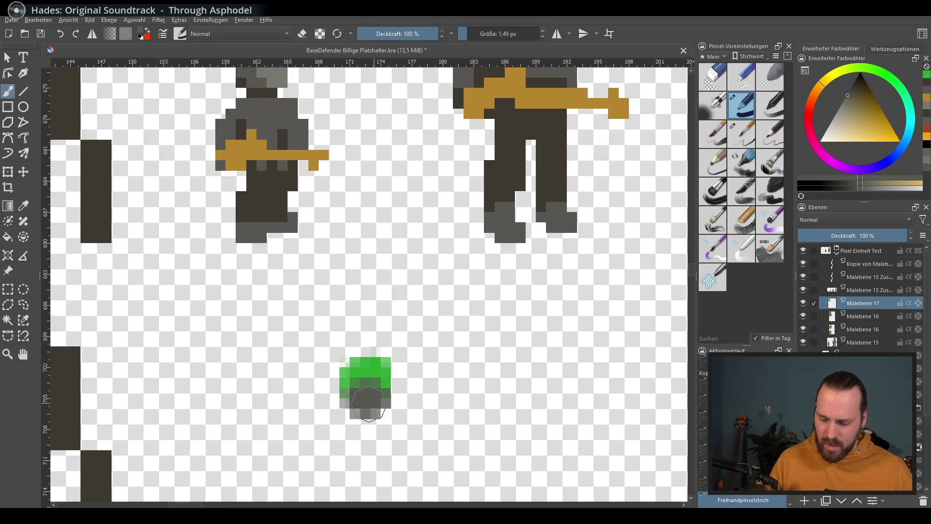
scroll(415, 364, up, 2)
ctrl+click(291, 162)
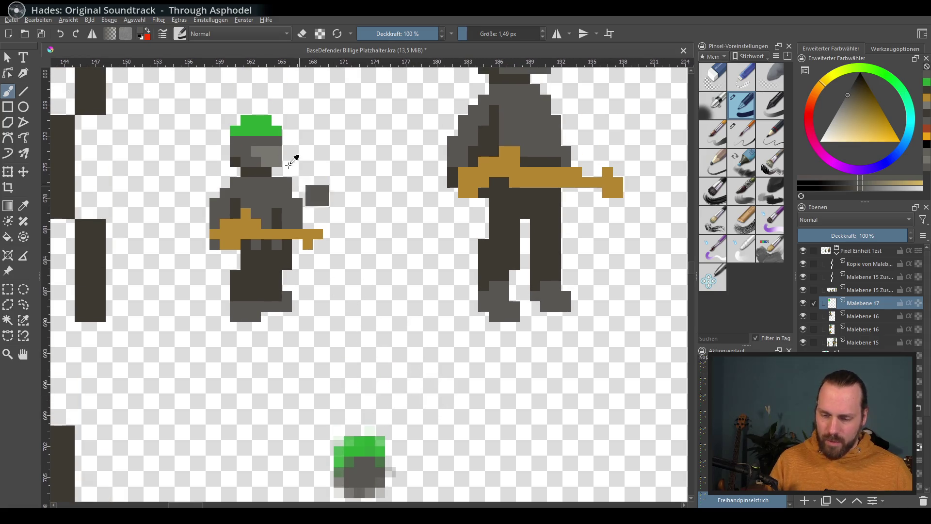
scroll(402, 342, down, 2)
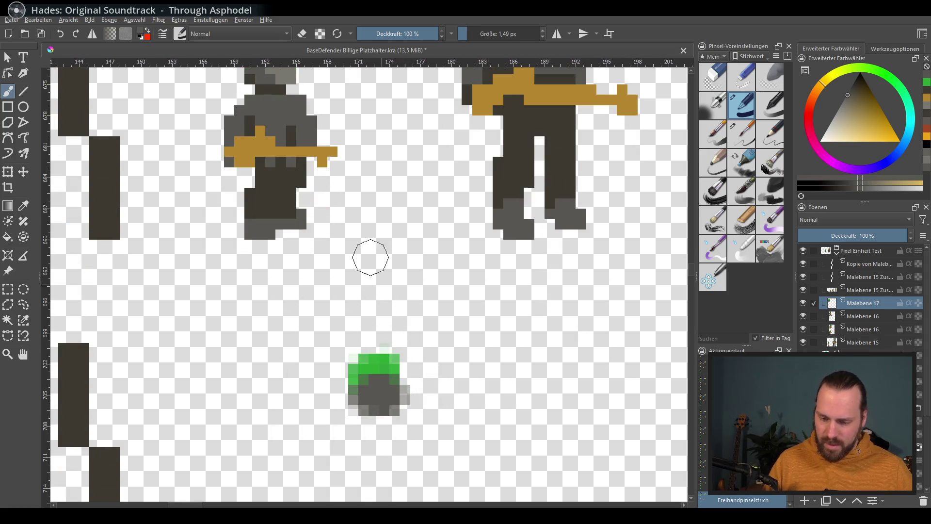
ctrl+click(289, 79)
drag(384, 399, 405, 386)
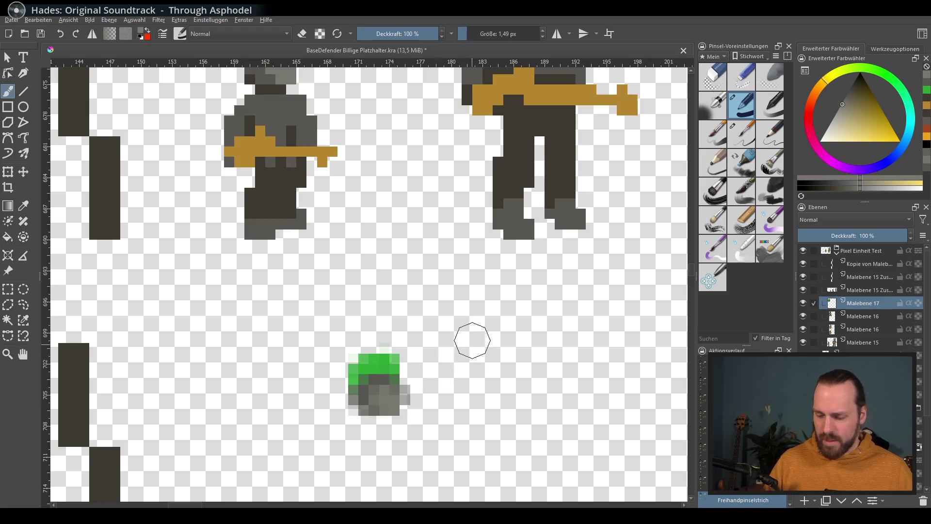
drag(450, 334, 433, 321)
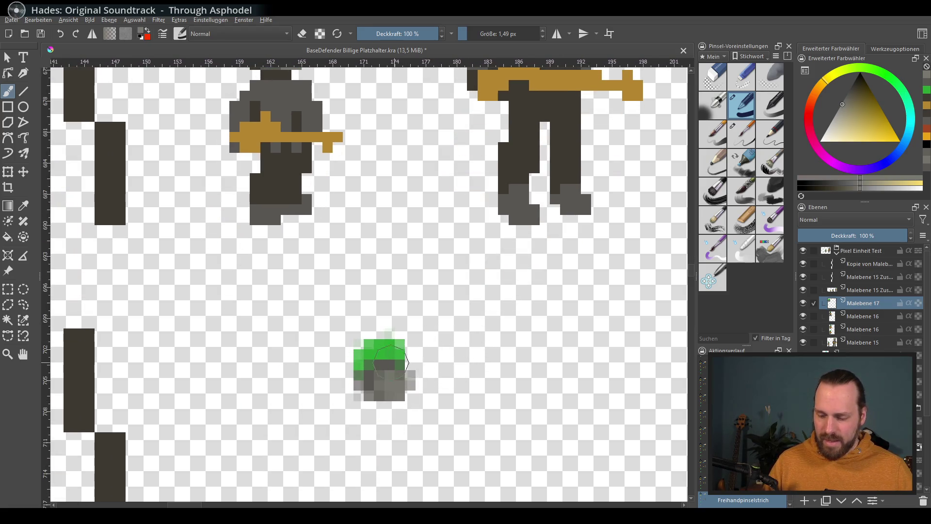
mouse_move(389, 346)
mouse_down()
mouse_move(367, 407)
mouse_move(378, 317)
mouse_move(391, 374)
mouse_move(400, 369)
mouse_move(393, 390)
mouse_move(407, 364)
mouse_up()
ctrl+click(367, 408)
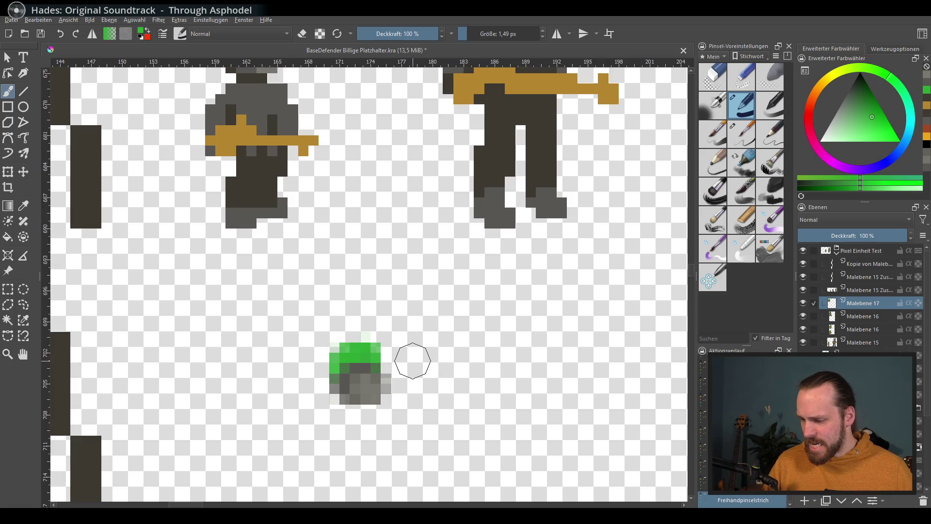
click(747, 146)
drag(474, 354, 490, 350)
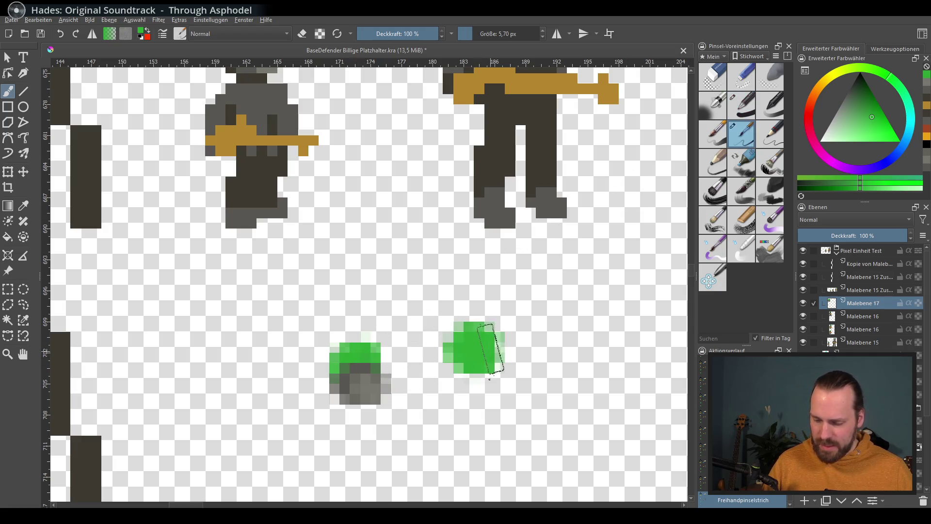
key(bracketleft)
key(bracketleft)
key(bracketleft)
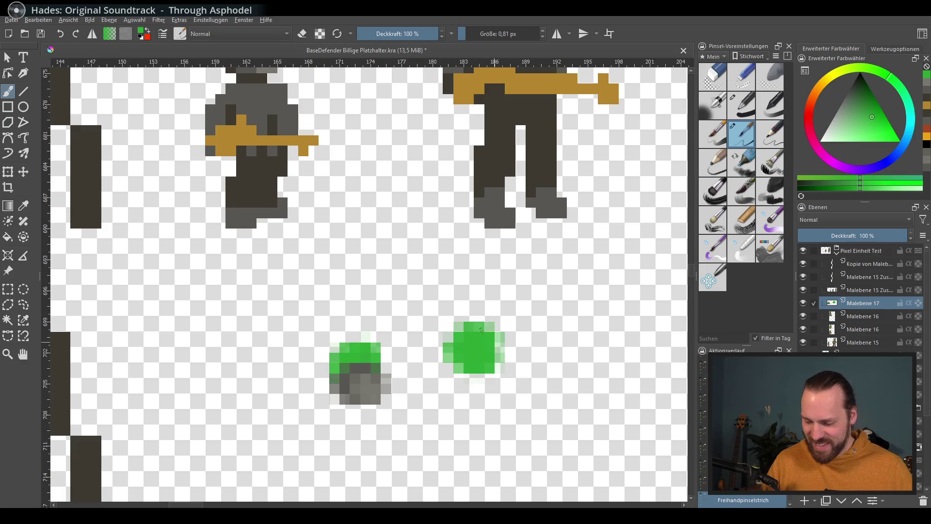
key(ctrl+z)
key(ctrl+z)
drag(484, 331, 497, 343)
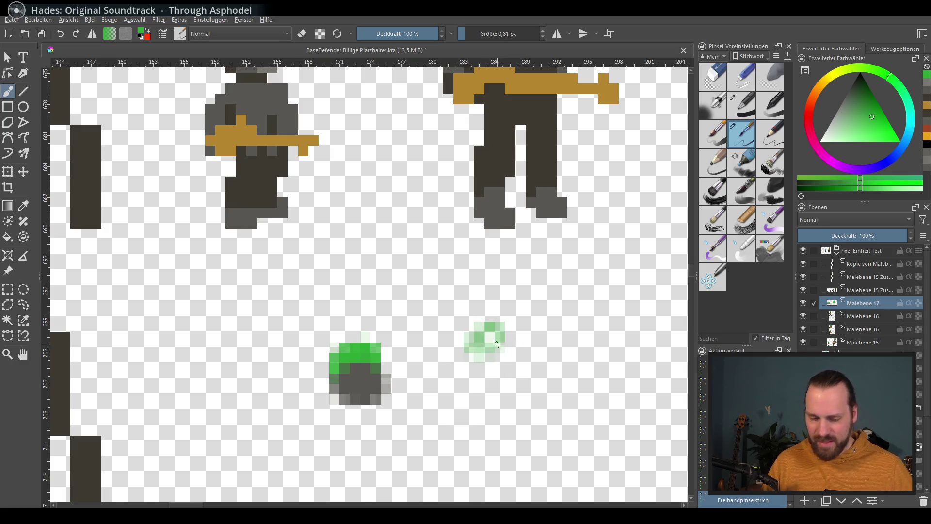
key(bracketright)
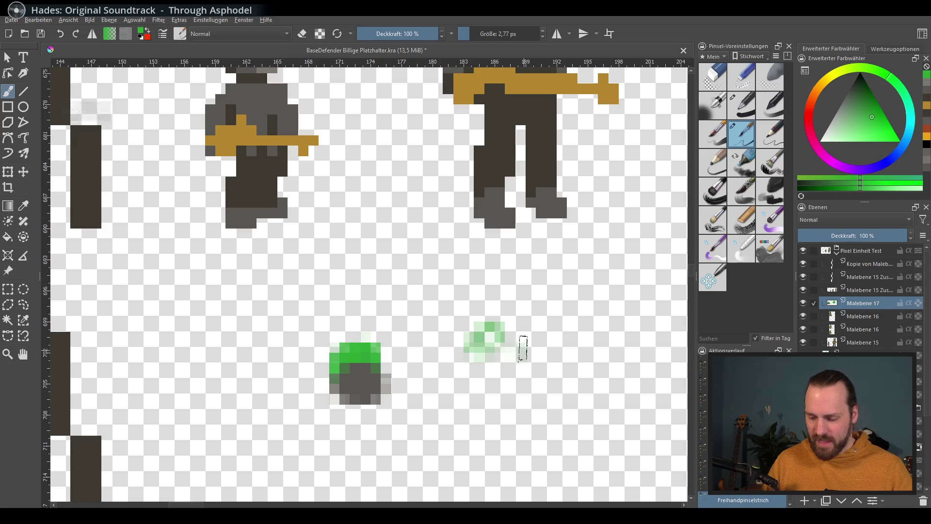
mouse_move(486, 336)
mouse_down()
mouse_move(492, 348)
mouse_move(489, 339)
mouse_move(550, 317)
mouse_move(560, 339)
mouse_up()
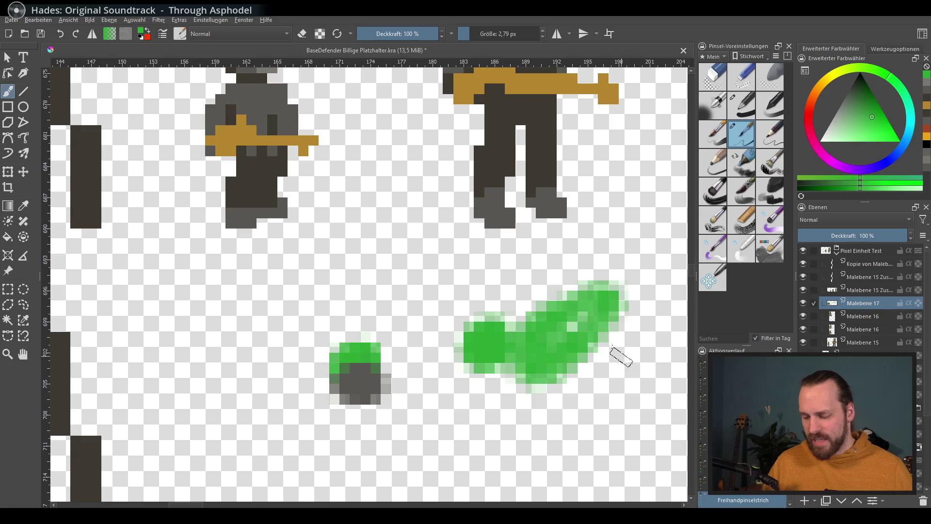
key(ctrl+z)
key(ctrl+z)
key(ctrl+z)
key(ctrl+z)
click(742, 105)
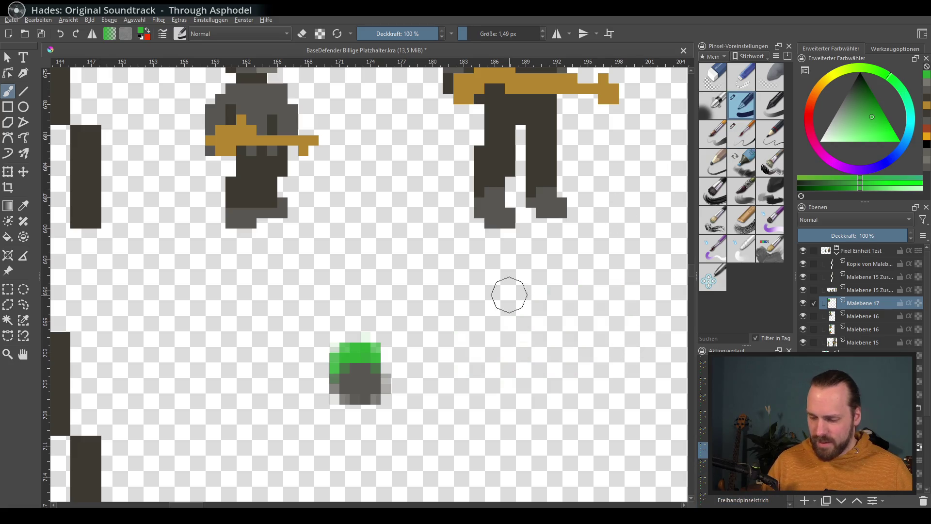
drag(509, 295, 537, 265)
mouse_move(385, 336)
mouse_down()
mouse_move(371, 334)
mouse_move(364, 361)
mouse_up()
Paint grey and lighter grey over the blob's lower half to block in the body
ctrl+click(405, 356)
mouse_move(405, 304)
mouse_down()
mouse_move(388, 350)
mouse_move(392, 371)
mouse_up()
ctrl+click(426, 337)
drag(426, 336, 434, 300)
mouse_move(393, 393)
mouse_down()
mouse_move(421, 373)
mouse_move(426, 398)
mouse_move(407, 316)
mouse_up()
mouse_move(364, 382)
mouse_down()
mouse_move(375, 407)
mouse_move(414, 387)
mouse_move(396, 415)
mouse_move(369, 371)
mouse_move(345, 406)
mouse_move(379, 393)
mouse_move(364, 415)
mouse_move(341, 393)
mouse_move(391, 379)
mouse_up()
Fill out the dark grey body and legs, then shrink the brush to its smallest size
ctrl+click(405, 365)
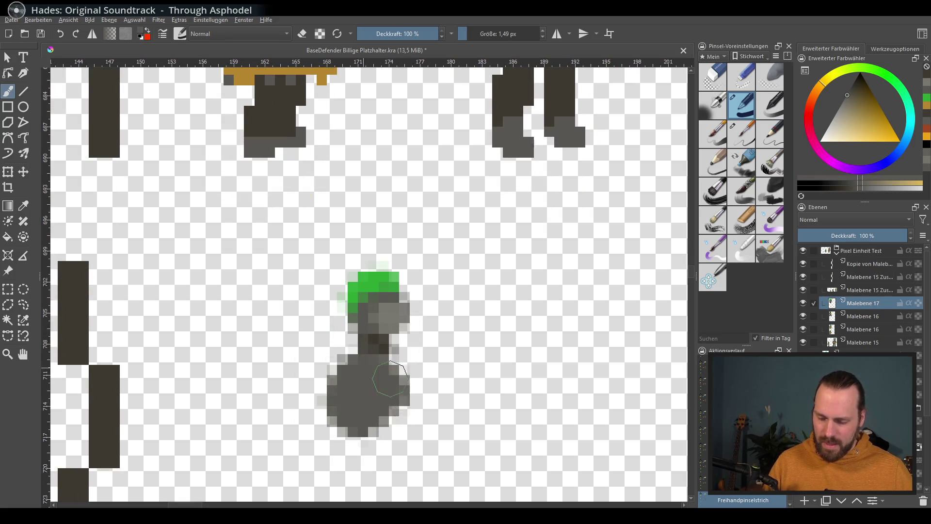
mouse_move(437, 327)
mouse_down()
mouse_move(412, 430)
mouse_move(363, 374)
mouse_move(401, 378)
mouse_up()
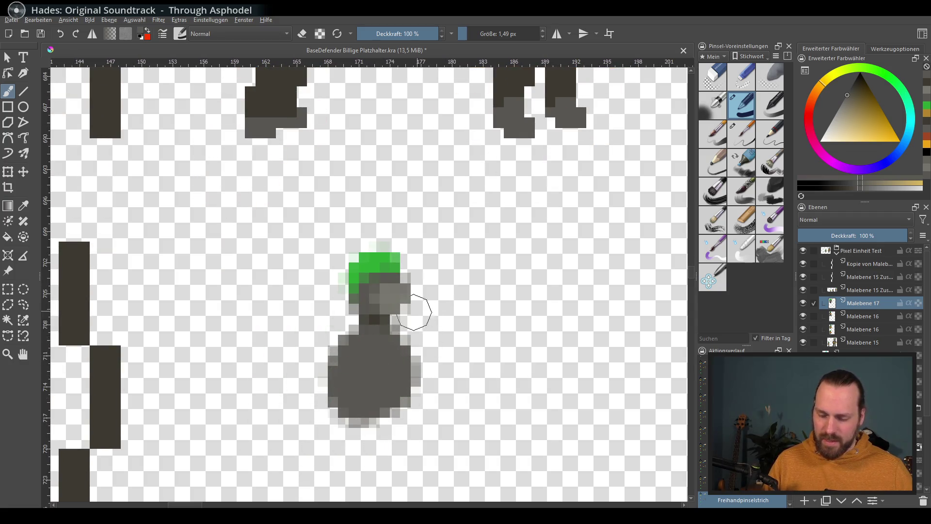
drag(414, 313, 403, 422)
drag(357, 257, 383, 163)
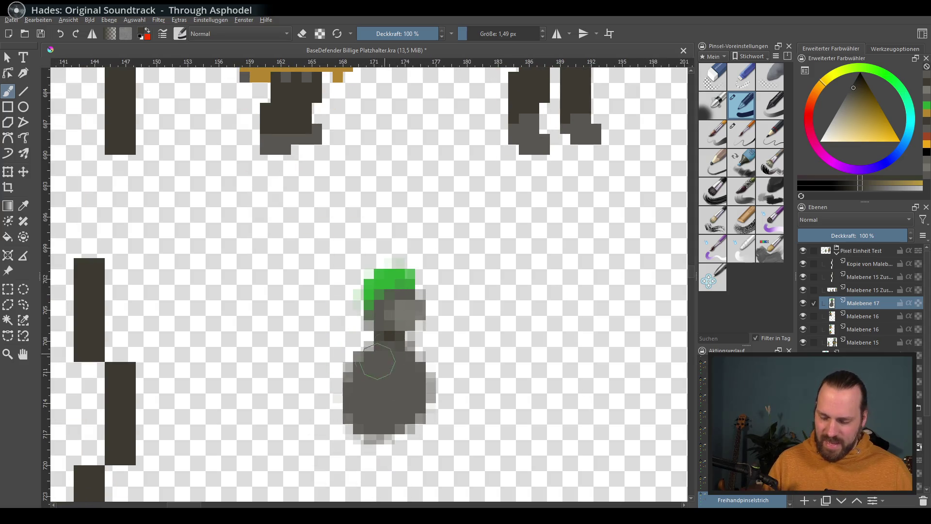
key(bracketleft)
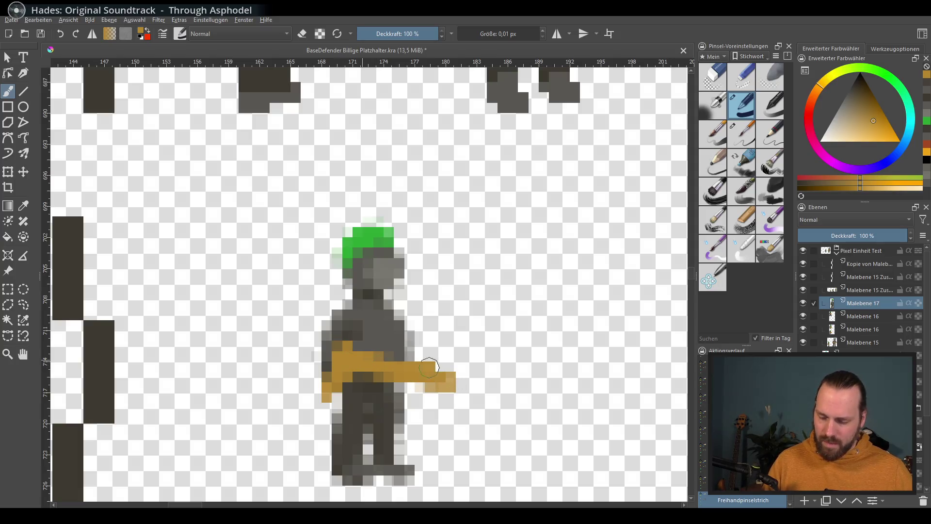
scroll(485, 346, down, 3)
scroll(488, 337, down, 3)
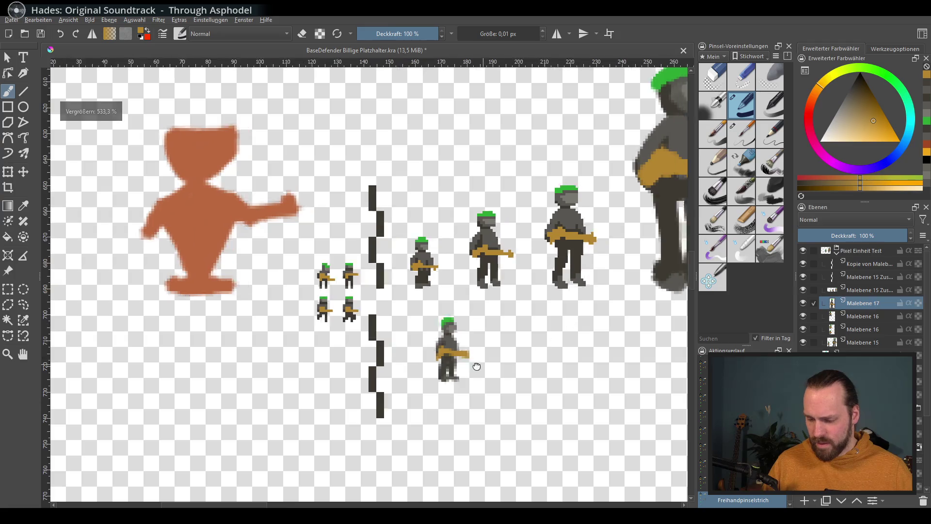
Darken the lower soldier's head, shoulder block and legs with sampled darker greys
drag(665, 272, 520, 337)
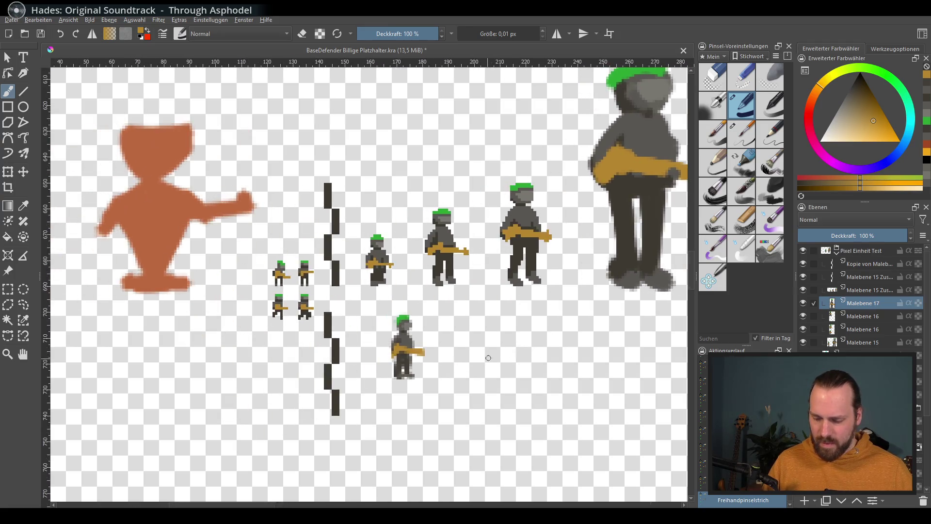
scroll(499, 339, up, 2)
scroll(470, 339, up, 3)
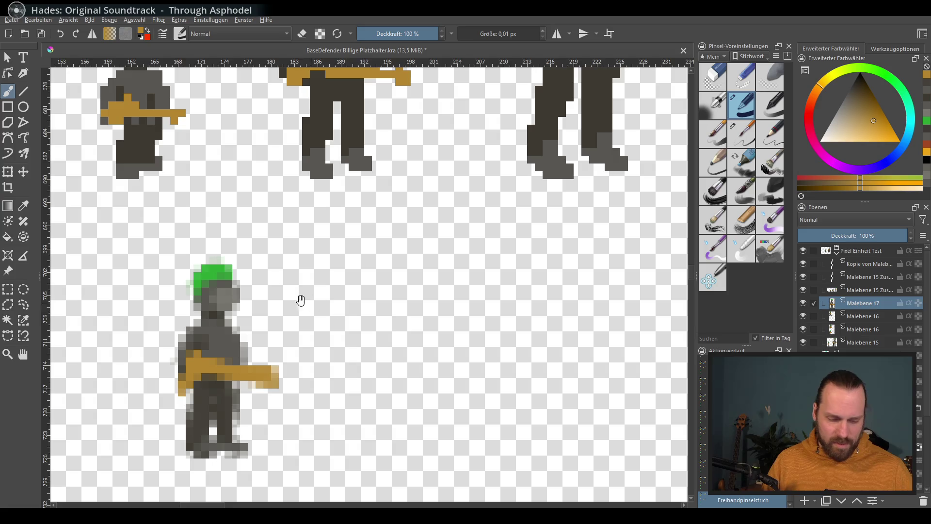
drag(299, 301, 443, 374)
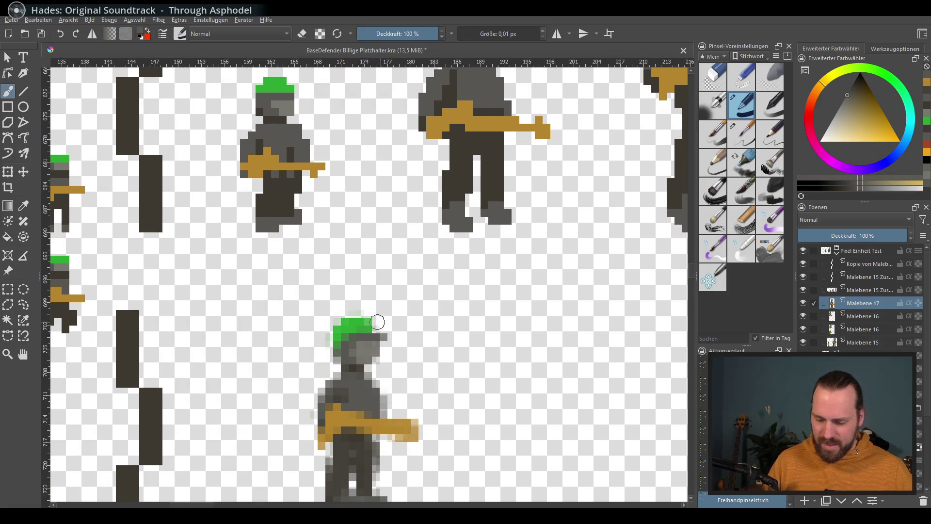
ctrl+click(377, 322)
drag(373, 324, 385, 412)
ctrl+click(378, 342)
ctrl+click(354, 377)
drag(437, 329, 431, 281)
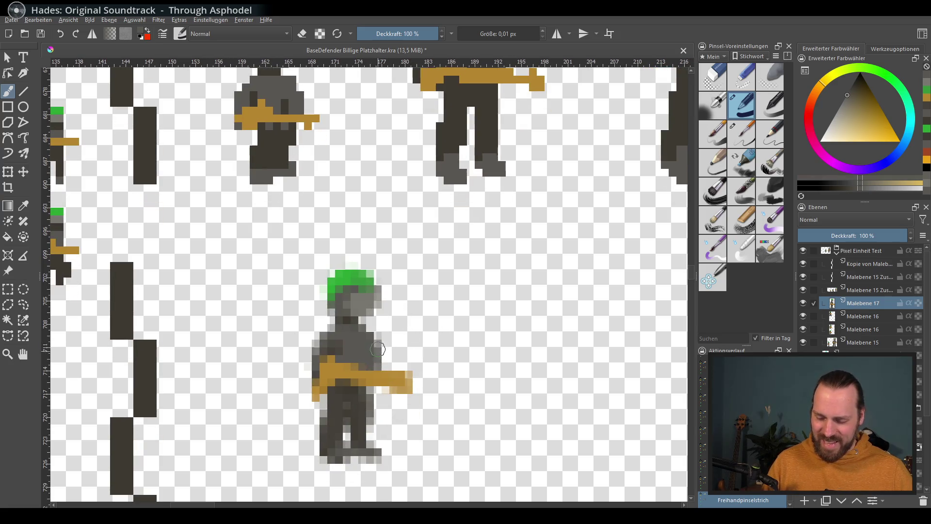
ctrl+click(359, 394)
drag(362, 392, 369, 405)
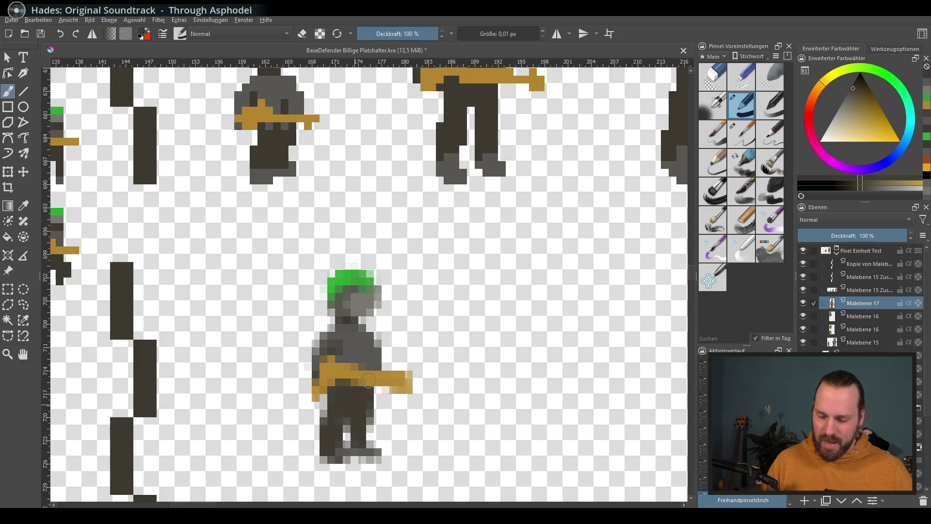
scroll(369, 381, down, 2)
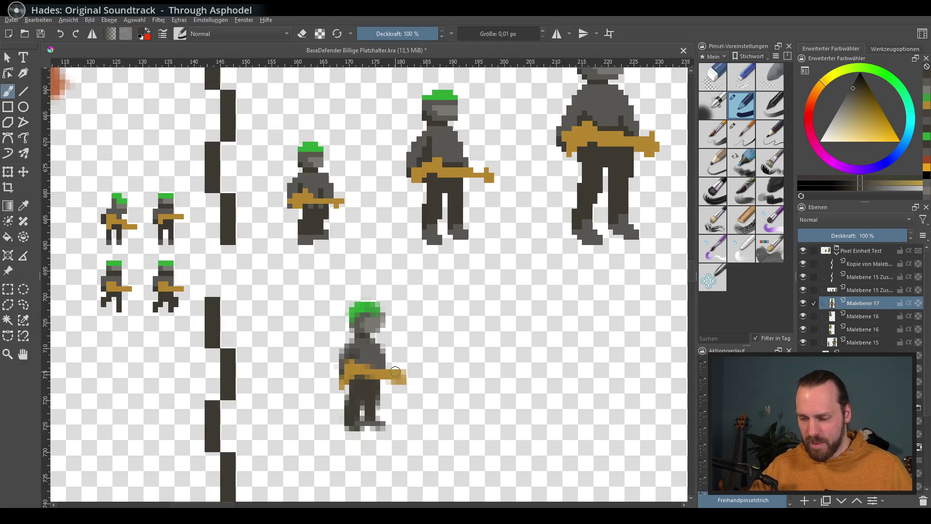
scroll(386, 344, down, 1)
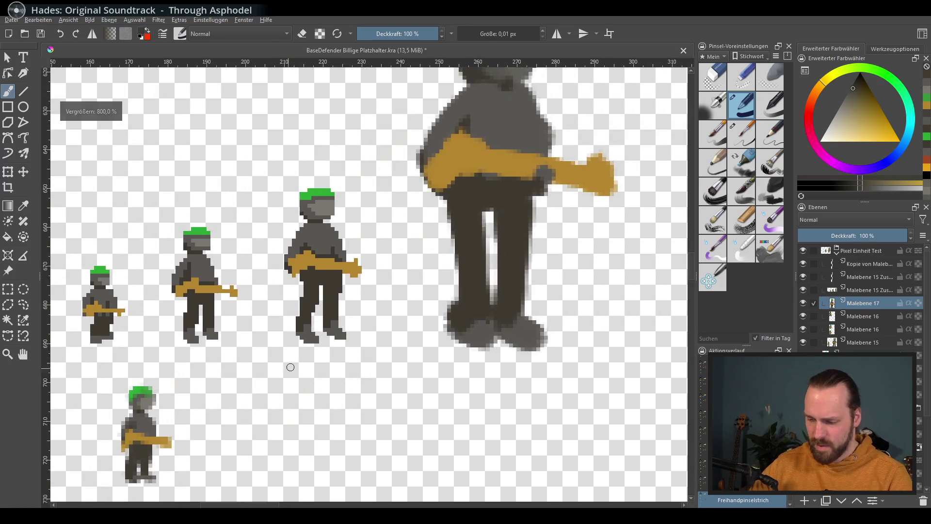
scroll(396, 345, down, 2)
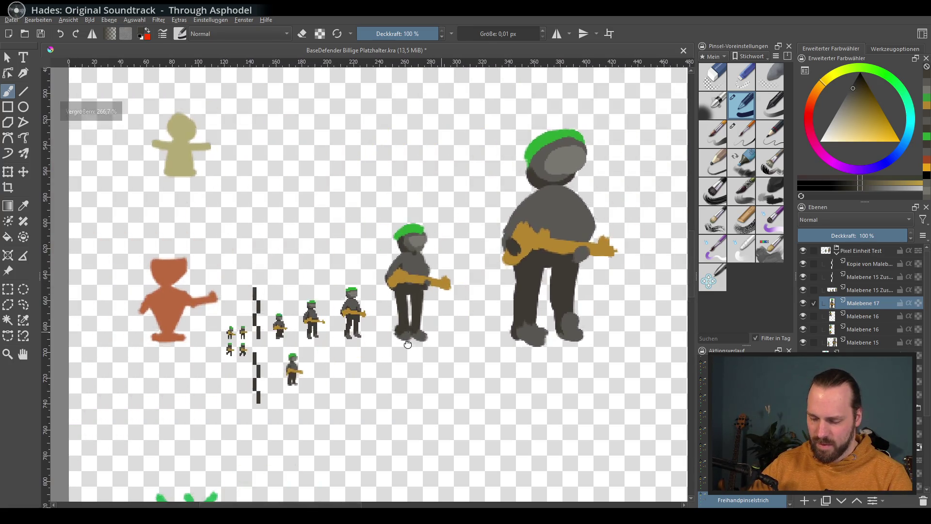
scroll(413, 345, up, 1)
scroll(319, 354, up, 3)
scroll(319, 356, up, 1)
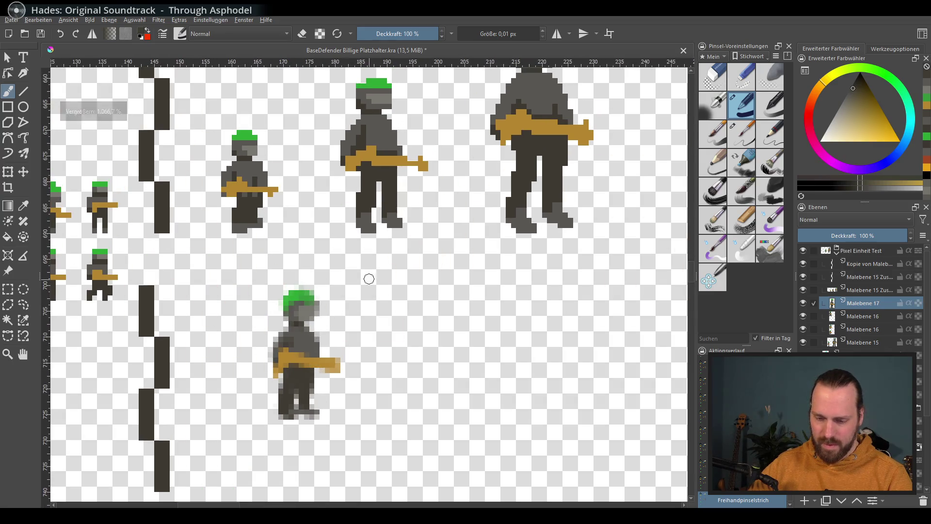
Save the document and export it as PNG, overwriting the existing sprite sheet
key(ctrl+s)
click(13, 19)
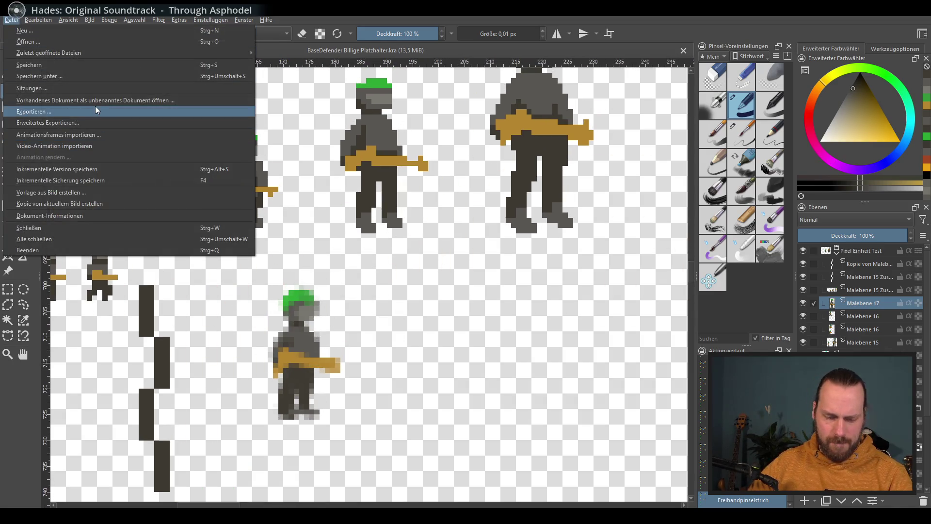
click(95, 108)
click(595, 438)
click(495, 262)
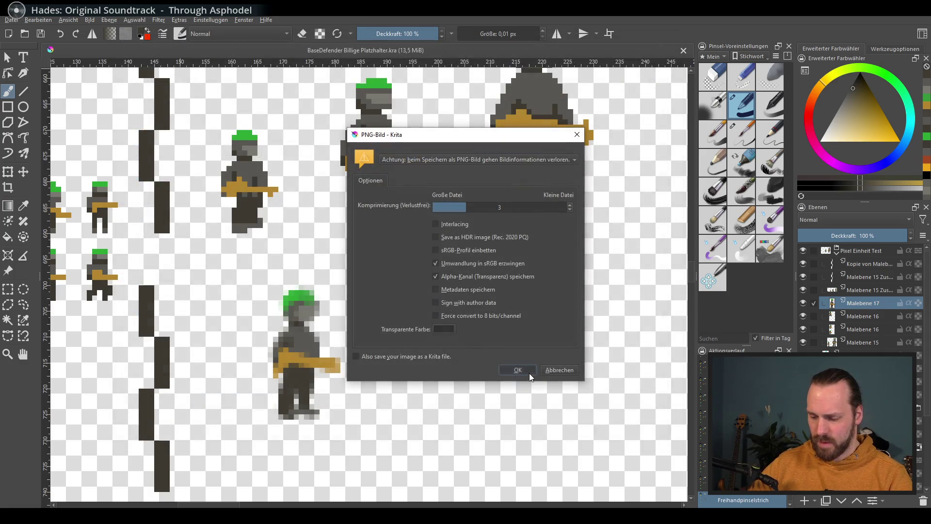
click(529, 374)
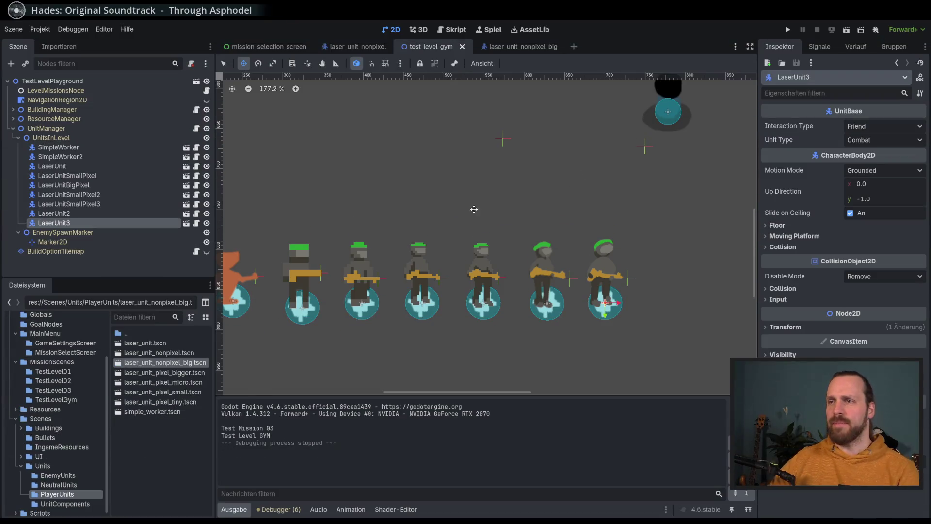
scroll(513, 230, down, 3)
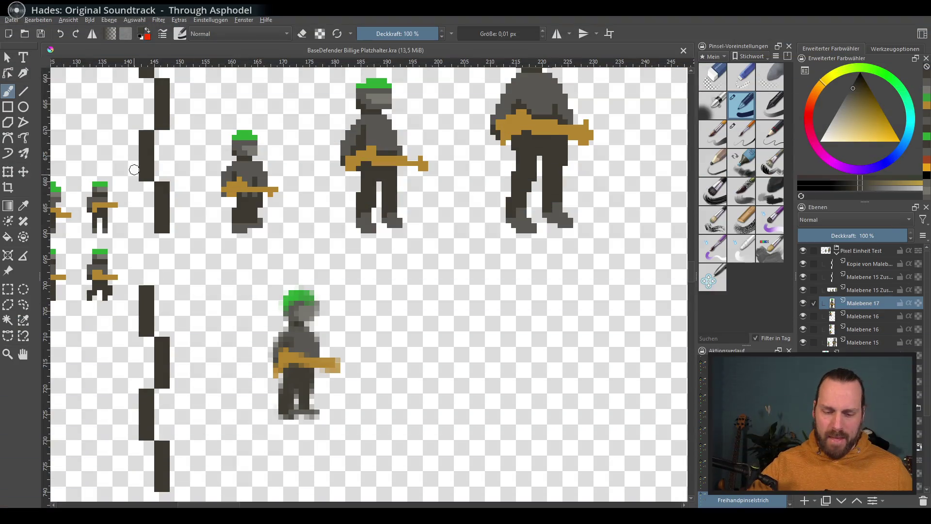
Circle the soldier figures to compare sizes and undo each mark again
drag(101, 154, 120, 214)
drag(263, 128, 292, 207)
key(ctrl+z)
key(ctrl+z)
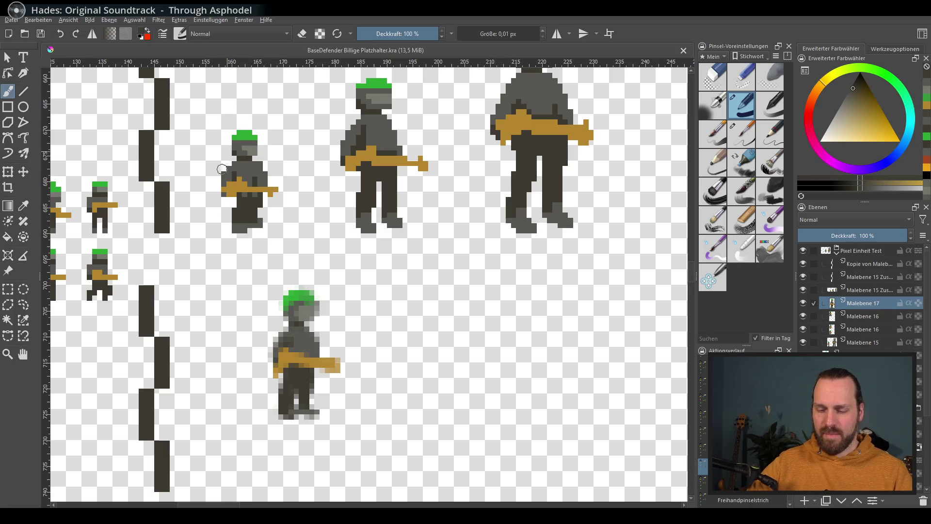
scroll(243, 229, down, 2)
scroll(282, 195, up, 2)
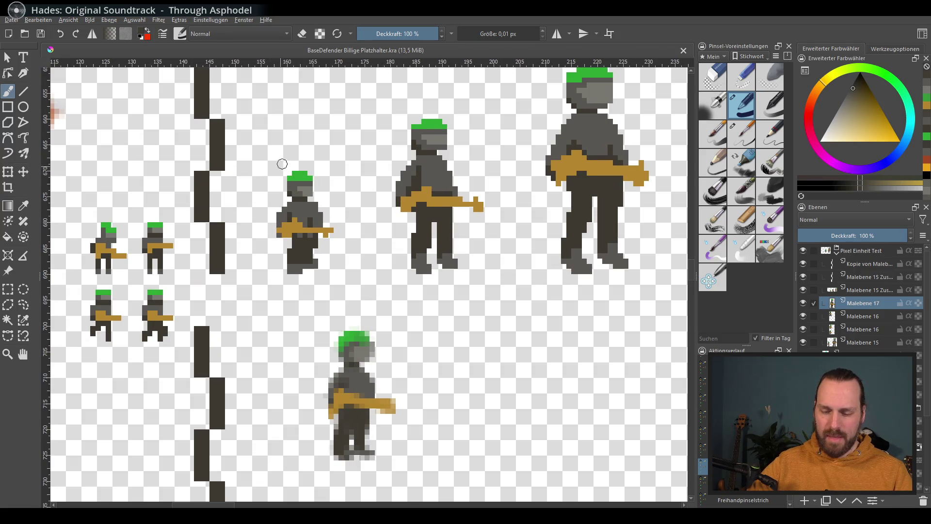
drag(312, 296, 319, 140)
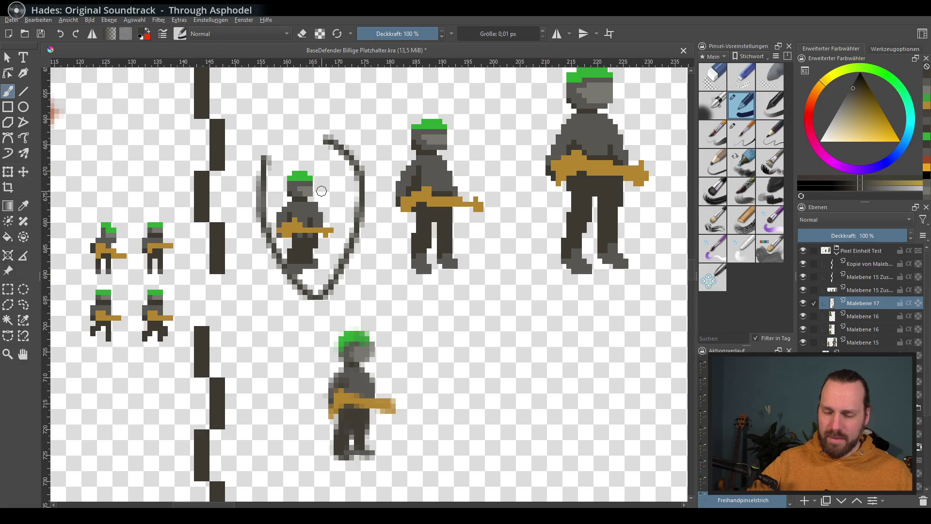
key(ctrl+z)
scroll(357, 188, up, 2)
scroll(204, 241, down, 2)
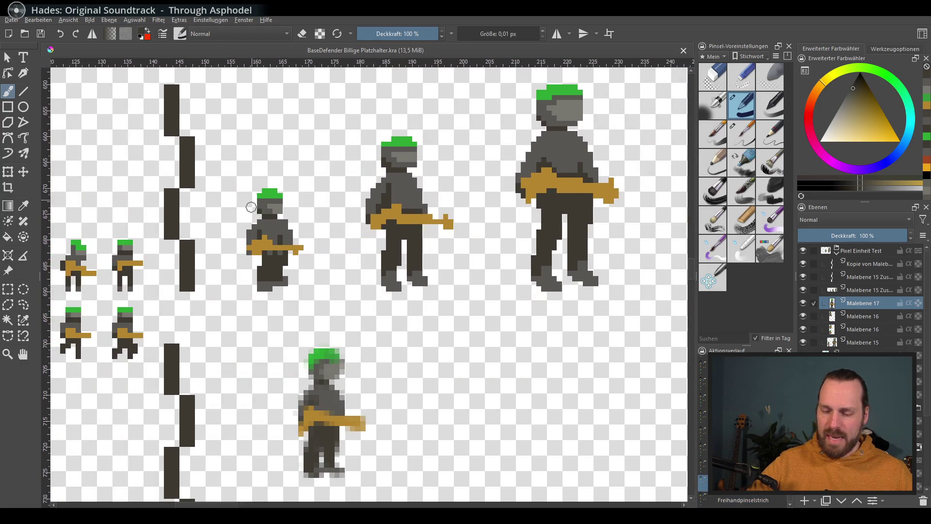
scroll(269, 228, down, 1)
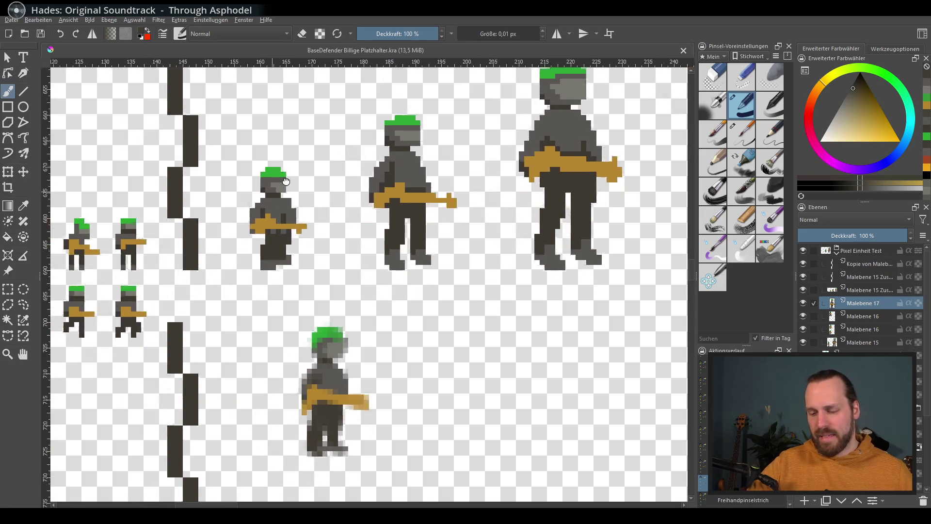
scroll(179, 241, up, 1)
drag(445, 82, 446, 81)
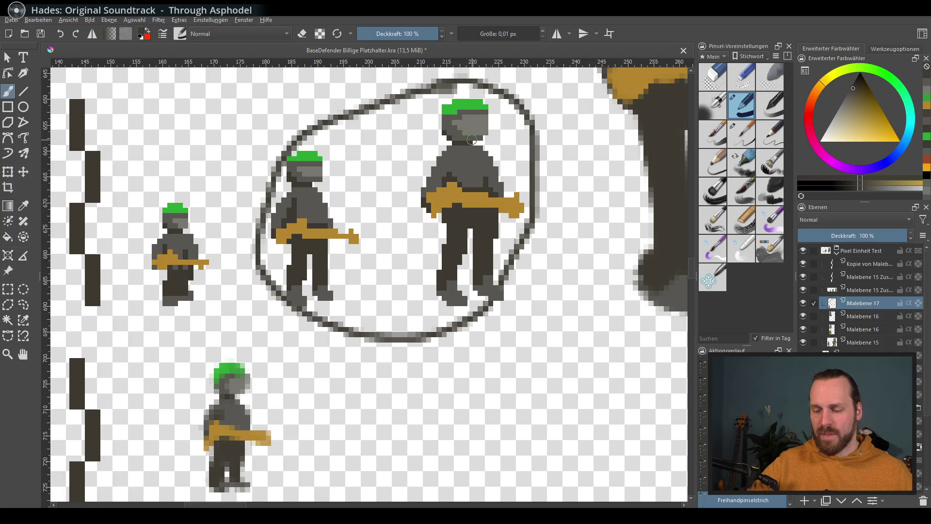
key(ctrl+z)
scroll(391, 183, down, 2)
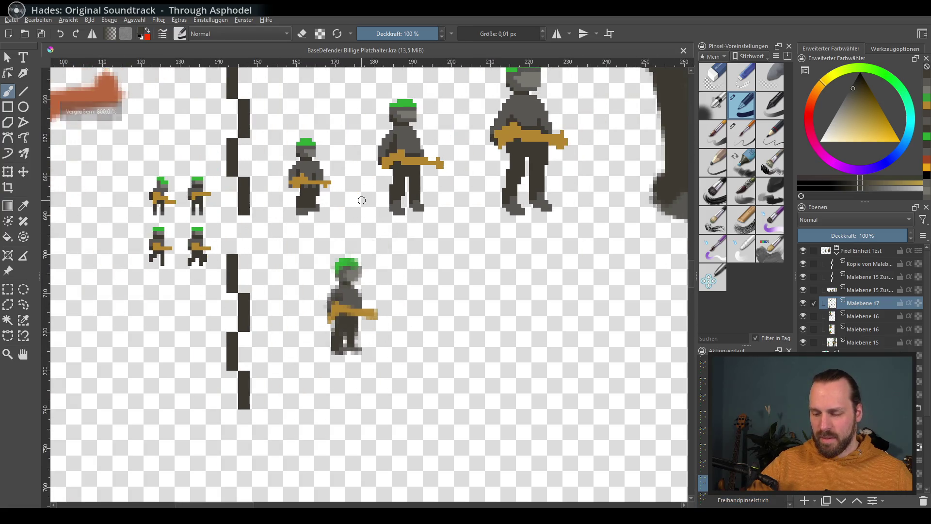
scroll(422, 197, up, 2)
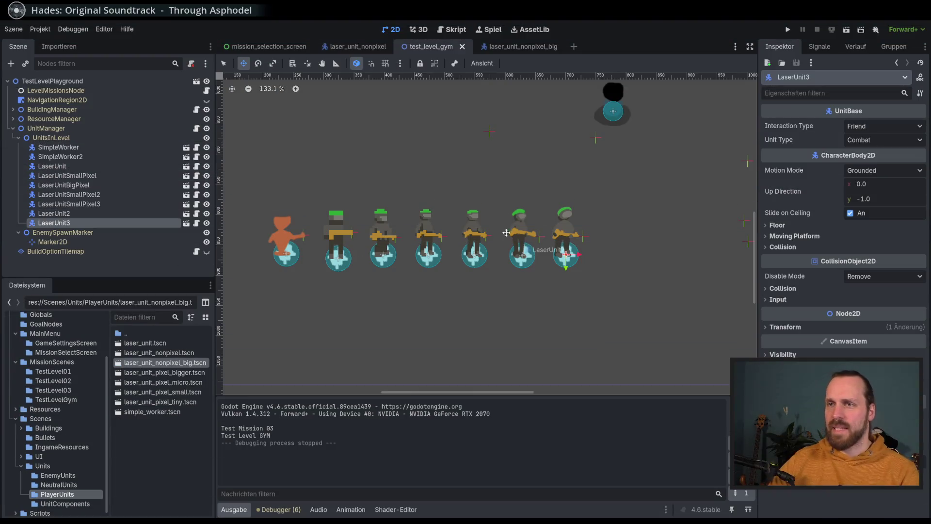
scroll(505, 233, left, 2)
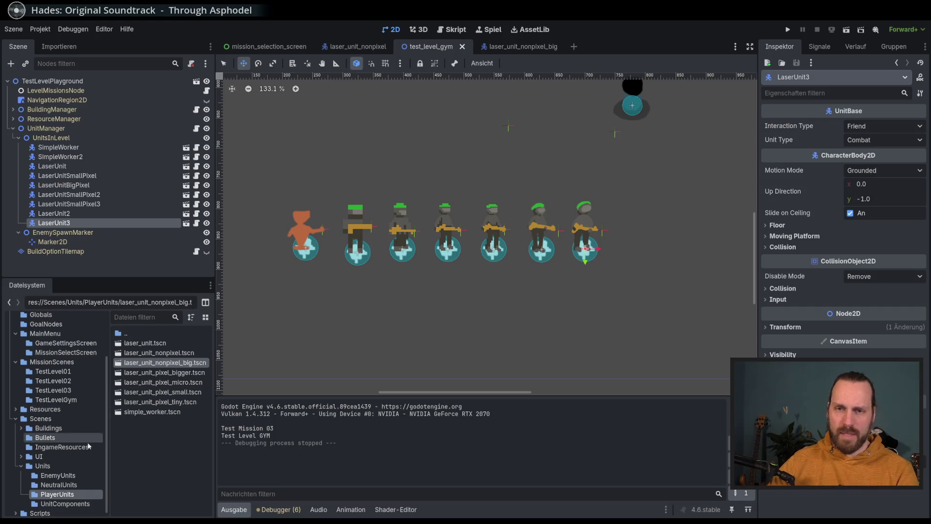
scroll(66, 456, down, 1)
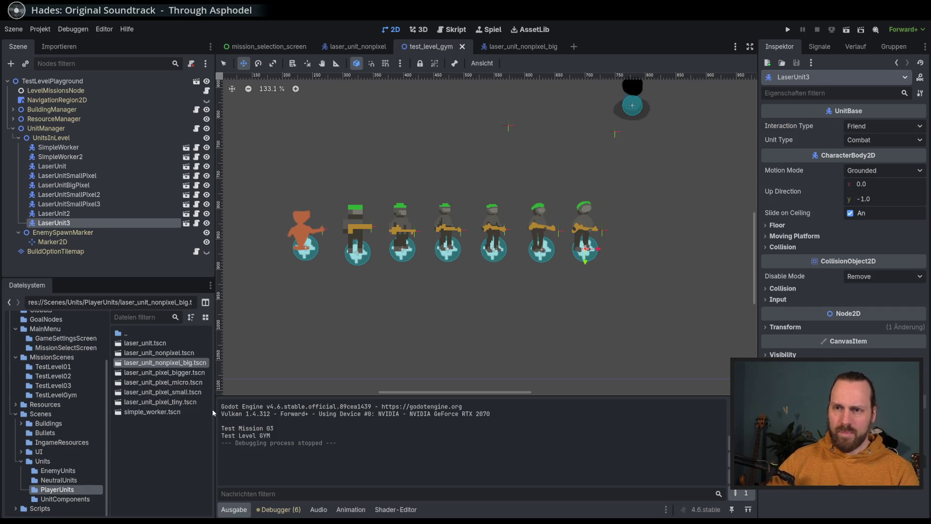
drag(216, 411, 220, 411)
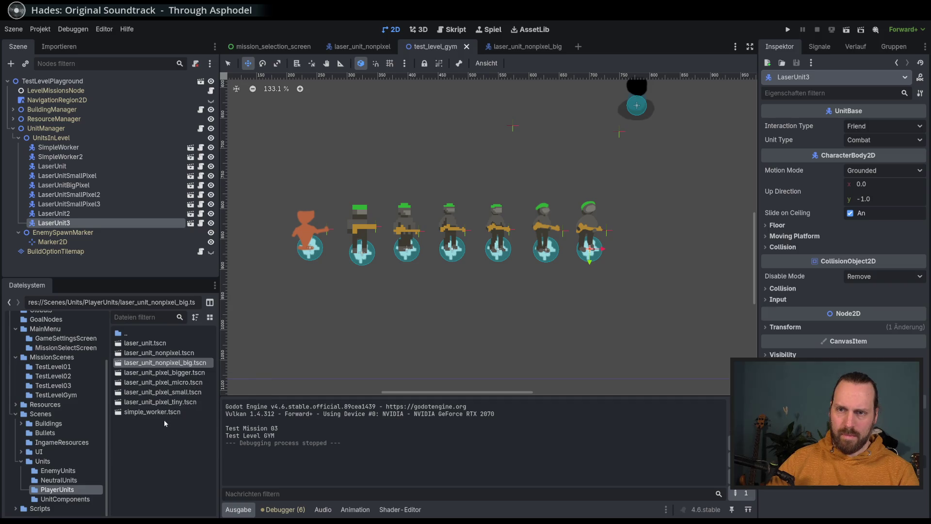
right_click(155, 346)
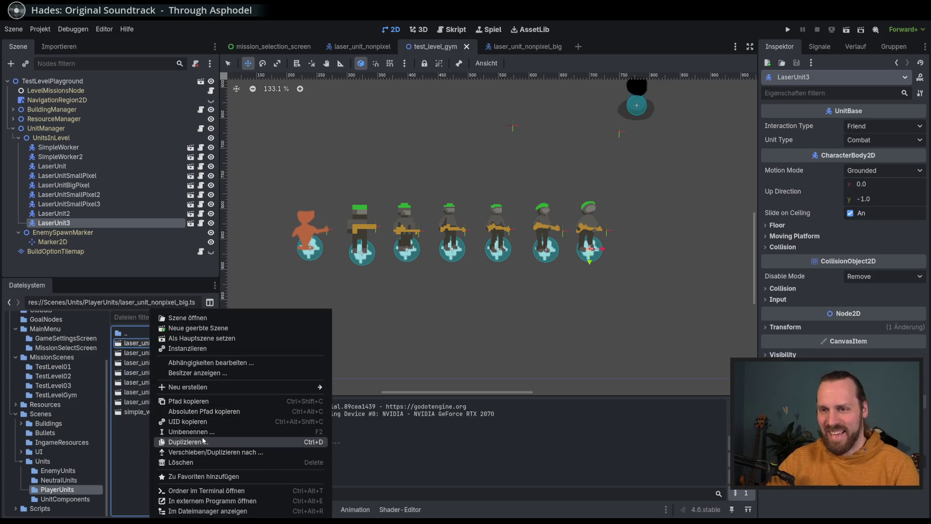
Duplicate laser_unit.tscn as laser_unit_pixel_aliased_small.tscn in PlayerUnits
click(203, 442)
click(414, 262)
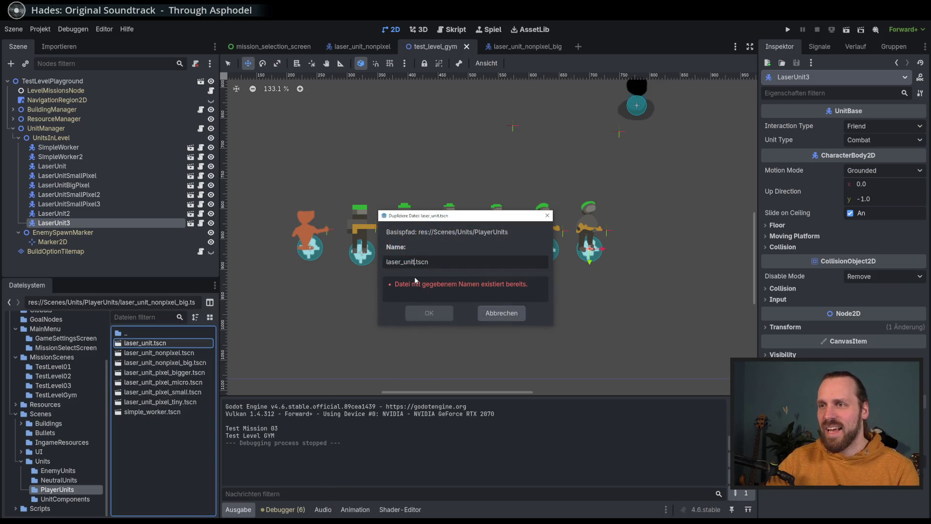
text(_k)
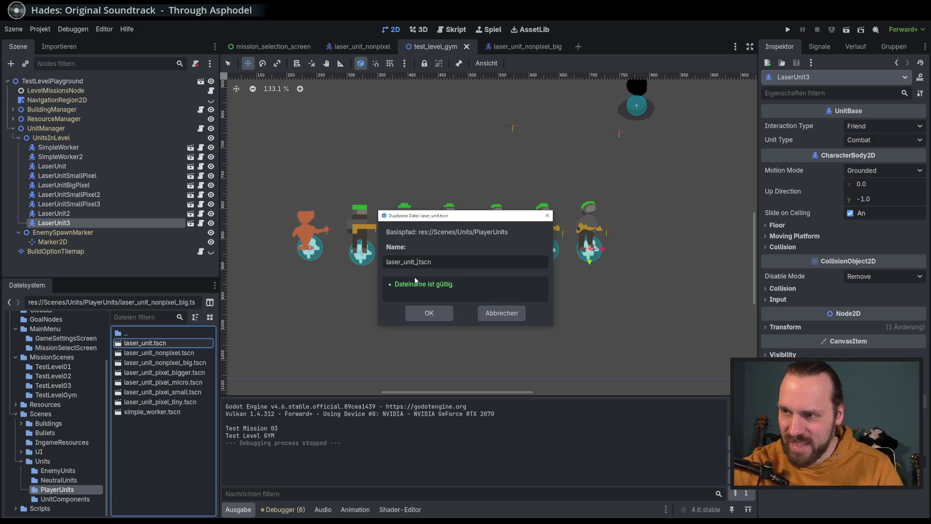
text(l)
key(BackSpace)
text(_s)
text(_)
text(t)
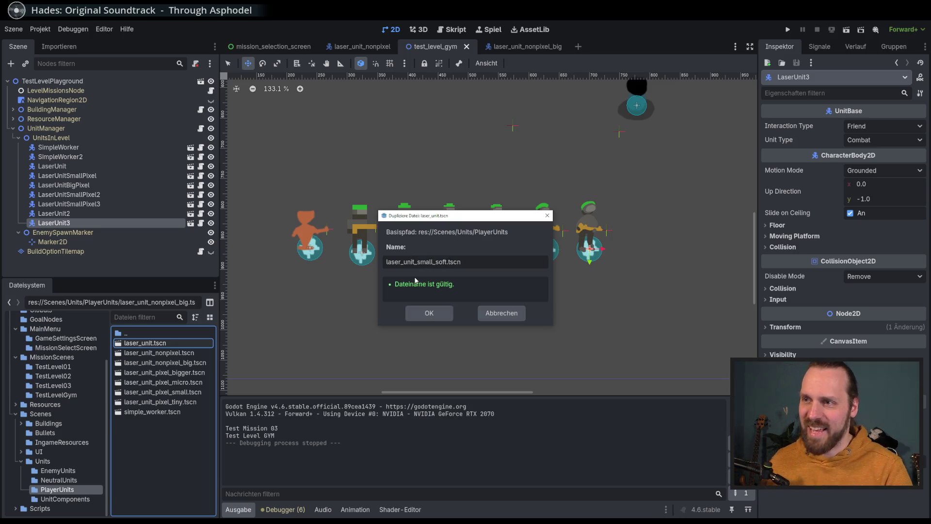
key(BackSpace)
key(BackSpace)
key(BackSpace)
key(BackSpace)
key(BackSpace)
key(BackSpace)
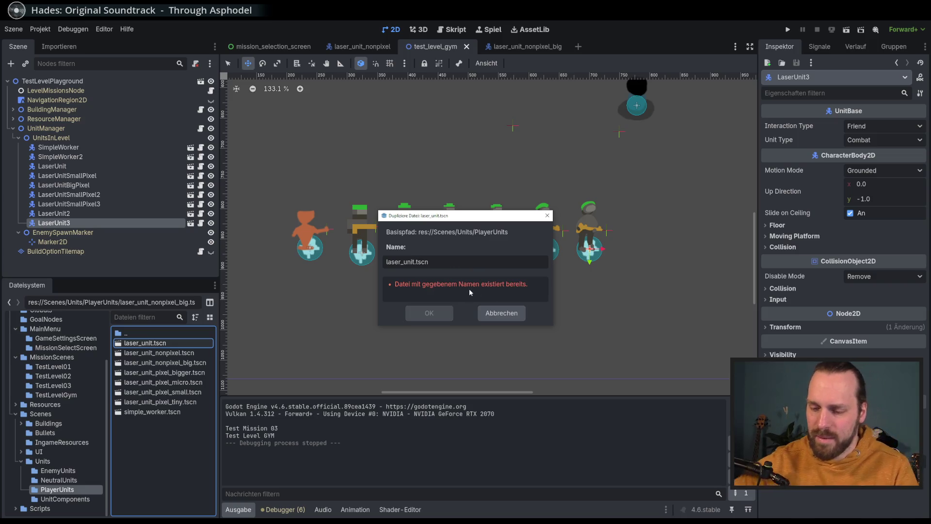
text(_pixel)
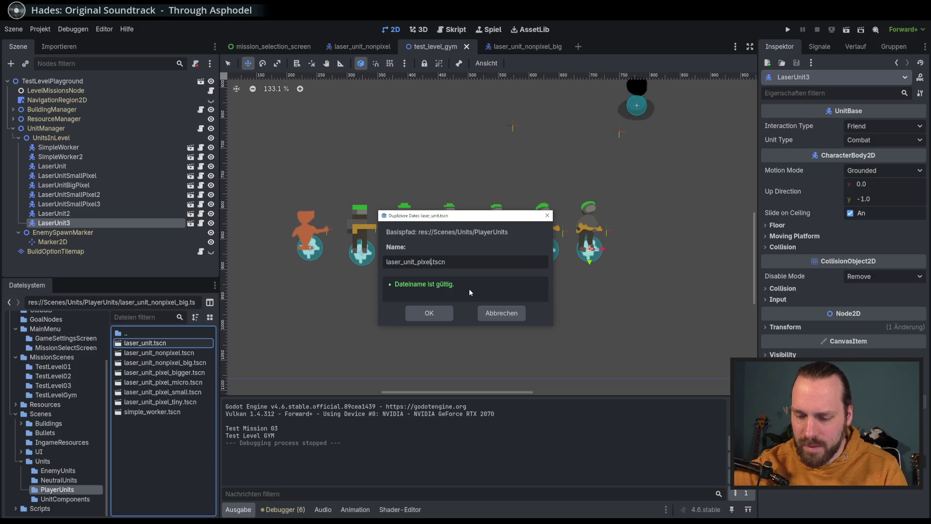
text(_aliased)
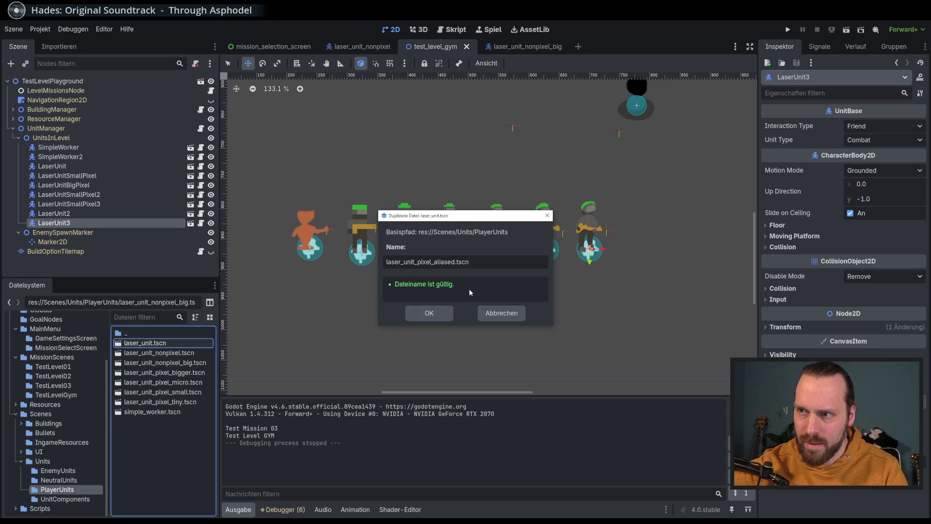
text(_small)
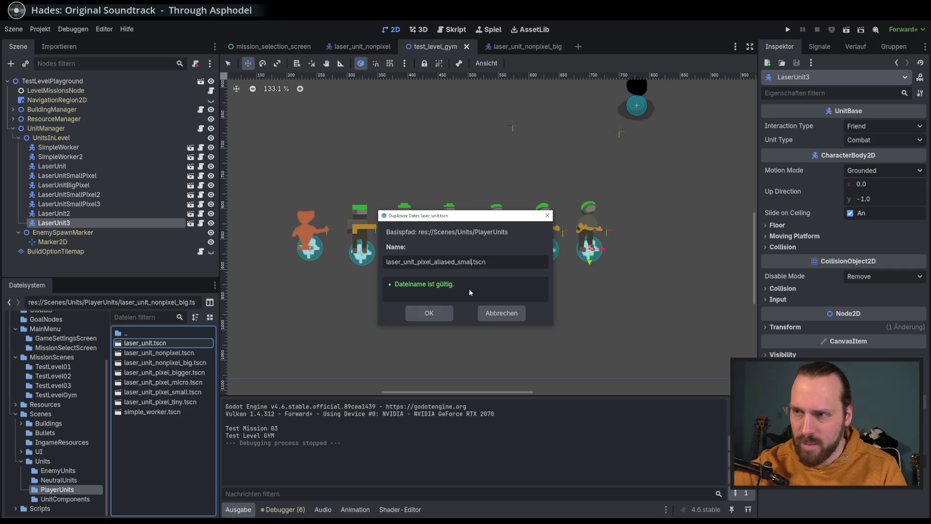
key(Return)
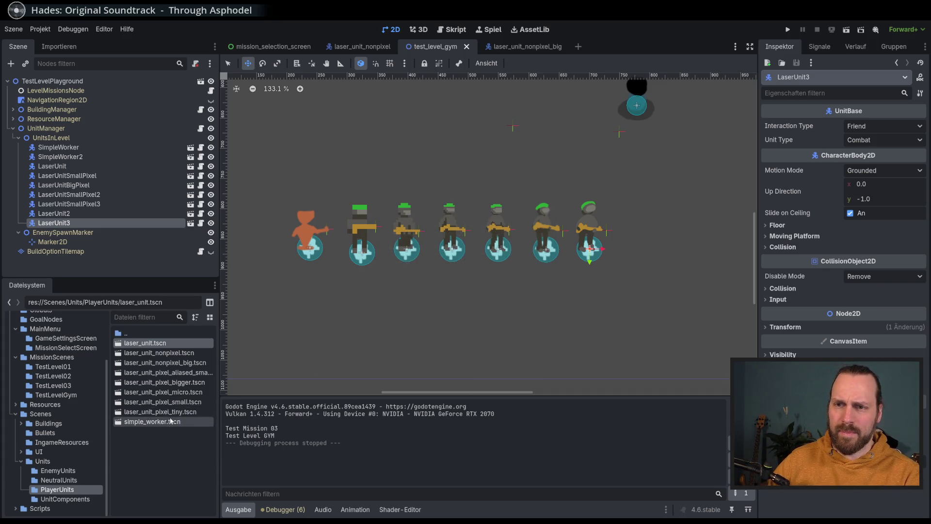
Open the new scene and set BodySprite's region to the small green-helmeted soldier frame
double_click(183, 373)
scroll(405, 167, up, 5)
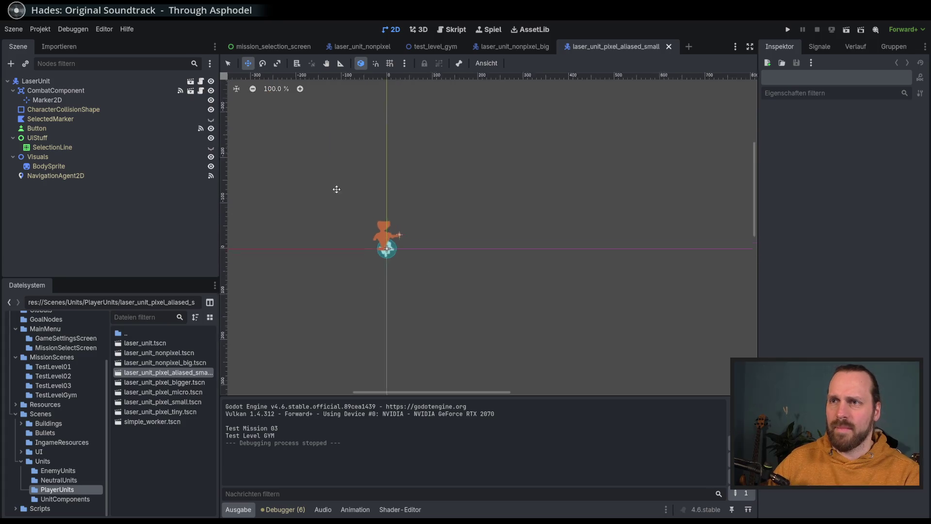
click(49, 165)
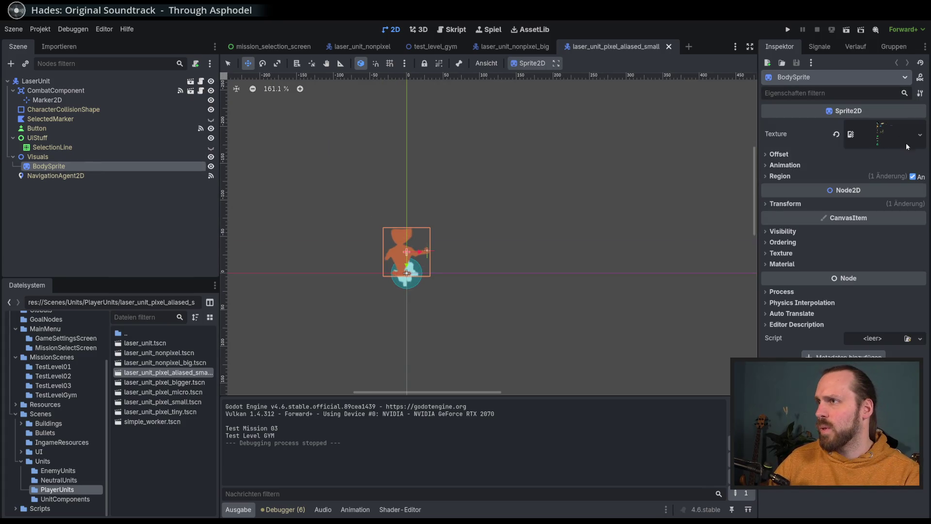
click(824, 175)
click(852, 230)
scroll(437, 258, up, 3)
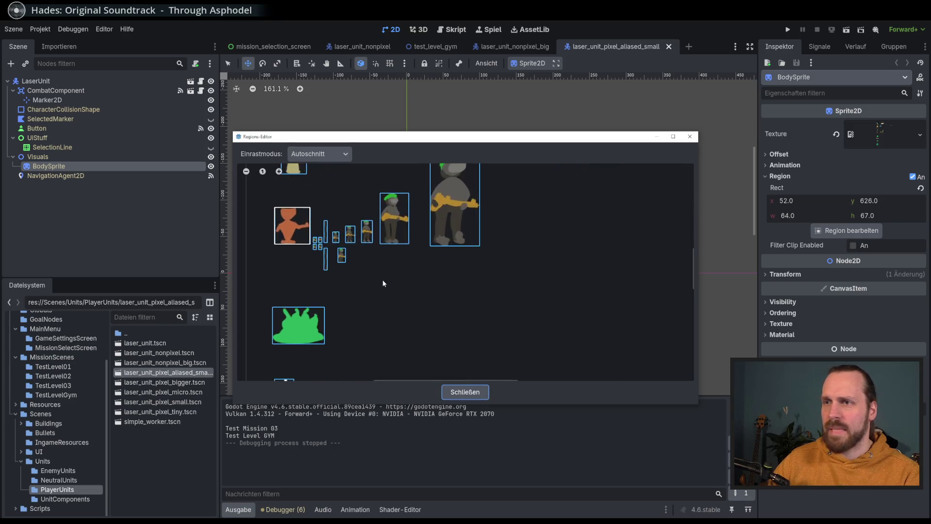
scroll(355, 253, up, 2)
click(344, 255)
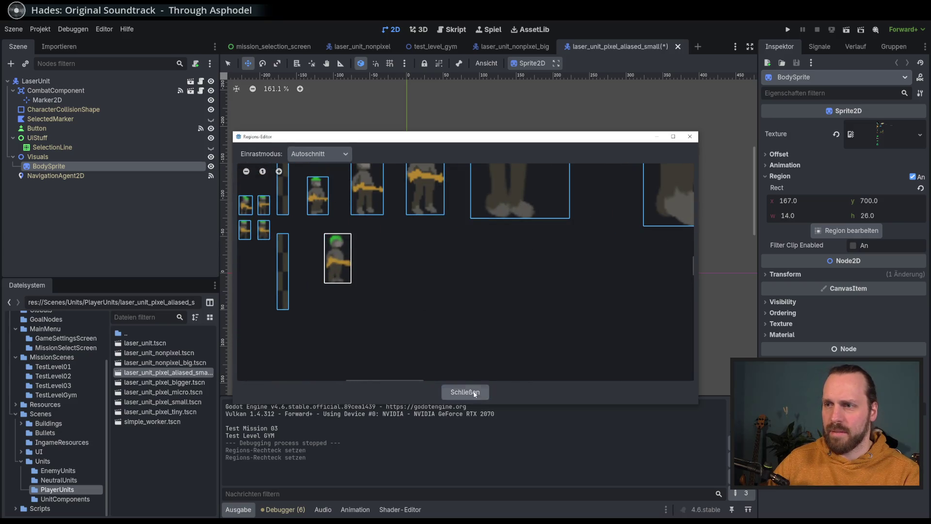
click(474, 393)
scroll(416, 257, up, 4)
scroll(415, 258, up, 4)
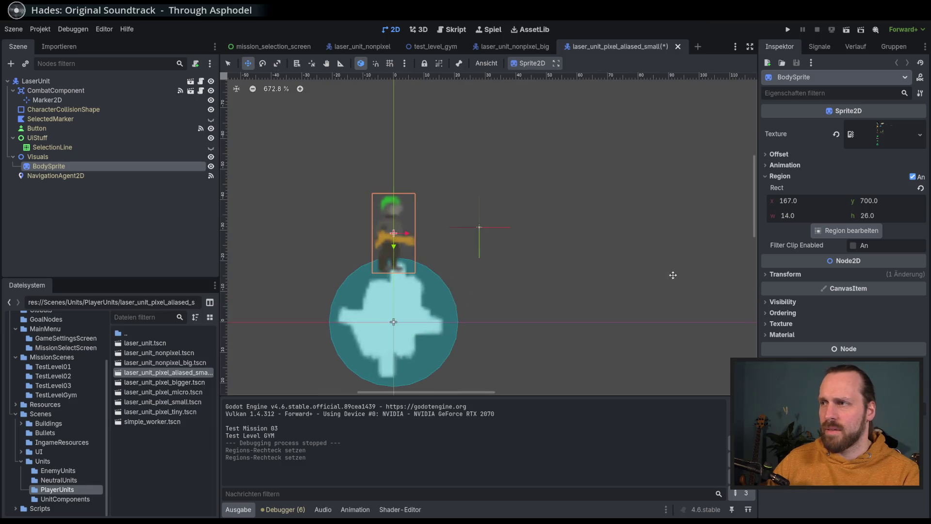
drag(673, 275, 710, 259)
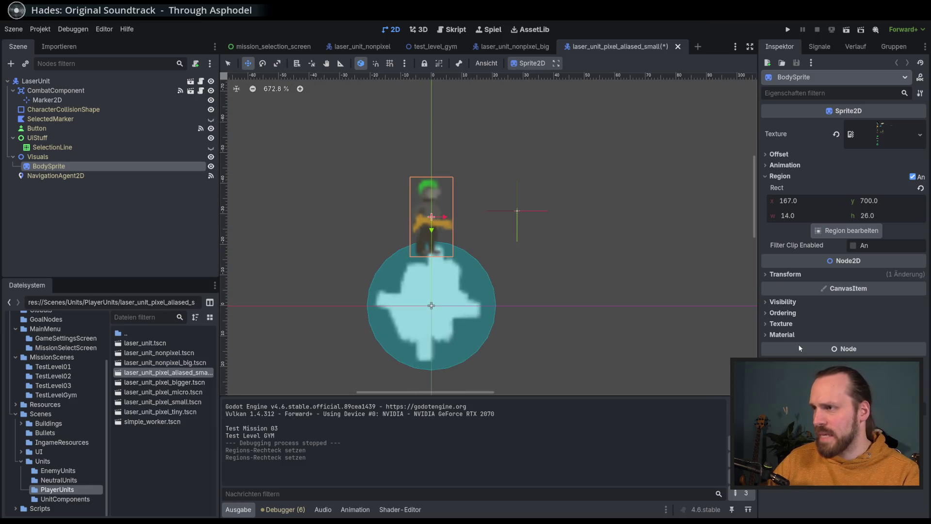
Set the body sprite's texture filter to Nearest for crisp pixels
right_click(190, 376)
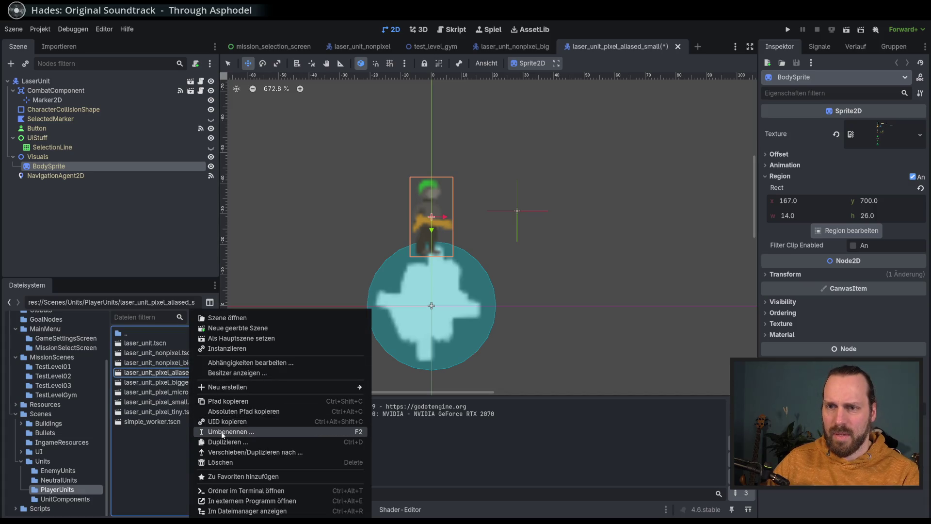
click(817, 320)
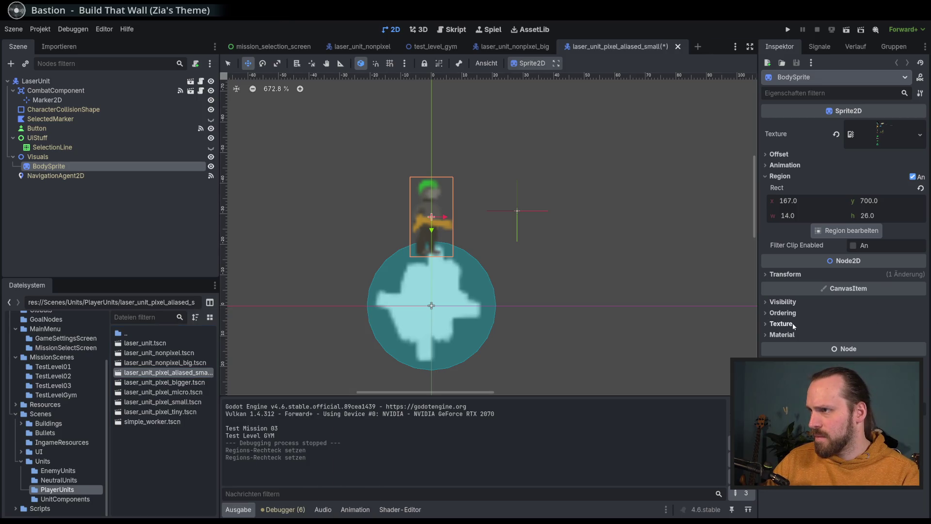
click(793, 325)
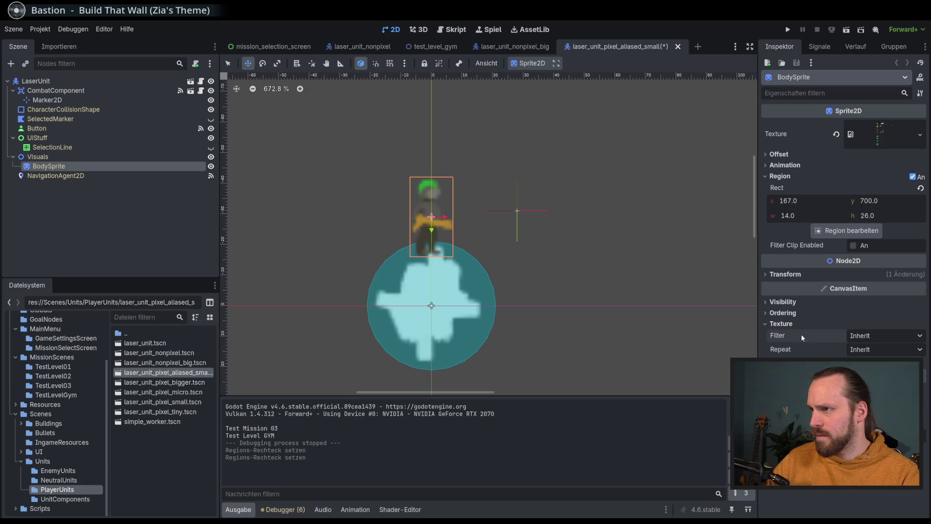
click(869, 337)
click(870, 383)
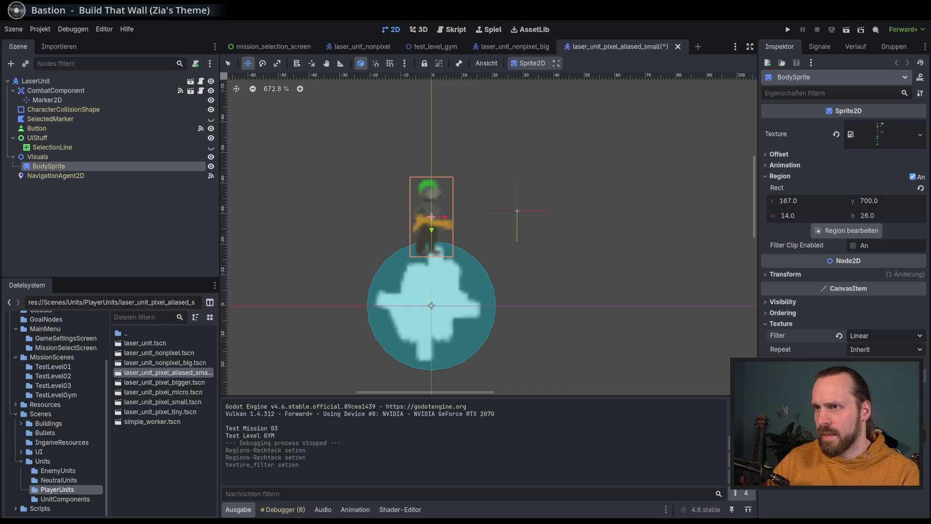
scroll(869, 335, up, 1)
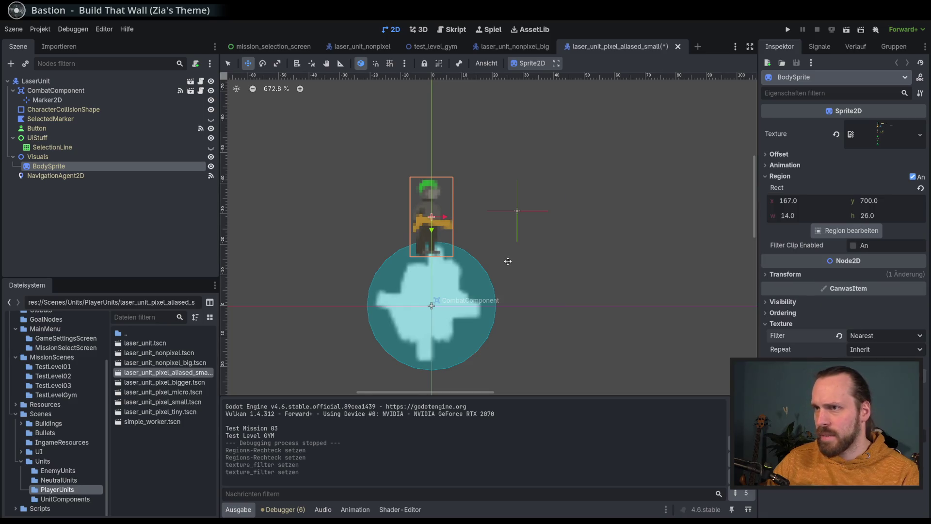
Scale the sprite to 3 and raise it above the base circle
drag(447, 230, 446, 267)
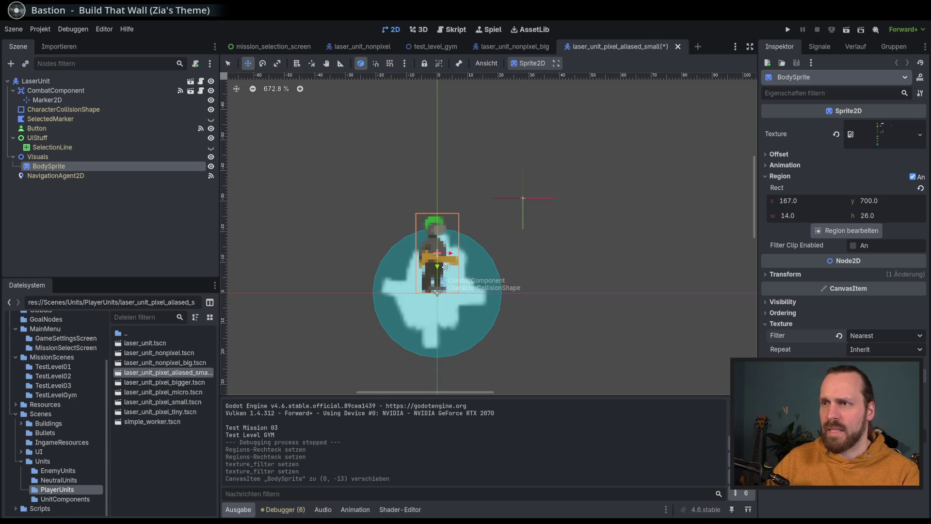
click(785, 273)
click(878, 330)
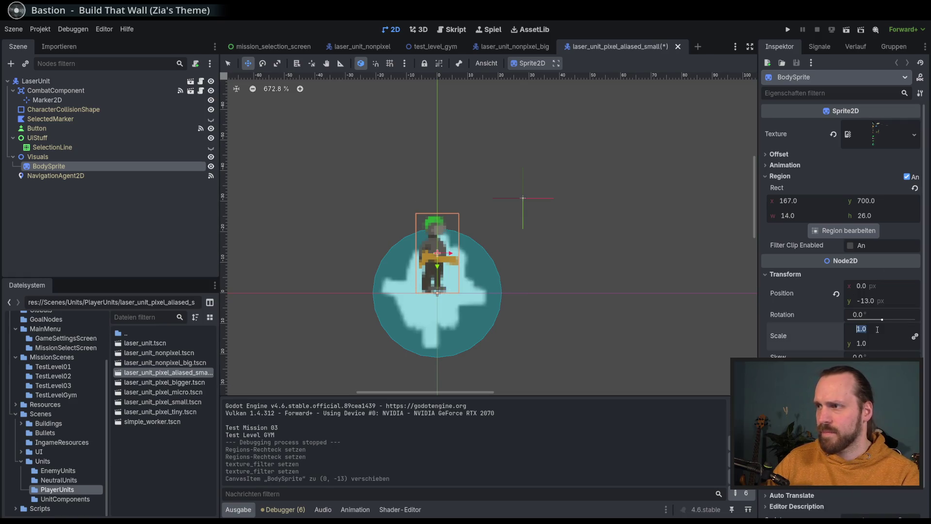
text(3)
key(Return)
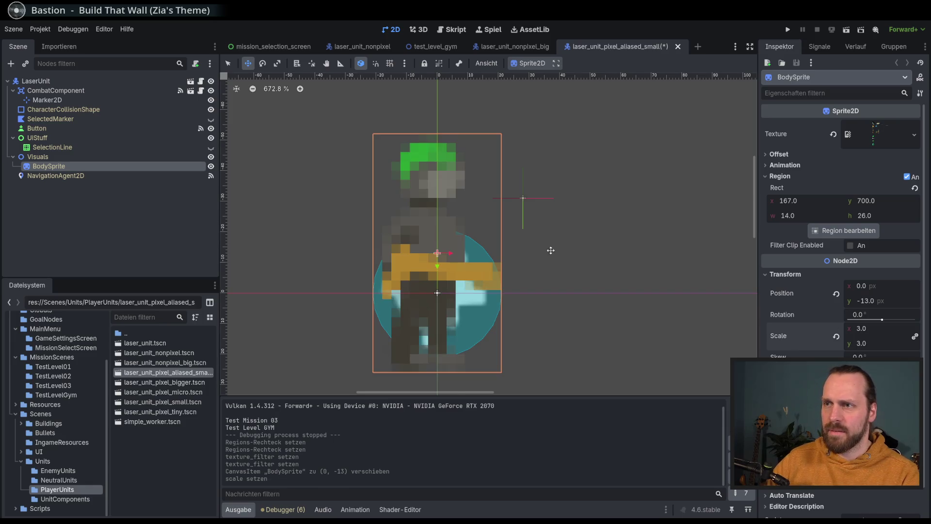
scroll(551, 250, down, 3)
drag(457, 284, 457, 204)
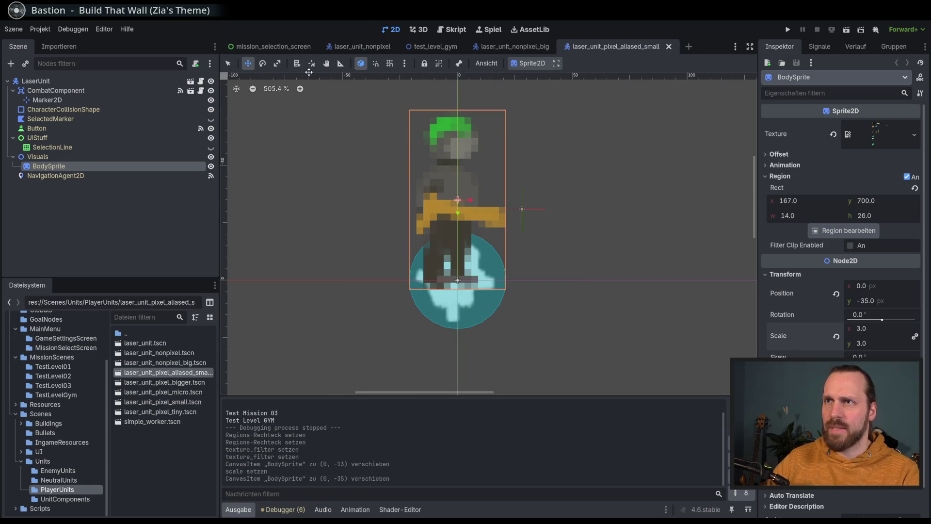
mouse_move(273, 46)
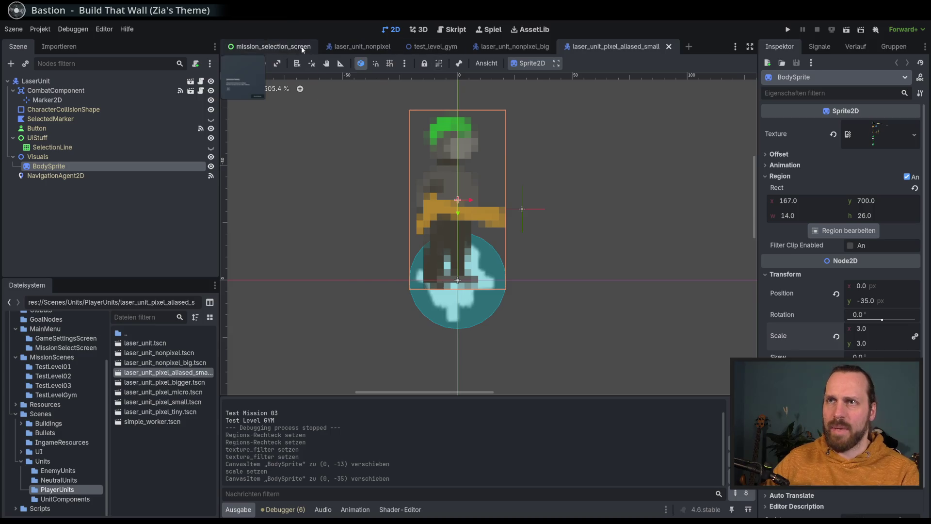
click(429, 48)
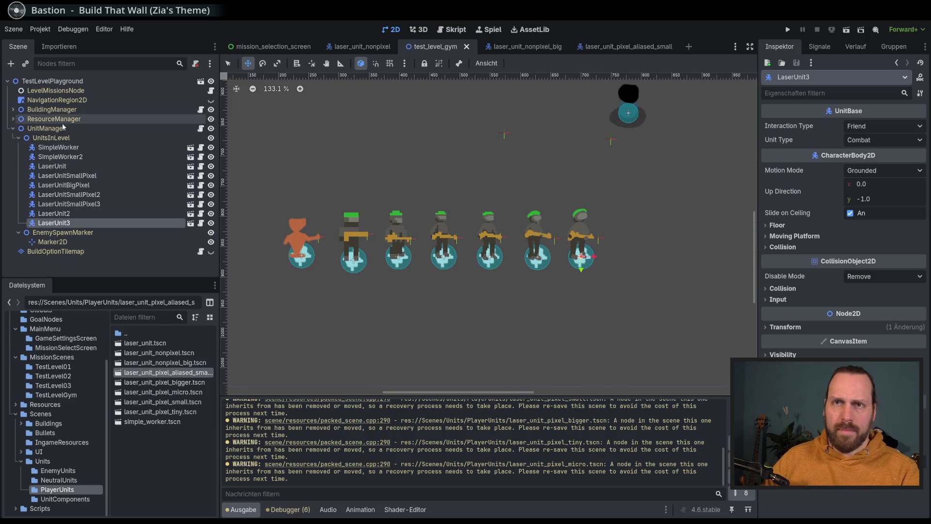
Instantiate laser_unit_pixel_aliased_small.tscn under UnitsInLevel as LaserUnit4
click(51, 138)
click(25, 63)
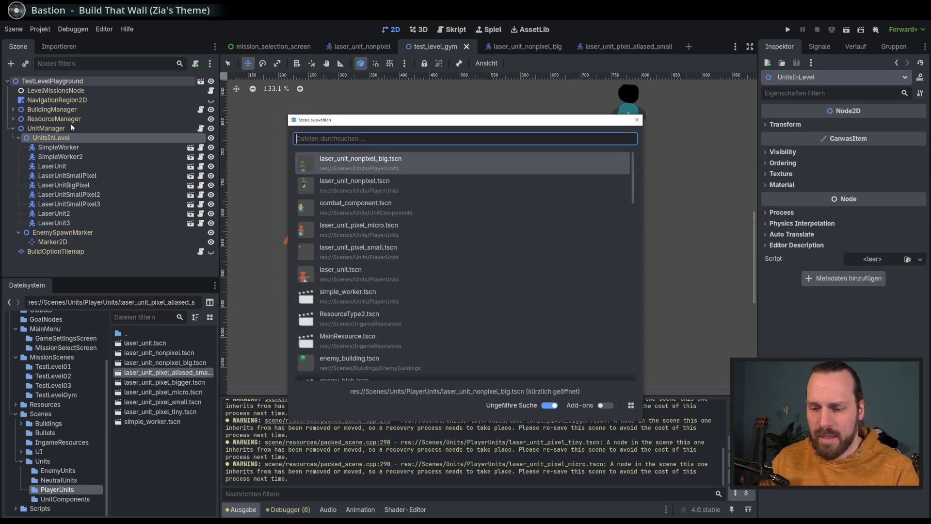
text(alased)
double_click(416, 171)
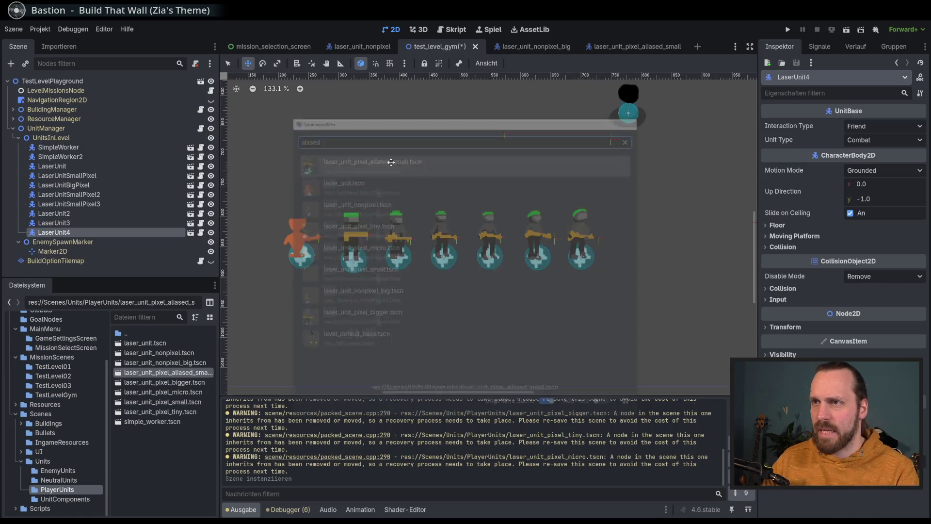
scroll(377, 214, down, 3)
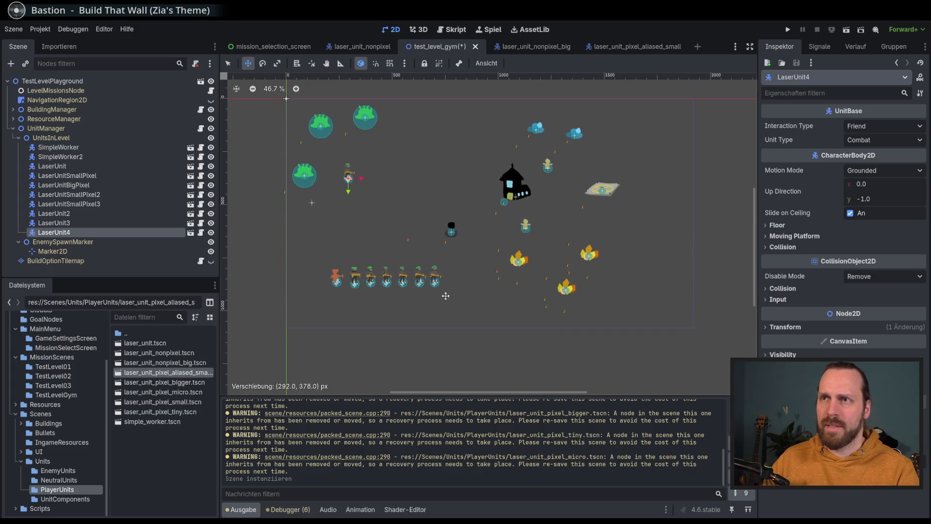
drag(354, 156, 436, 266)
scroll(422, 276, up, 4)
scroll(423, 276, up, 6)
drag(478, 228, 531, 311)
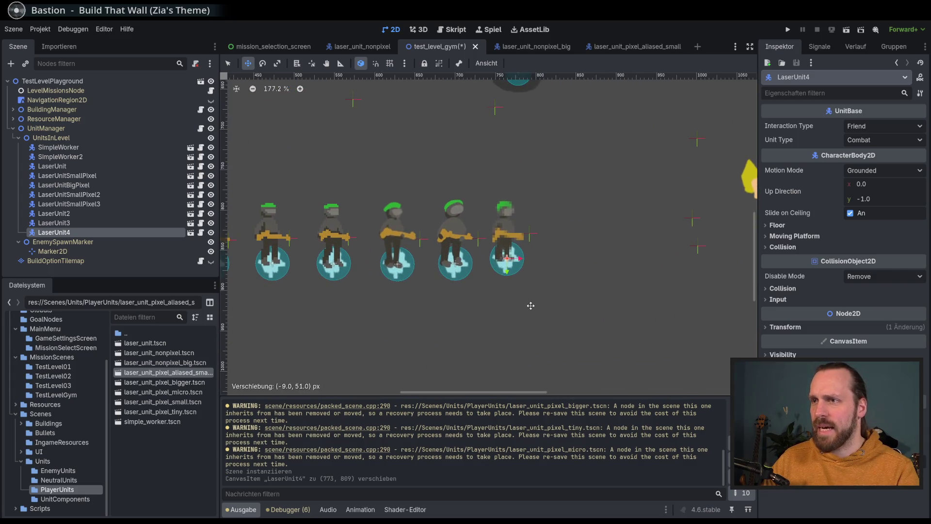
scroll(530, 310, left, 3)
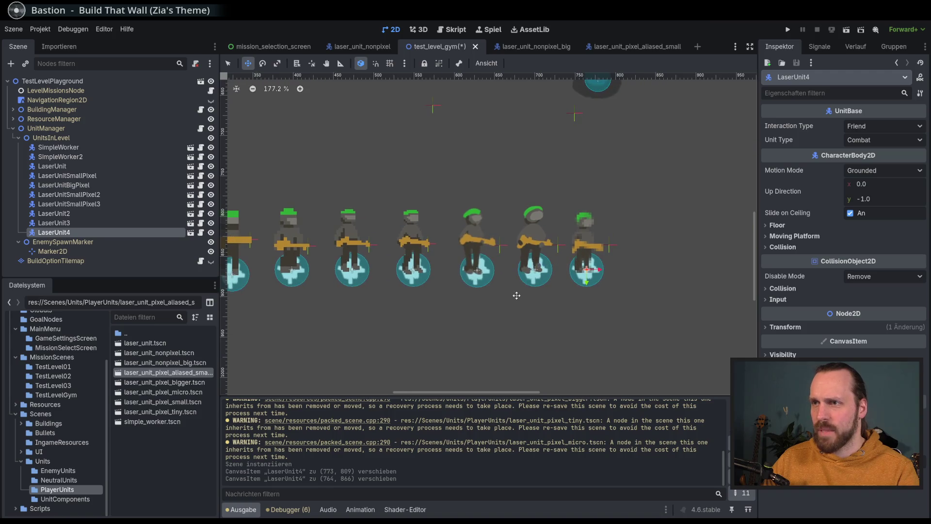
Position LaserUnit4 in the unit row alongside the other units
mouse_move(517, 294)
mouse_down()
mouse_move(533, 294)
mouse_move(310, 361)
mouse_move(324, 384)
mouse_up()
scroll(533, 294, left, 1)
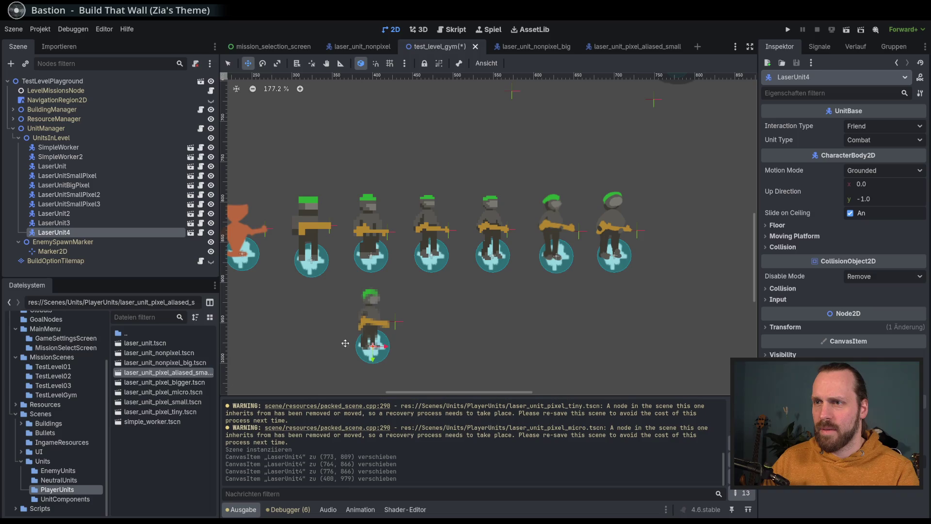
scroll(362, 254, down, 1)
drag(362, 254, 360, 257)
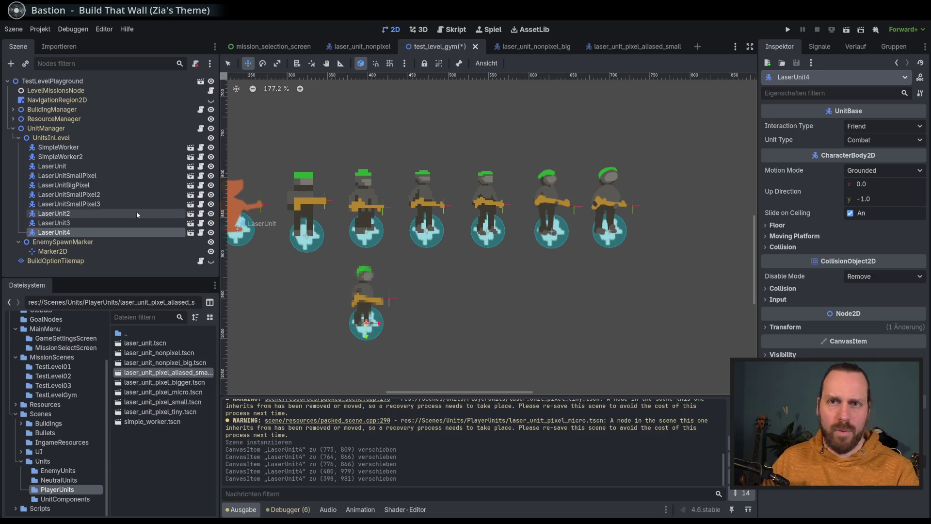
mouse_move(637, 45)
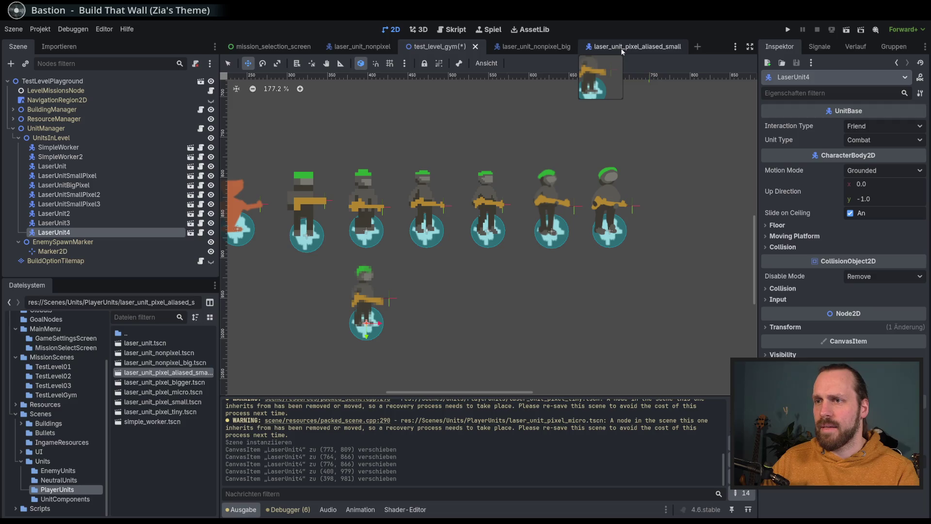
drag(365, 306, 329, 217)
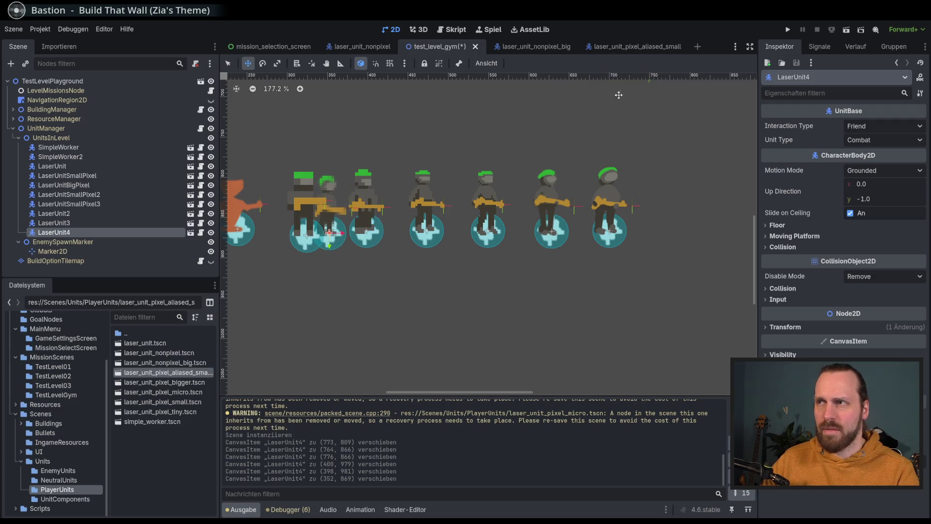
click(616, 46)
click(887, 328)
Try sprite scales 3.5 and 3.3, nudge it up, save, and check in the gym level
key(BackSpace)
text(5)
key(Return)
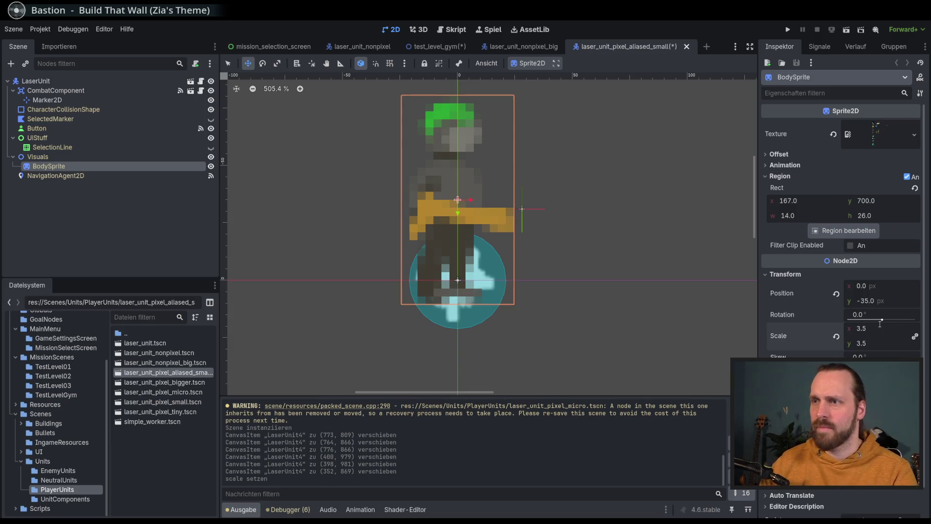
drag(898, 329, 884, 328)
text(3.3)
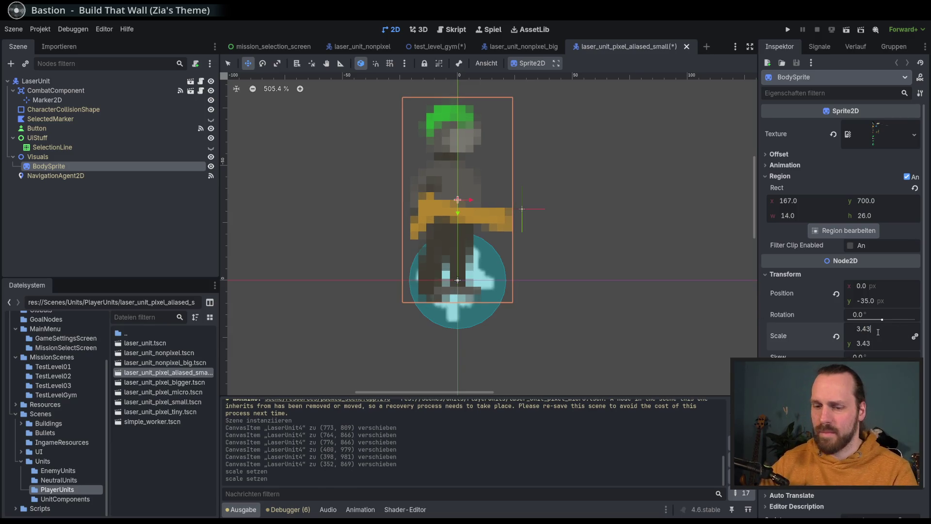
key(Return)
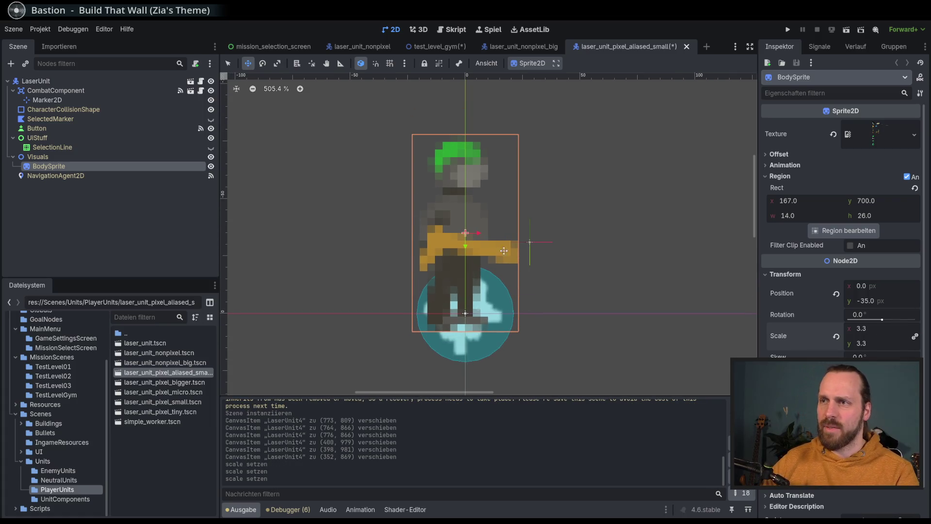
drag(491, 260, 491, 242)
key(ctrl+s)
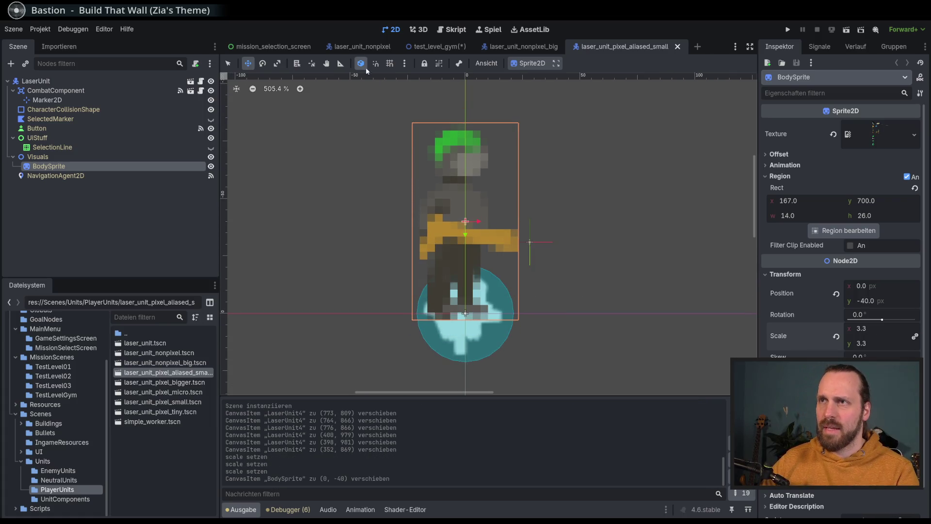
click(434, 48)
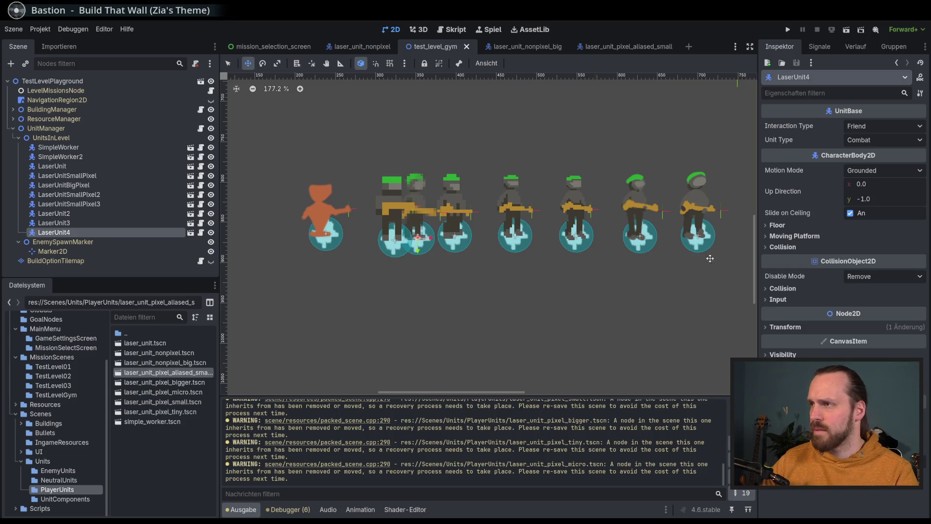
Set the sprite scale to 3.2 at position y -38, save, and return to test_level_gym
click(616, 48)
click(881, 328)
text(3.2)
key(Return)
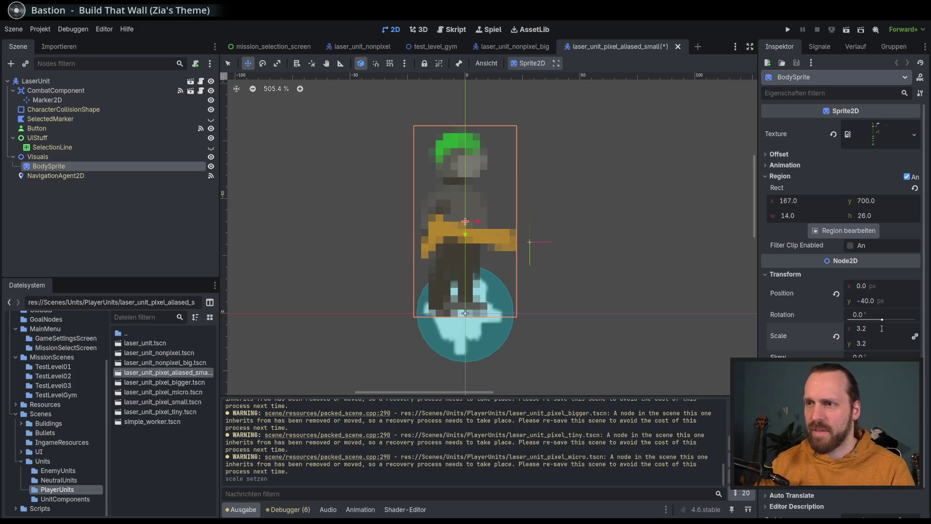
drag(465, 235, 465, 242)
key(ctrl+s)
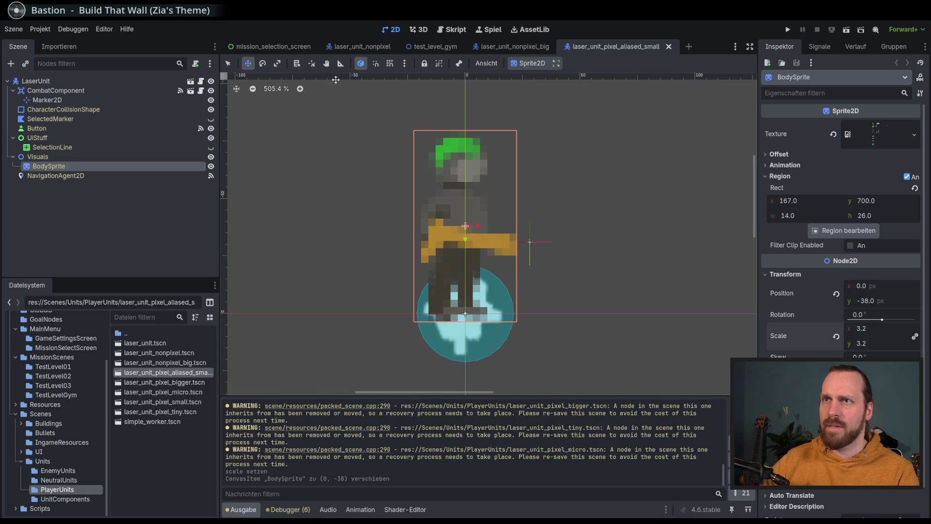
click(509, 46)
click(374, 50)
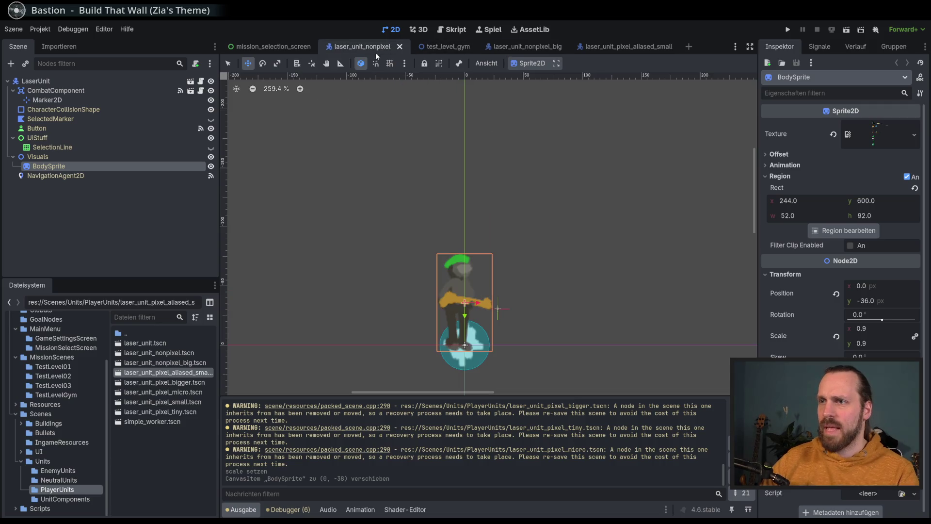
click(440, 46)
scroll(521, 186, down, 2)
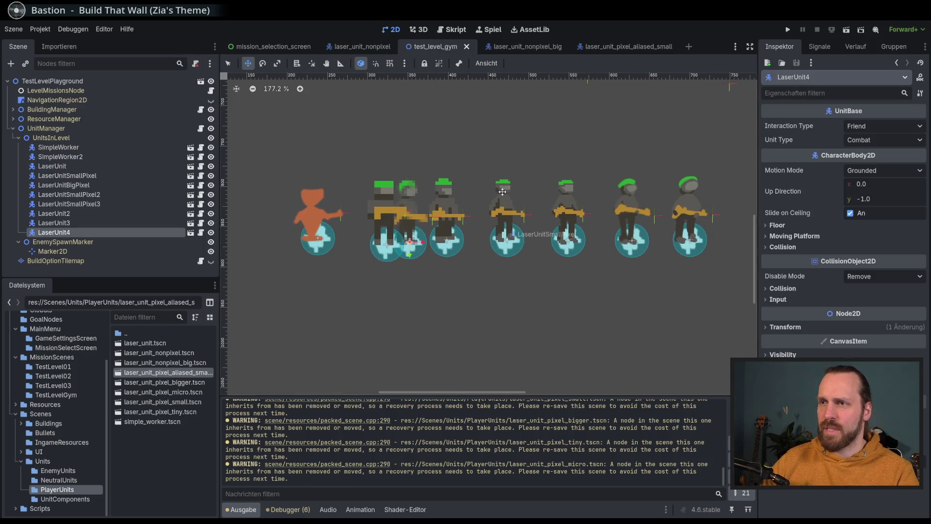
scroll(495, 226, down, 2)
scroll(457, 266, down, 2)
Move LaserUnit4 below the soldier row and launch the game
mouse_move(391, 273)
mouse_down()
mouse_move(392, 325)
mouse_move(427, 324)
mouse_up()
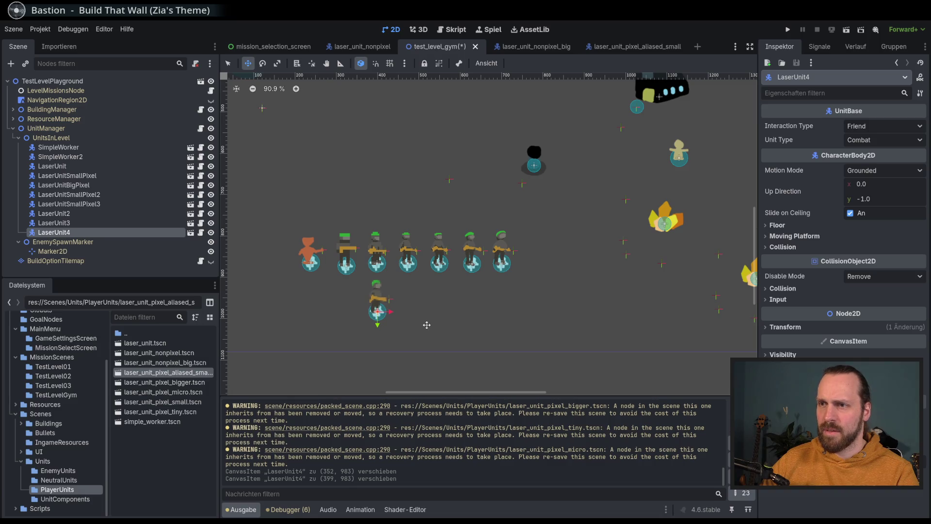
scroll(421, 313, up, 3)
scroll(411, 284, up, 3)
scroll(401, 245, up, 2)
scroll(437, 202, up, 1)
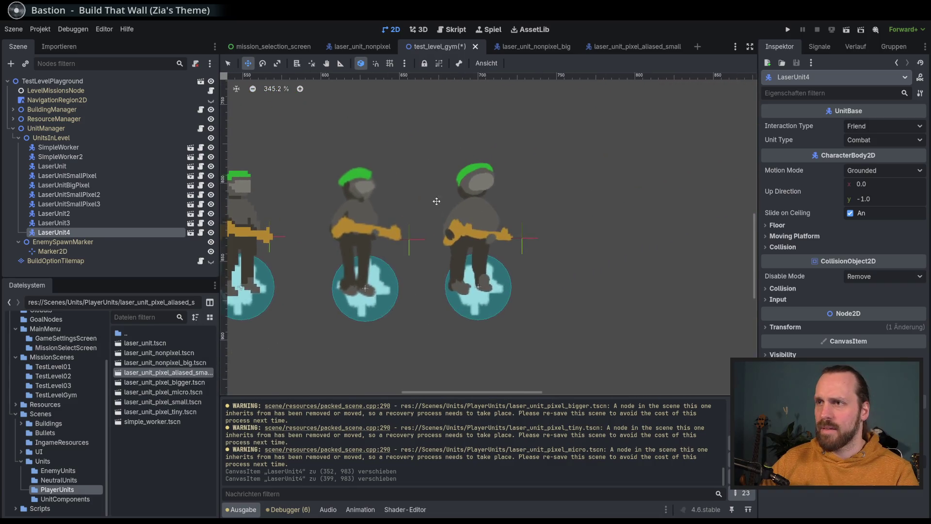
scroll(514, 206, up, 2)
scroll(530, 179, up, 2)
scroll(451, 193, down, 1)
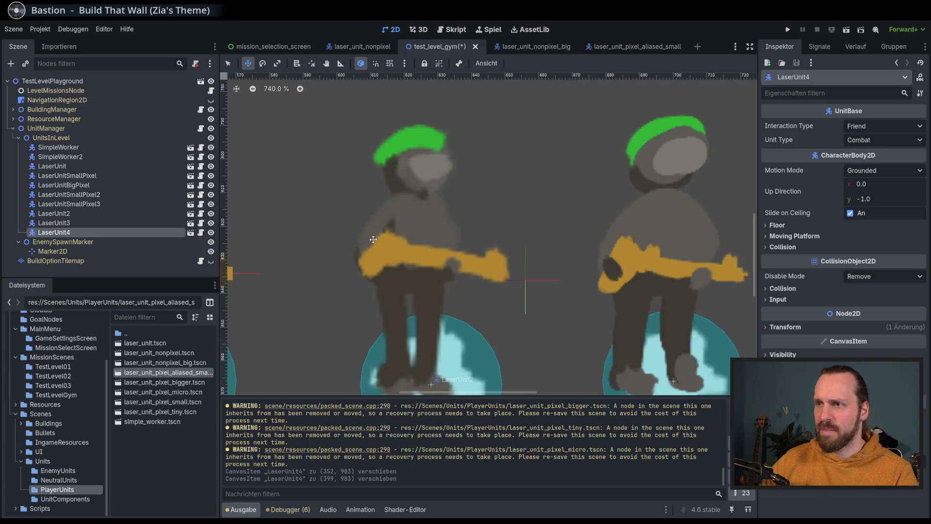
scroll(385, 219, down, 1)
scroll(401, 220, down, 1)
scroll(439, 212, down, 1)
scroll(440, 213, down, 1)
scroll(440, 213, down, 1)
key(F6)
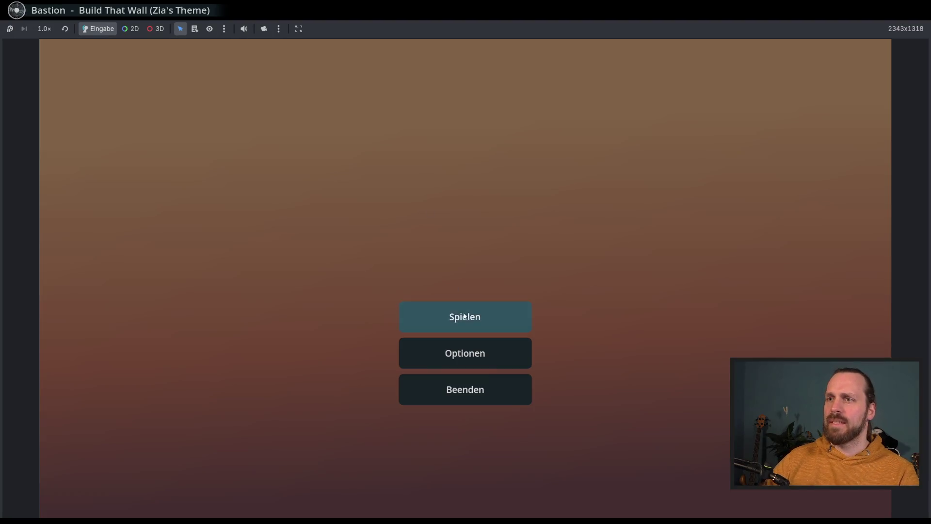
Choose the Test Level GYM mission, start it and pan over the soldier row
click(466, 318)
click(263, 108)
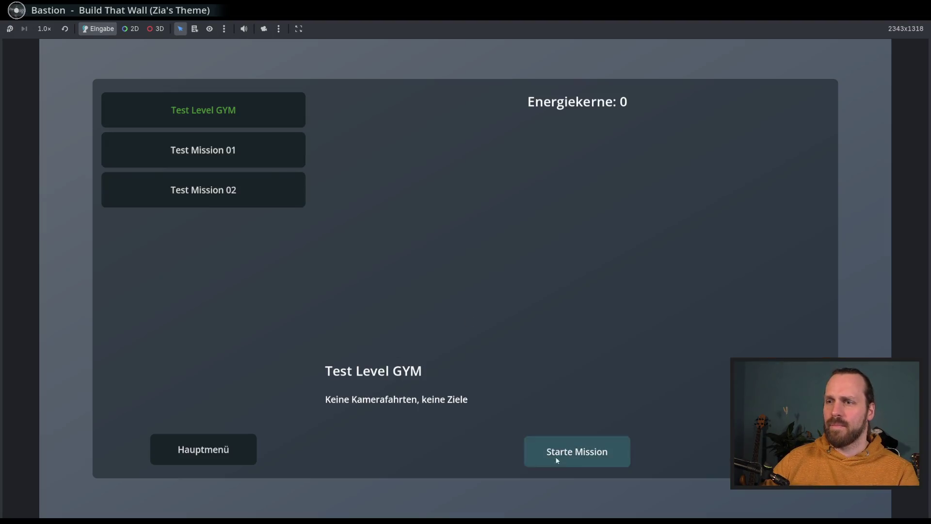
click(555, 454)
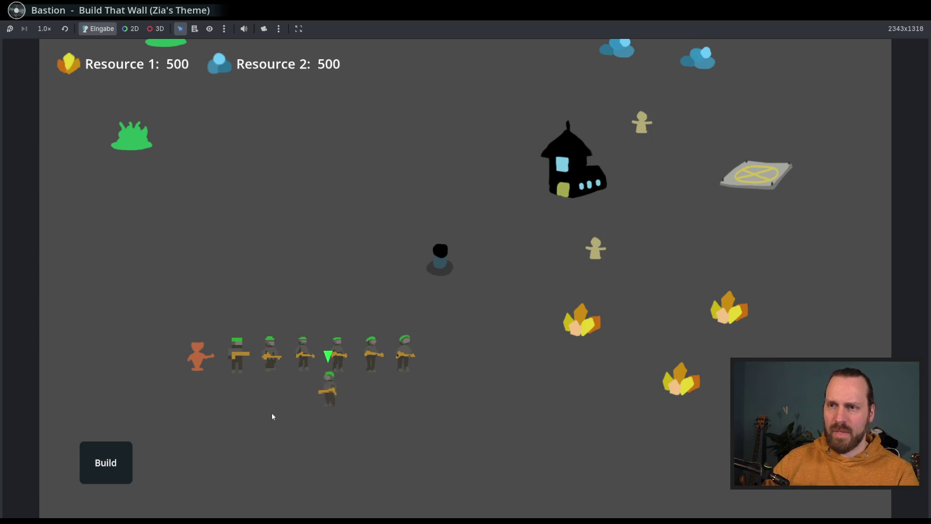
scroll(309, 434, up, 2)
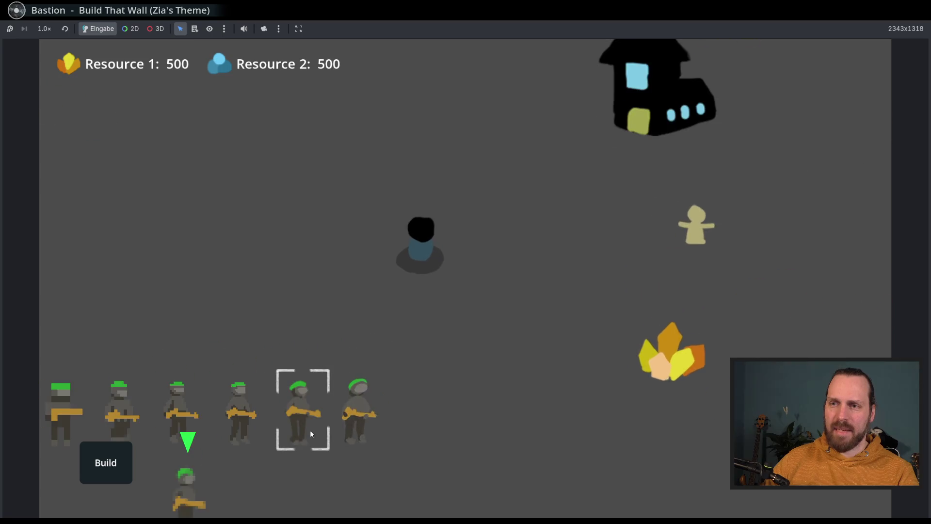
drag(310, 434, 378, 394)
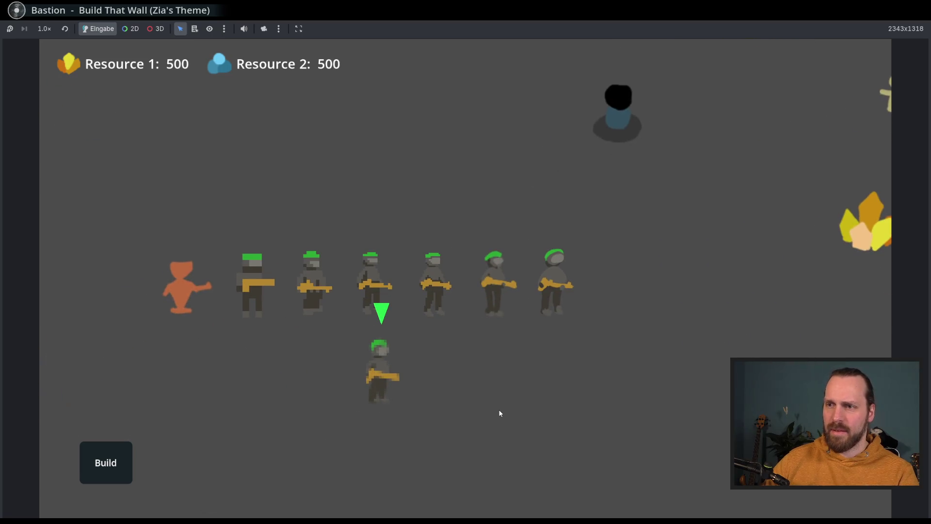
scroll(489, 408, down, 2)
scroll(437, 386, up, 2)
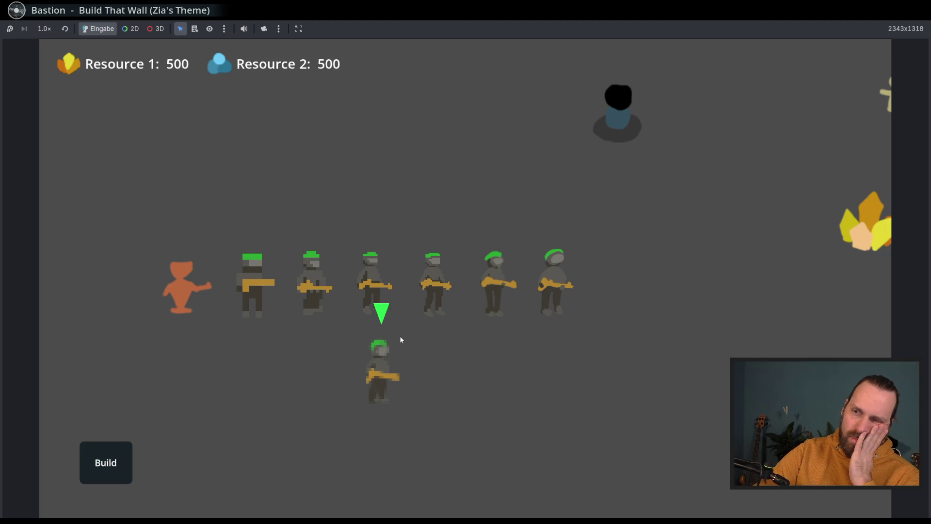
scroll(401, 339, down, 2)
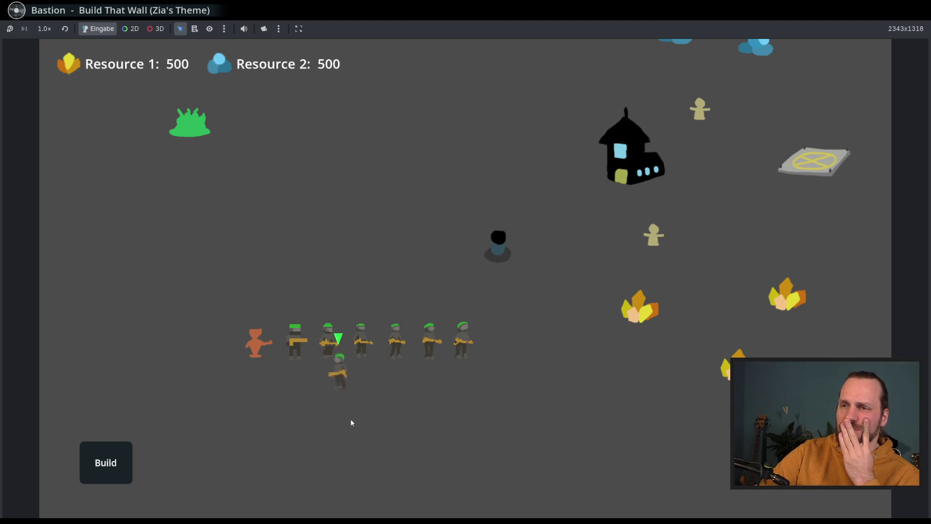
Order selected soldiers to walk left, right and further down in the level
right_click(311, 405)
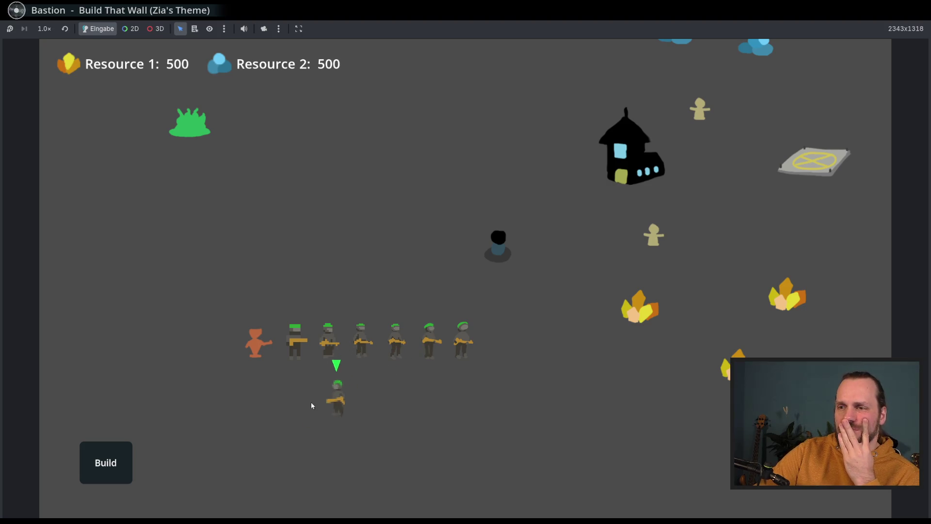
right_click(426, 410)
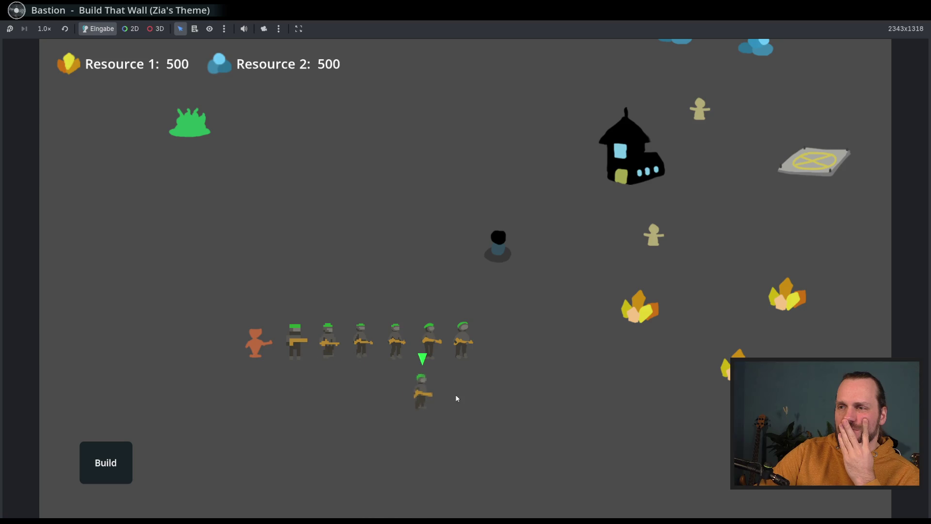
click(467, 390)
scroll(466, 389, up, 3)
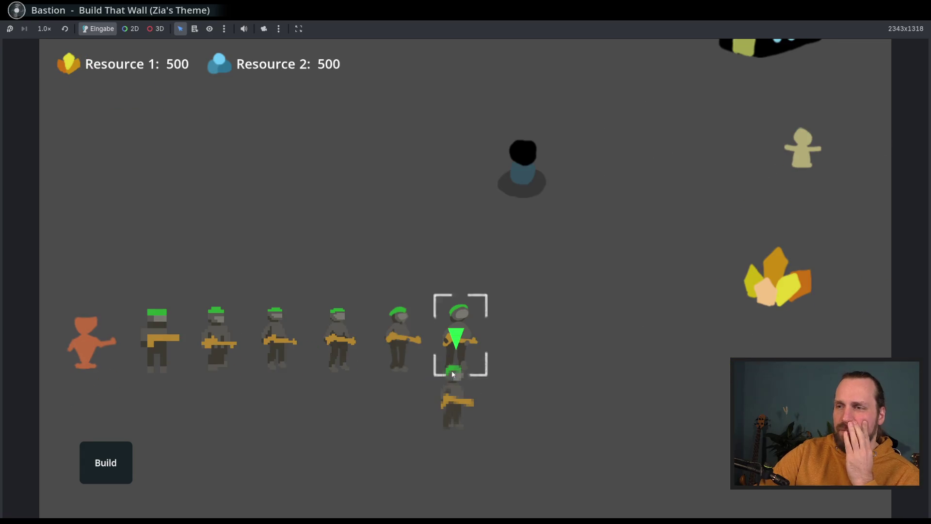
click(450, 452)
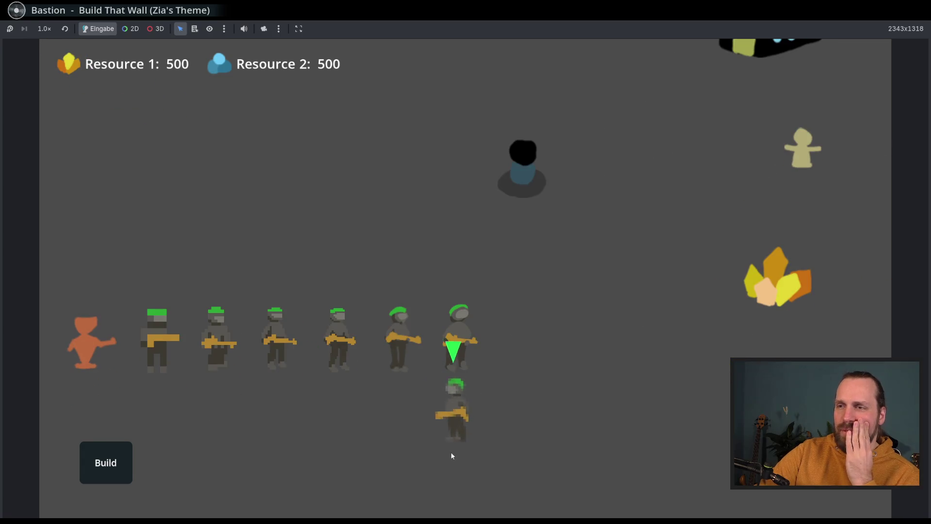
click(466, 325)
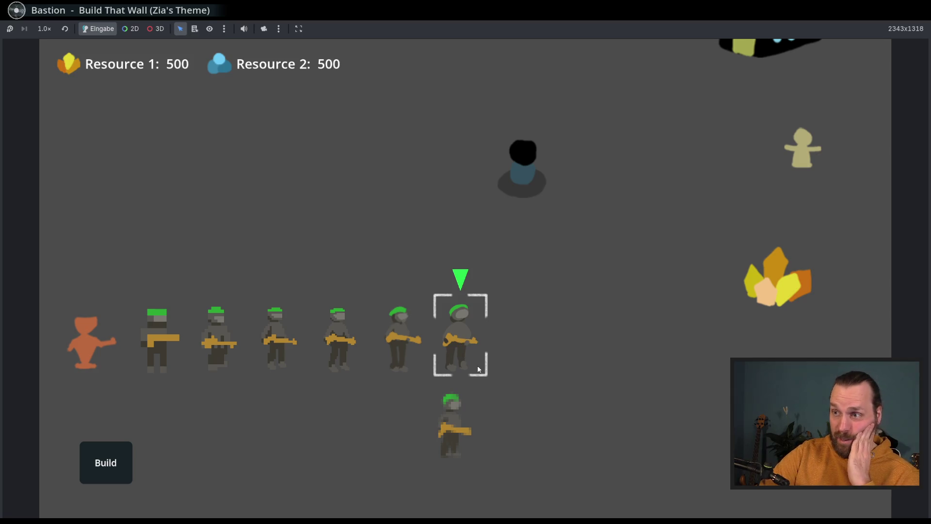
drag(520, 278, 449, 371)
scroll(493, 416, down, 3)
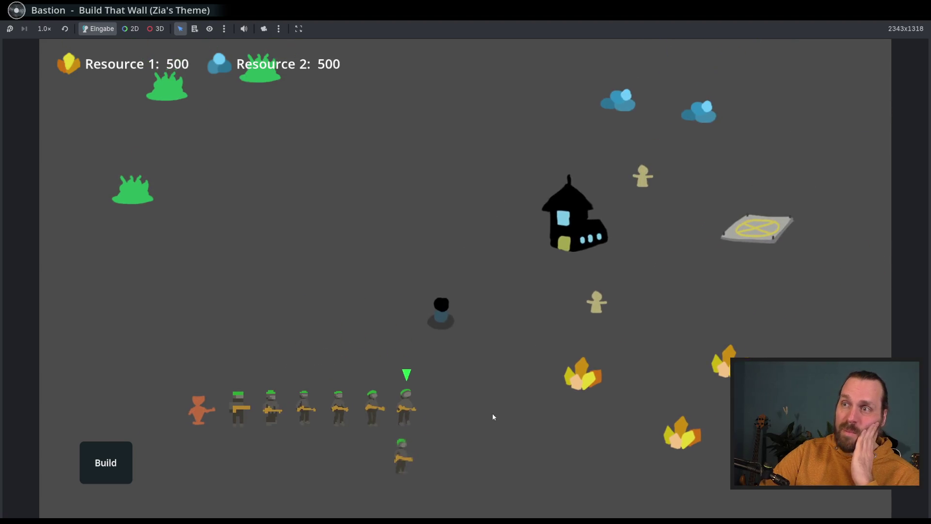
drag(258, 126, 706, 441)
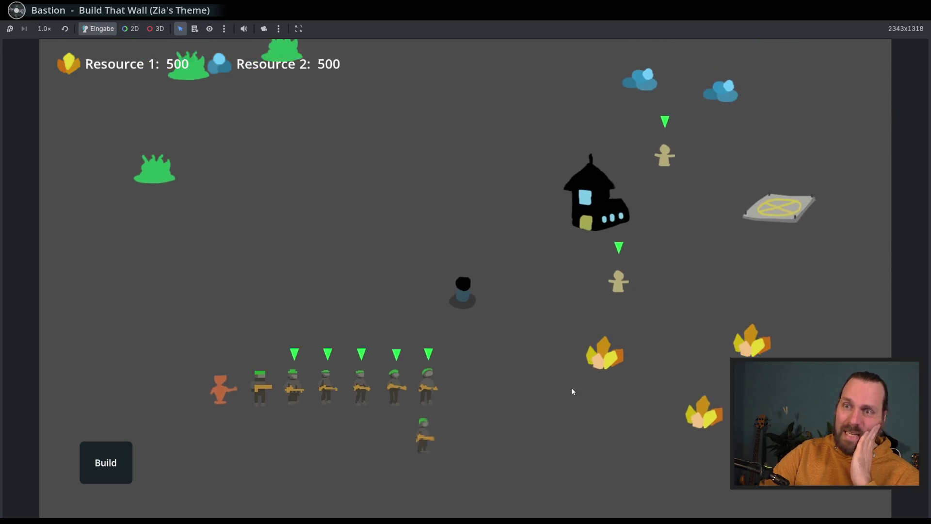
click(572, 391)
drag(524, 389, 561, 354)
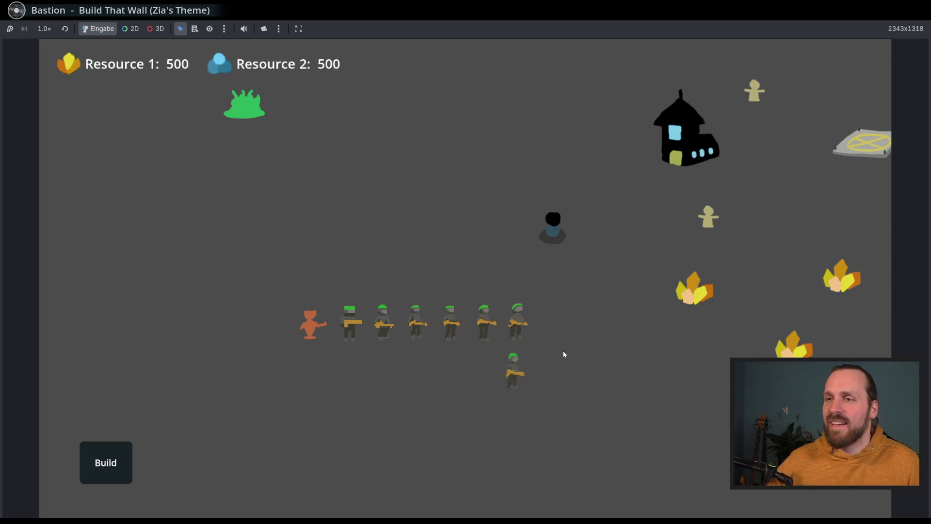
scroll(519, 350, up, 2)
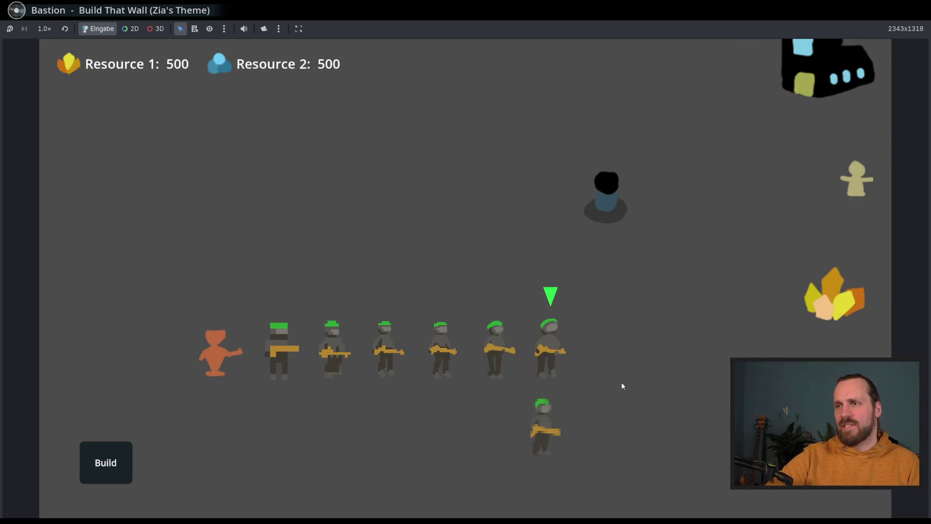
scroll(604, 371, down, 2)
click(513, 335)
scroll(513, 338, up, 2)
click(672, 393)
scroll(654, 400, down, 2)
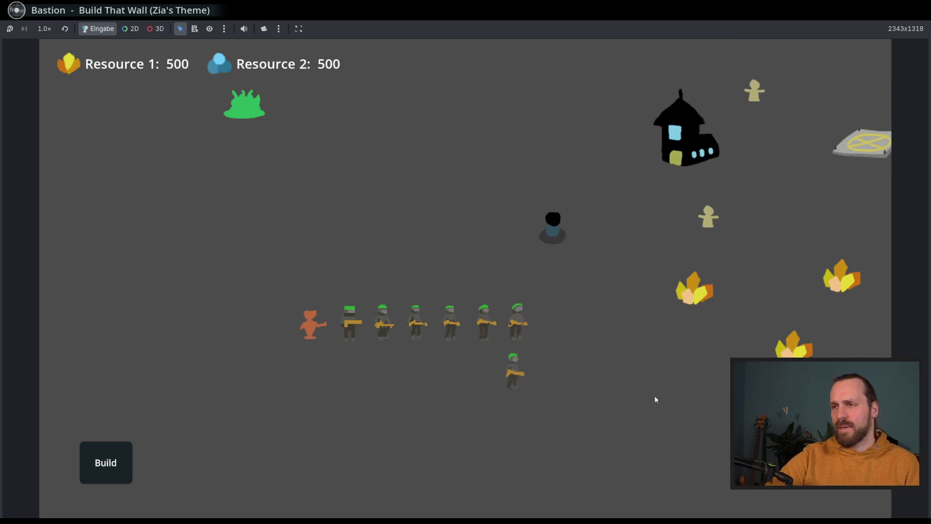
scroll(509, 386, up, 2)
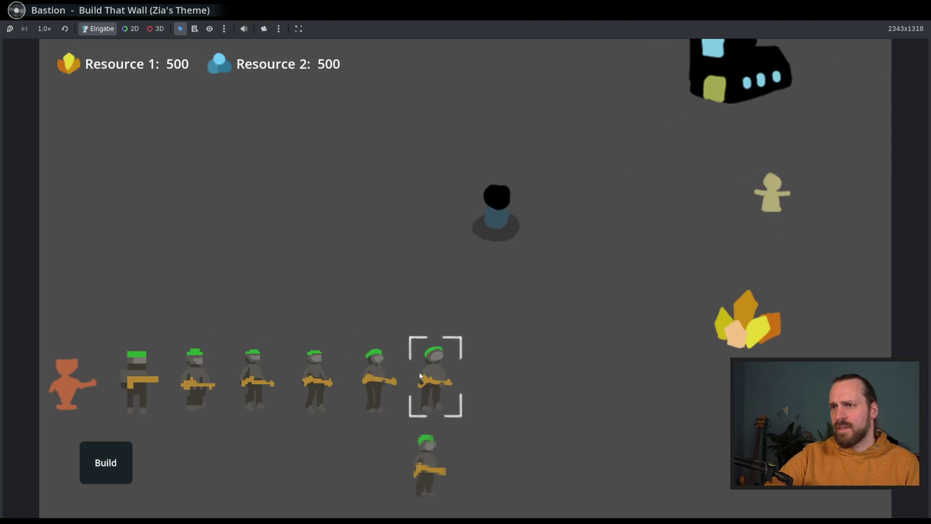
click(366, 394)
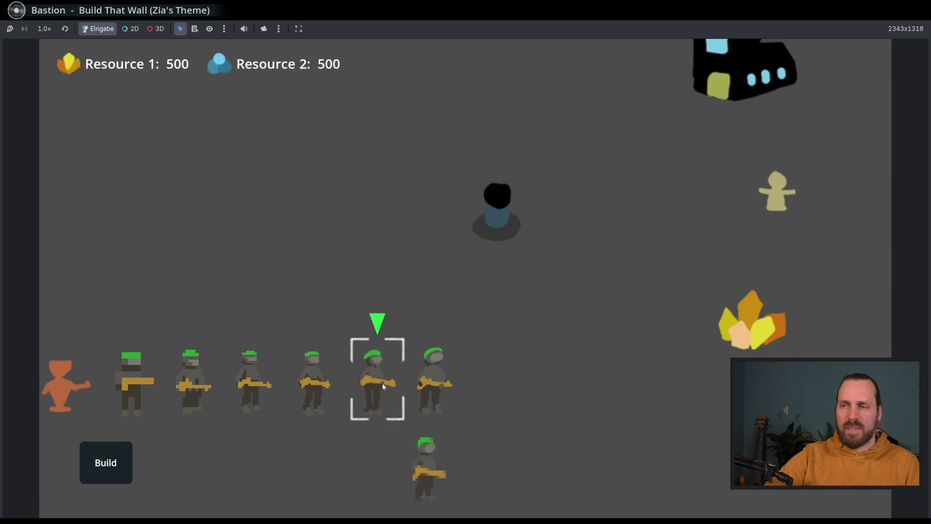
drag(389, 384, 457, 364)
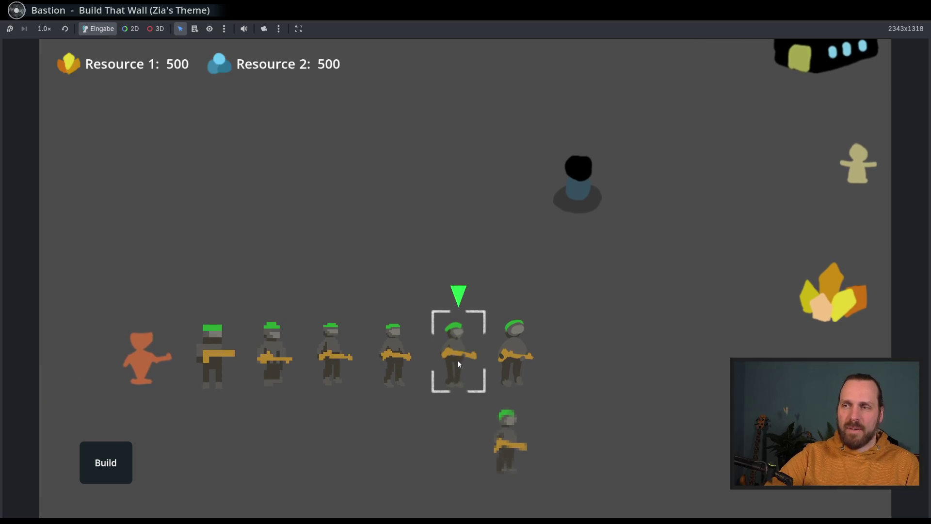
scroll(451, 385, down, 2)
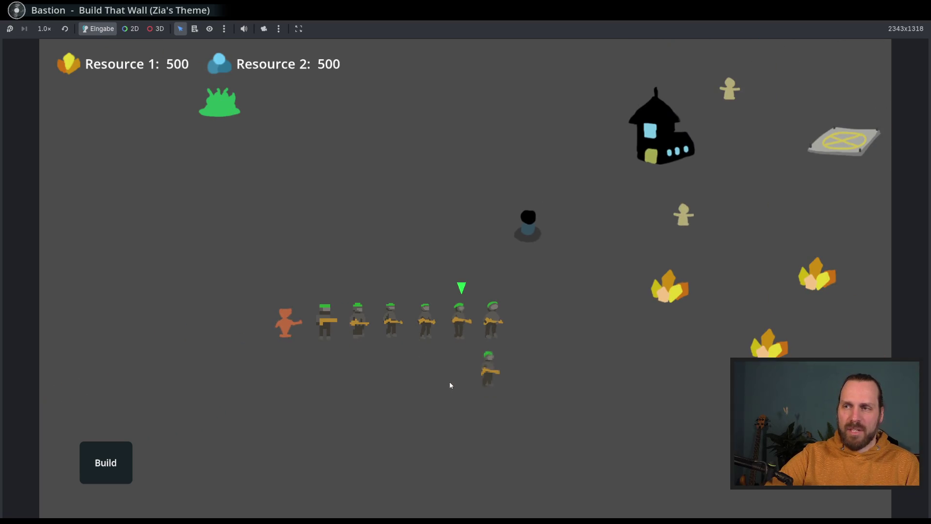
key(w)
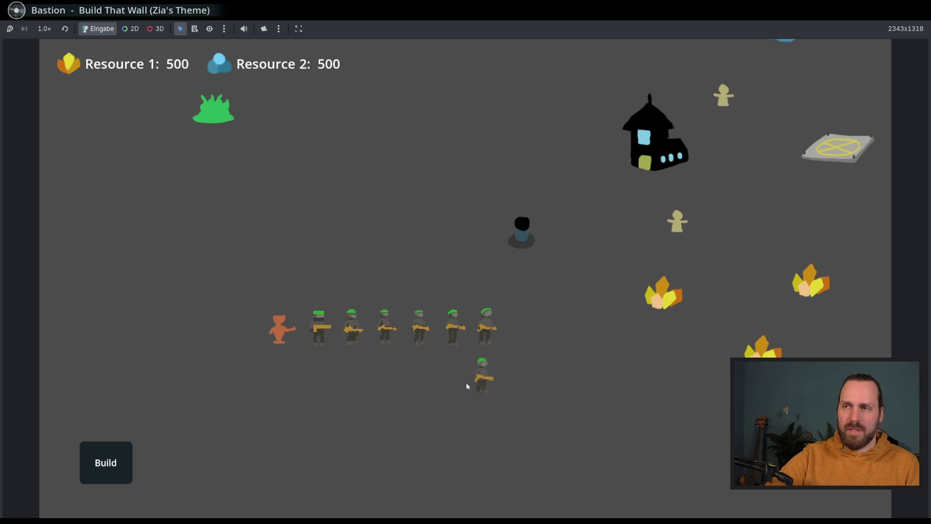
scroll(462, 386, up, 2)
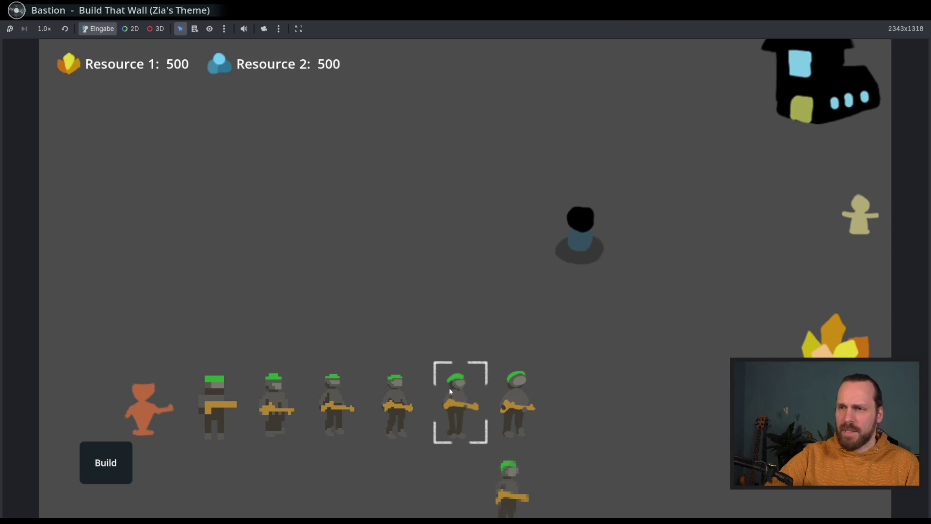
scroll(449, 388, down, 2)
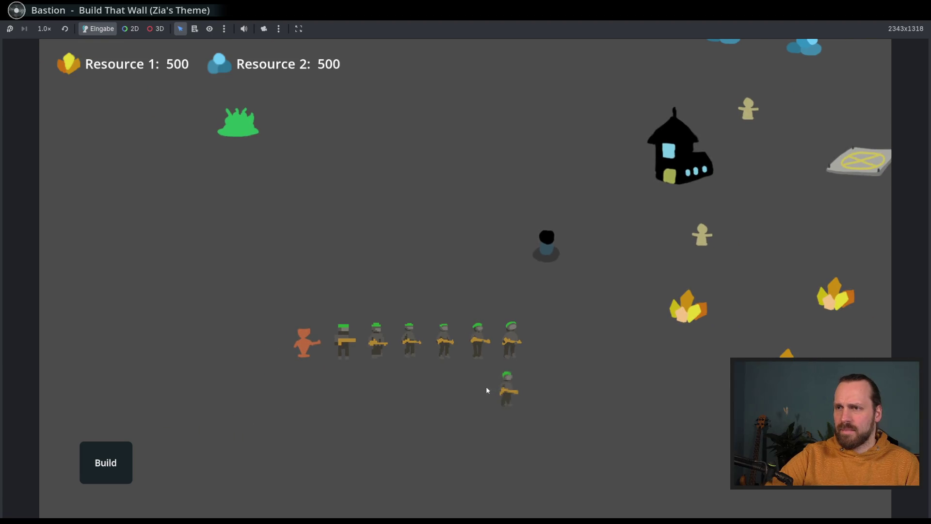
Send the lone soldier below the row left and then downward, then clear the selection
key(s)
key(d)
click(489, 368)
right_click(355, 360)
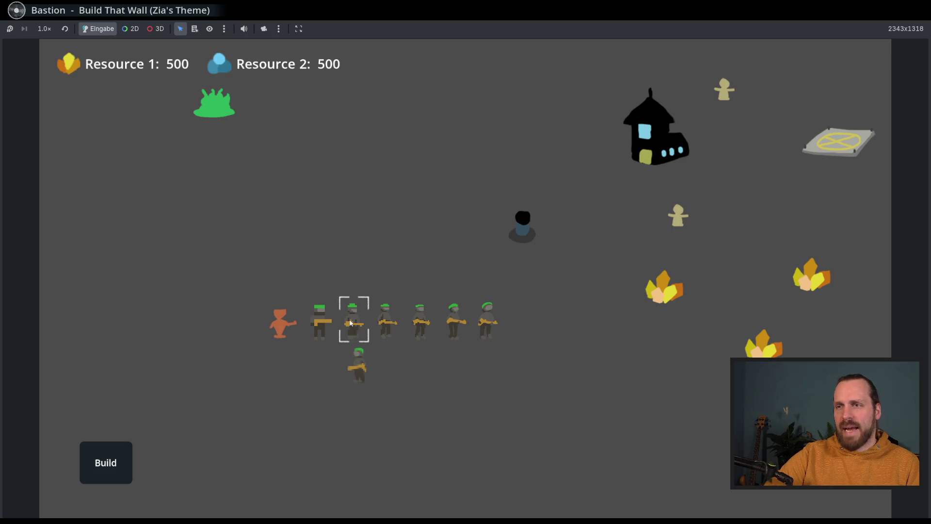
click(324, 337)
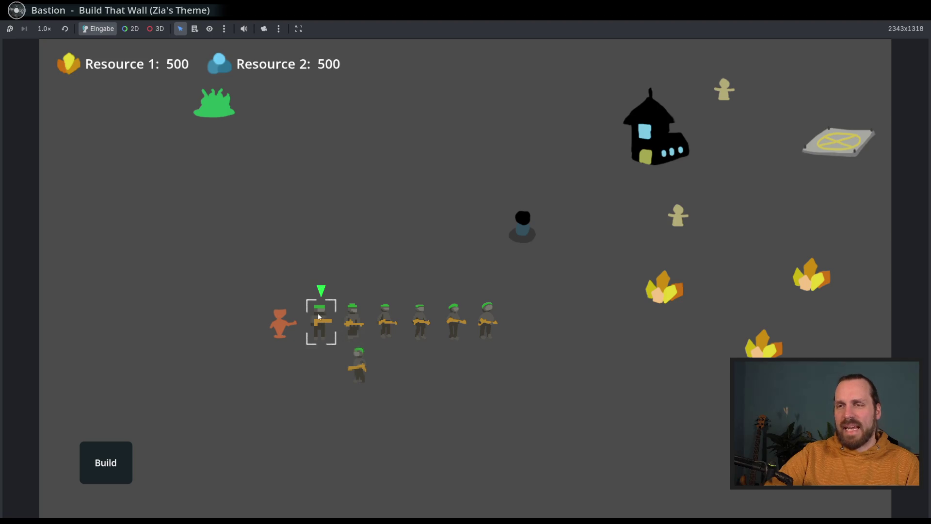
drag(337, 353, 372, 363)
right_click(323, 390)
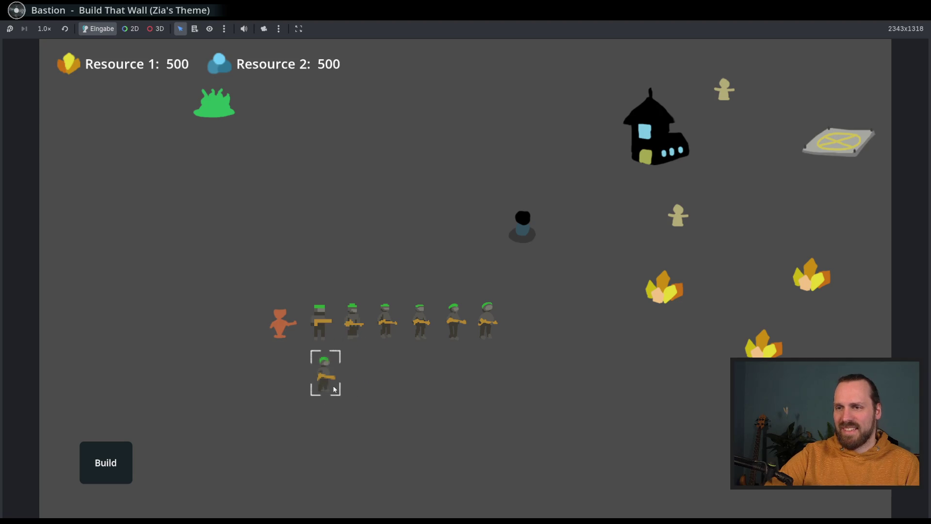
right_click(331, 406)
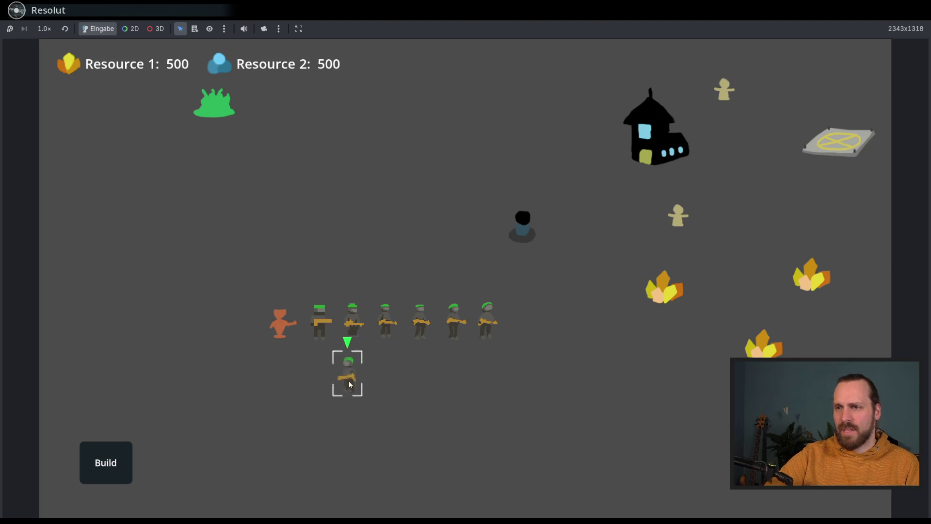
click(385, 389)
Pan the camera around the map, box-selecting a soldier group and one row soldier along the way
key(Right)
key(Up)
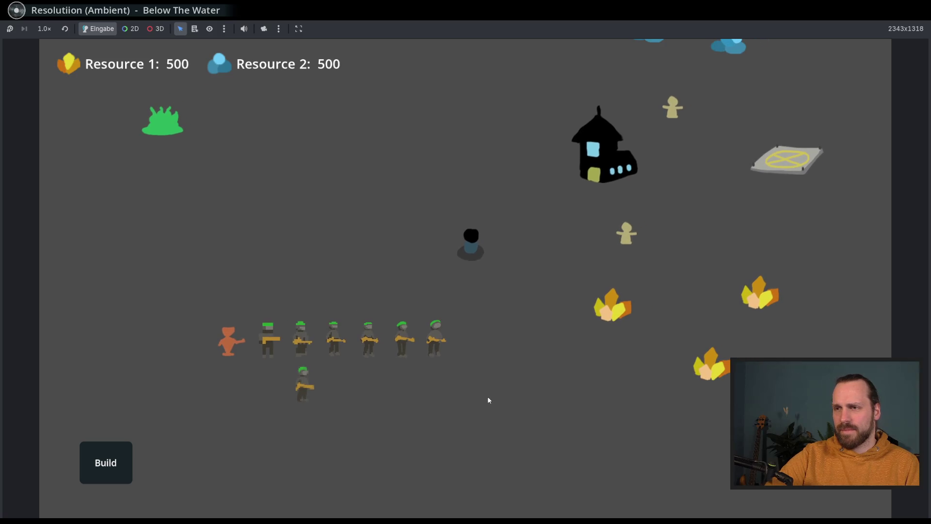
scroll(486, 403, up, 3)
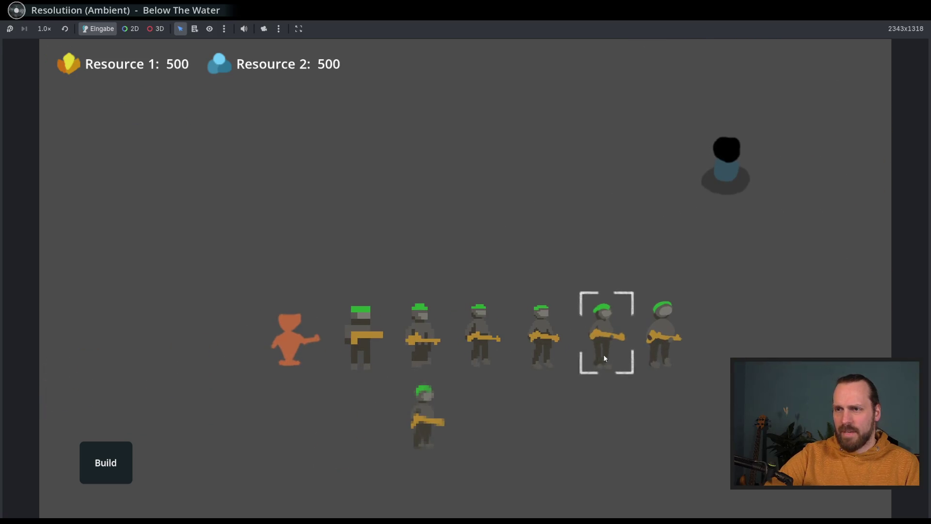
key(Right)
key(Down)
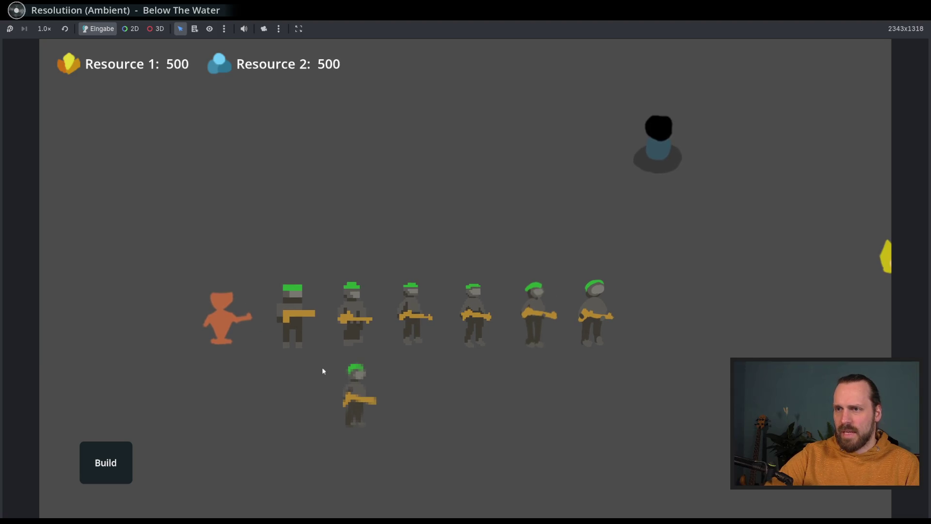
scroll(417, 434, down, 2)
key(Right)
key(Up)
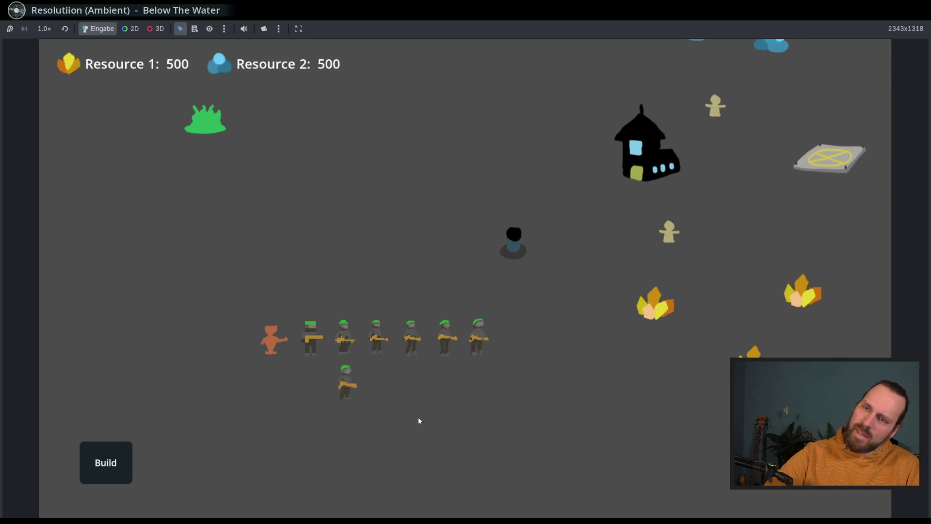
drag(398, 398, 326, 368)
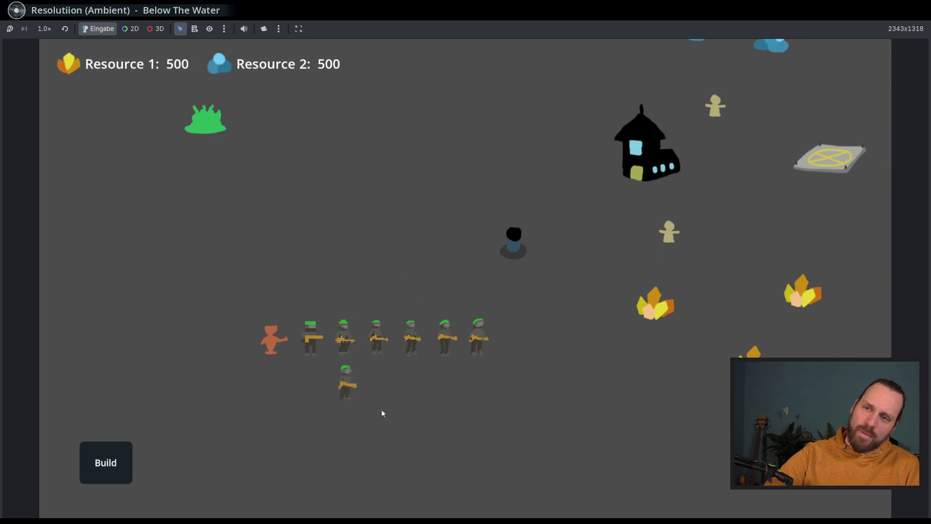
scroll(381, 408, up, 2)
key(Left)
key(Down)
scroll(449, 439, down, 2)
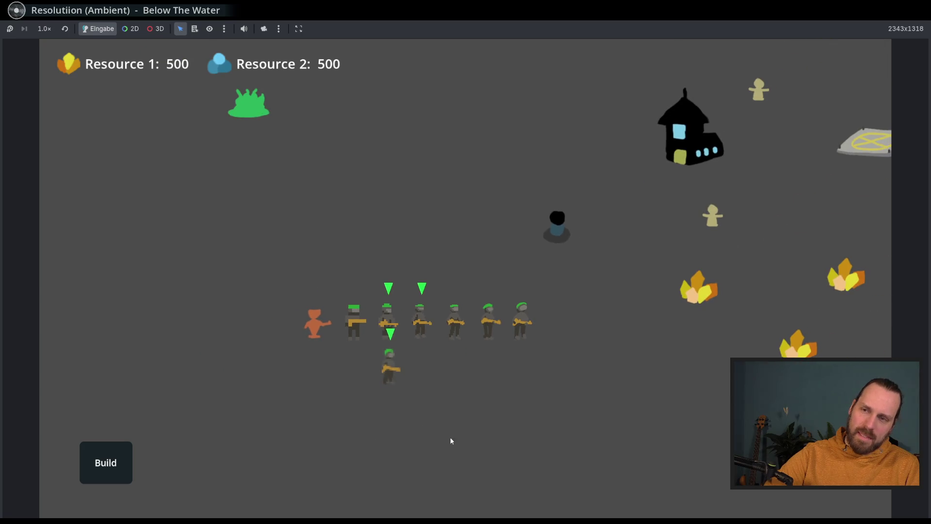
scroll(387, 422, up, 1)
click(402, 370)
scroll(407, 437, up, 2)
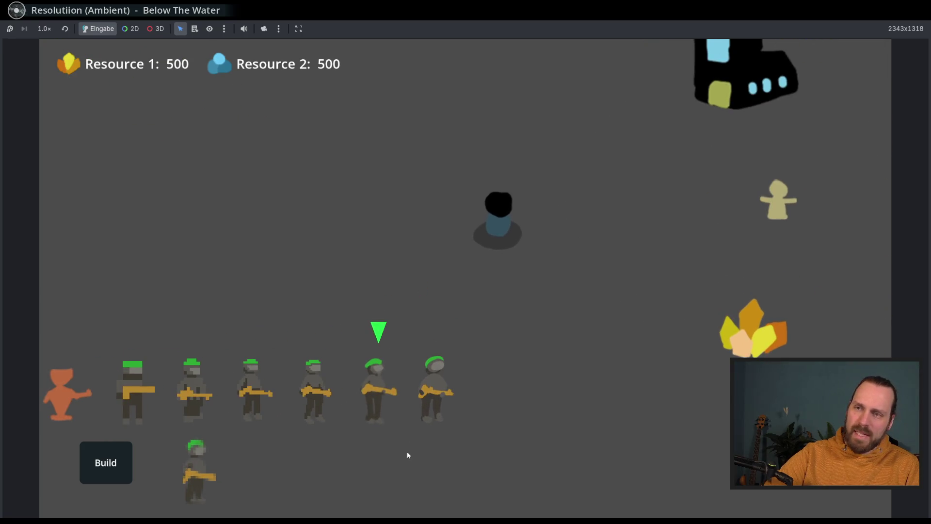
key(Left)
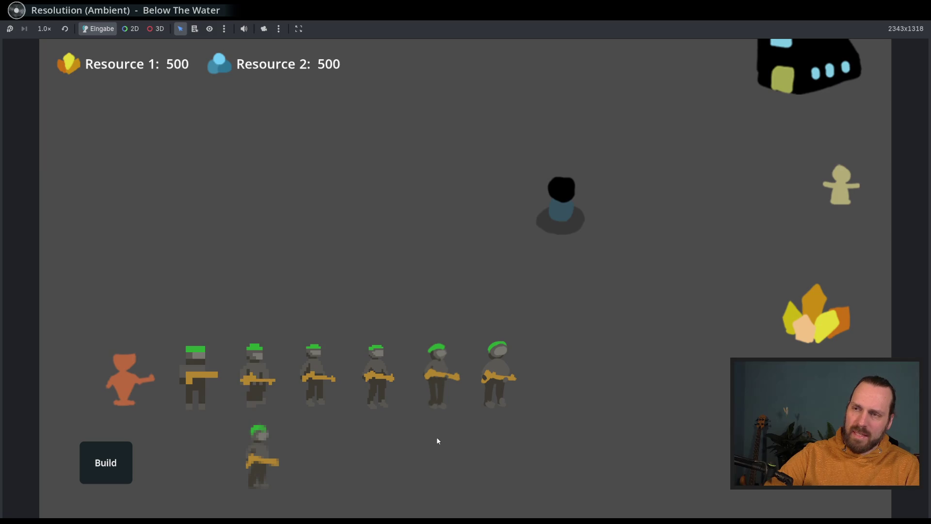
scroll(435, 436, down, 2)
scroll(429, 433, up, 1)
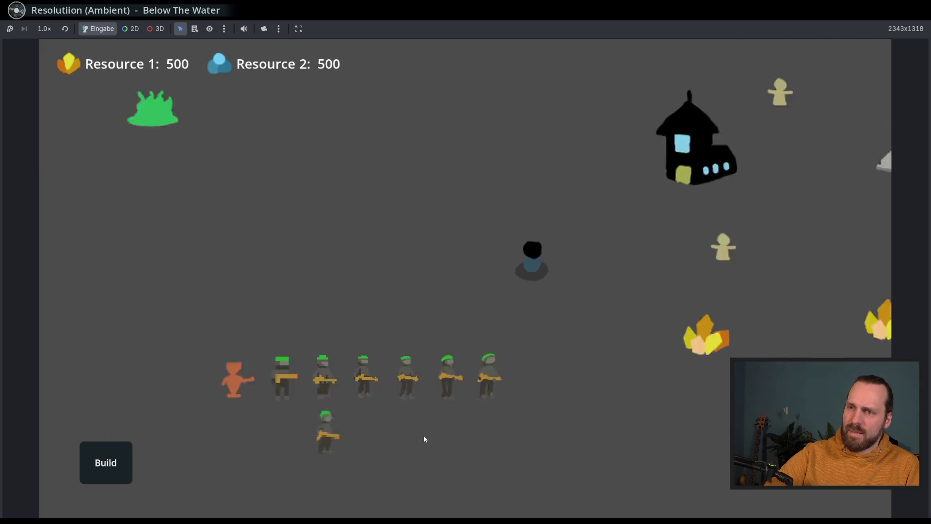
scroll(406, 326, down, 1)
scroll(408, 320, up, 1)
scroll(409, 314, up, 1)
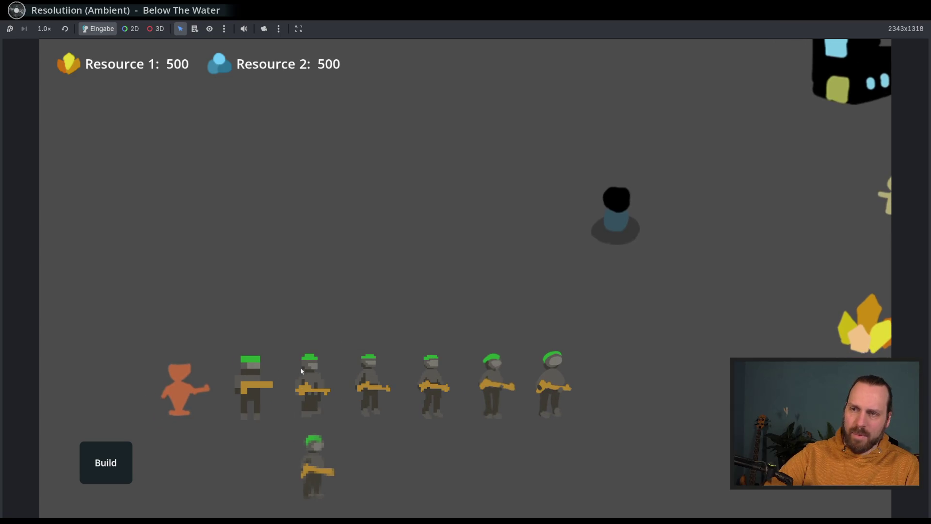
key(Left)
key(Down)
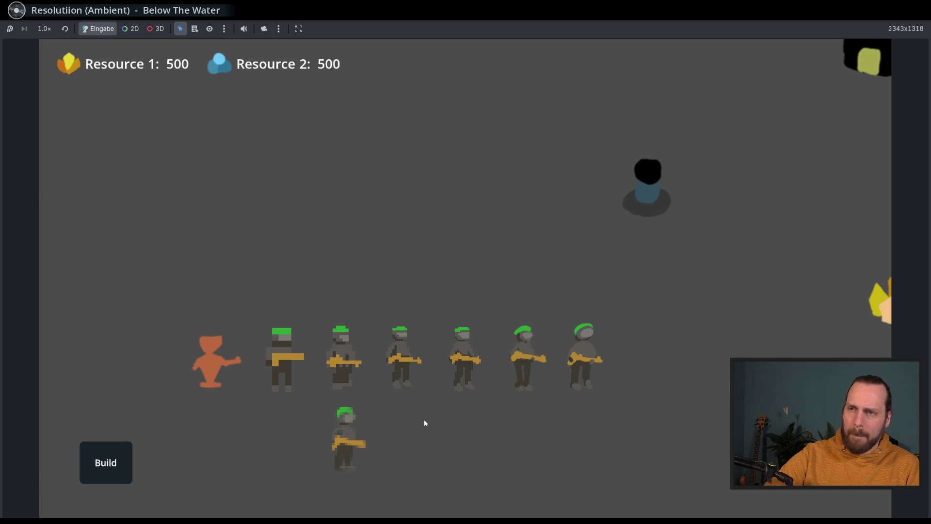
scroll(465, 382, down, 3)
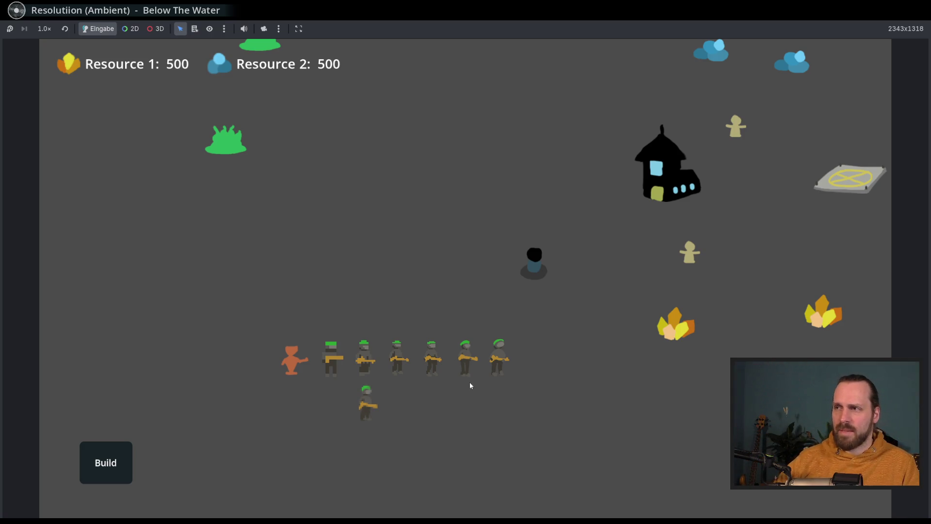
Pan the map around and briefly select, then deselect, the dark middle unit
drag(434, 383, 475, 315)
key(w)
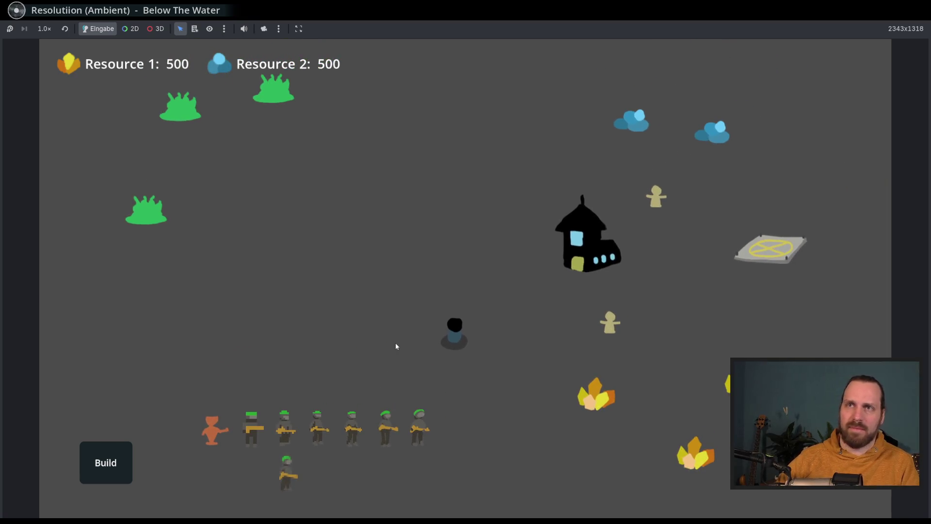
click(460, 335)
click(520, 387)
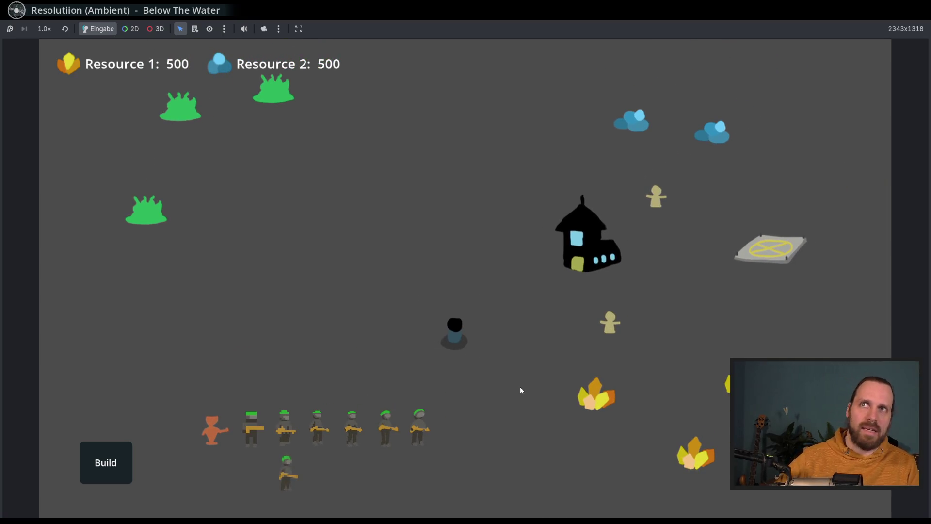
key(s)
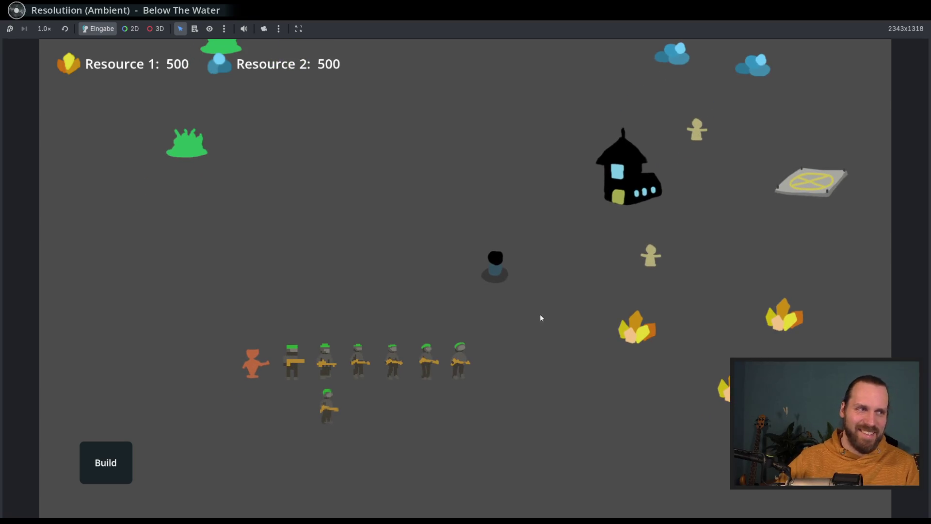
key(w)
key(a)
key(s)
key(d)
mouse_move(408, 303)
mouse_down()
mouse_move(318, 326)
mouse_move(516, 304)
mouse_move(478, 314)
mouse_move(513, 317)
mouse_up()
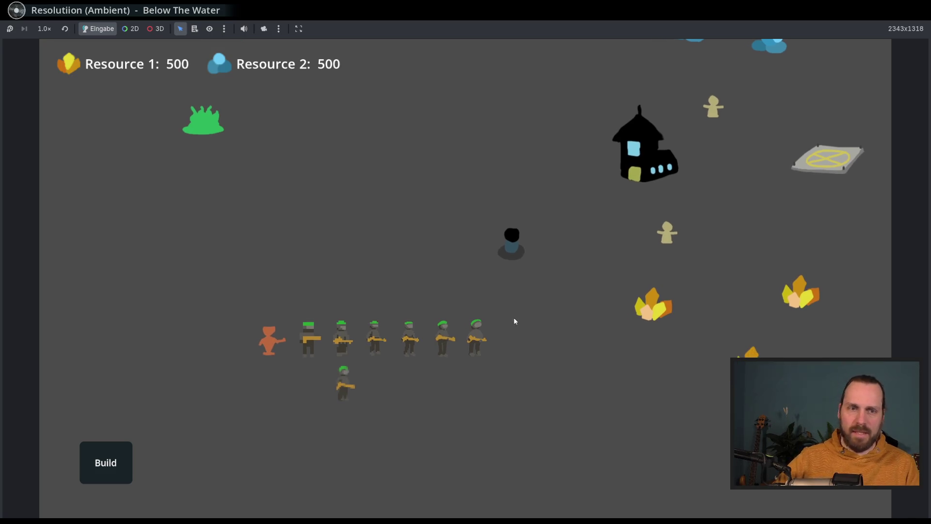
drag(406, 368, 424, 355)
Walk the lower soldier right and back left, then stop the running game with F8
click(356, 379)
right_click(442, 377)
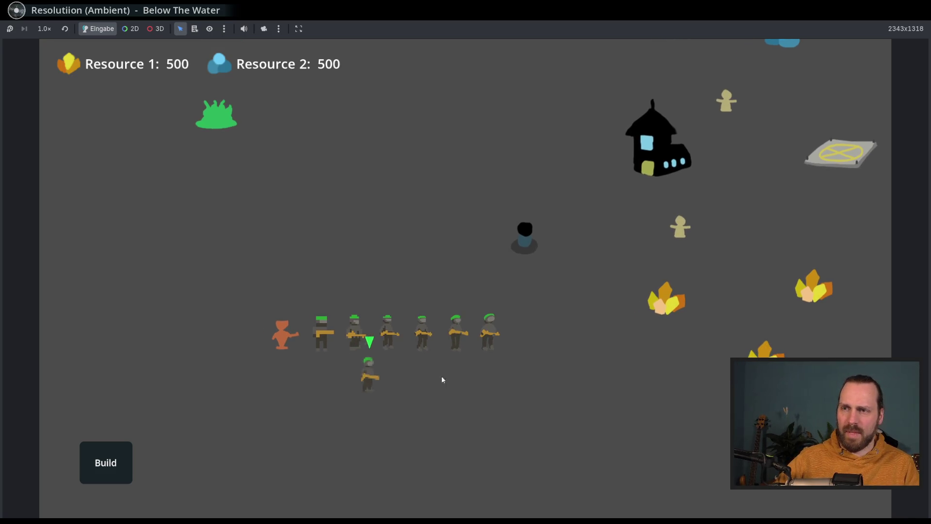
right_click(428, 398)
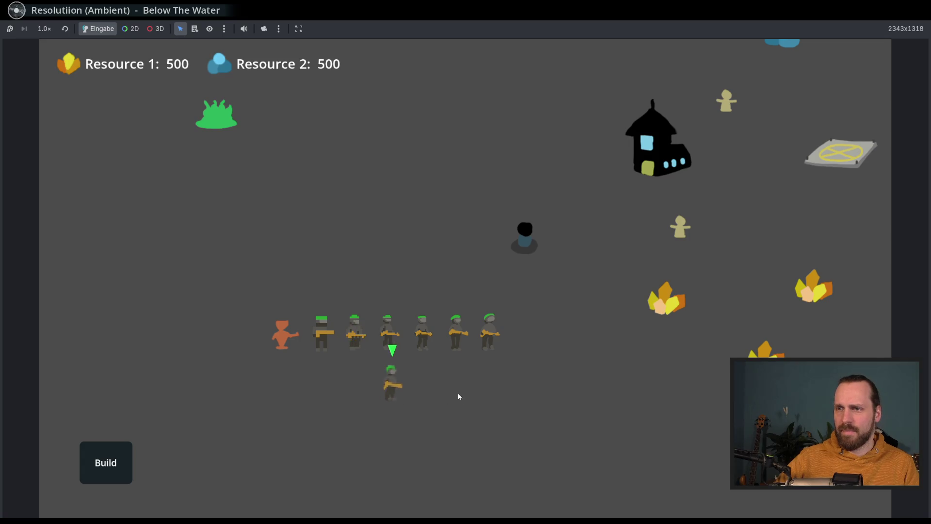
right_click(355, 386)
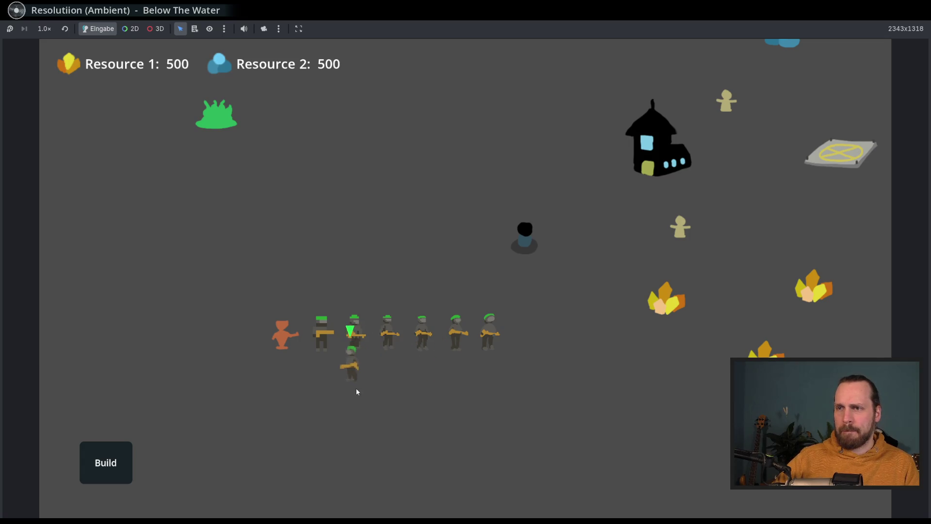
right_click(358, 399)
click(364, 403)
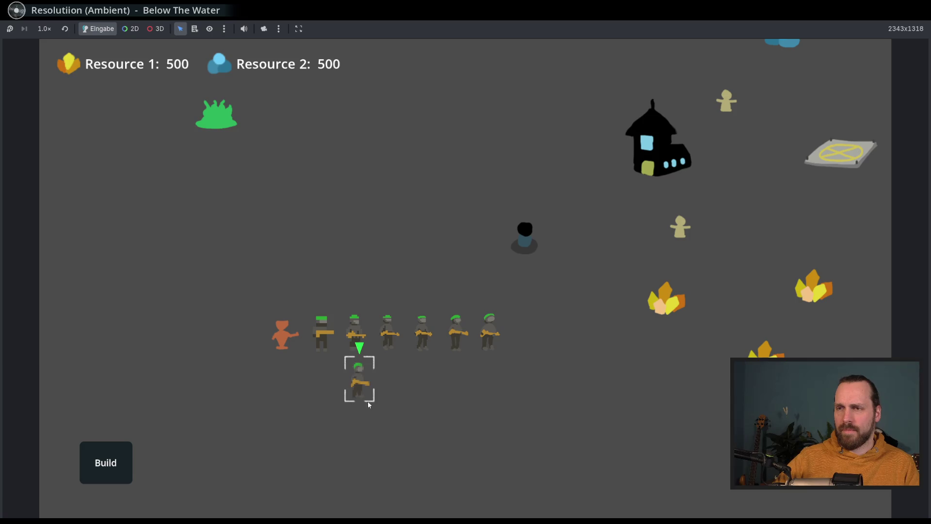
scroll(351, 403, up, 2)
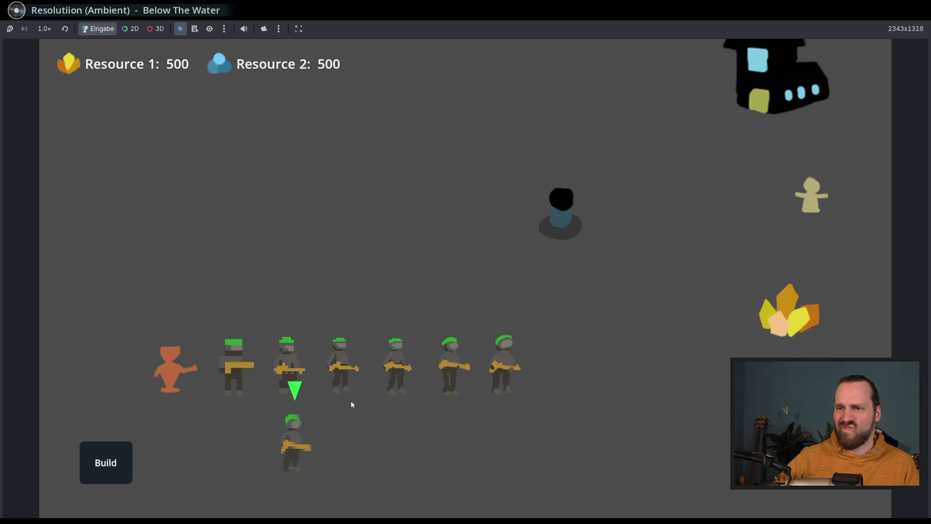
scroll(466, 327, up, 1)
scroll(464, 373, down, 2)
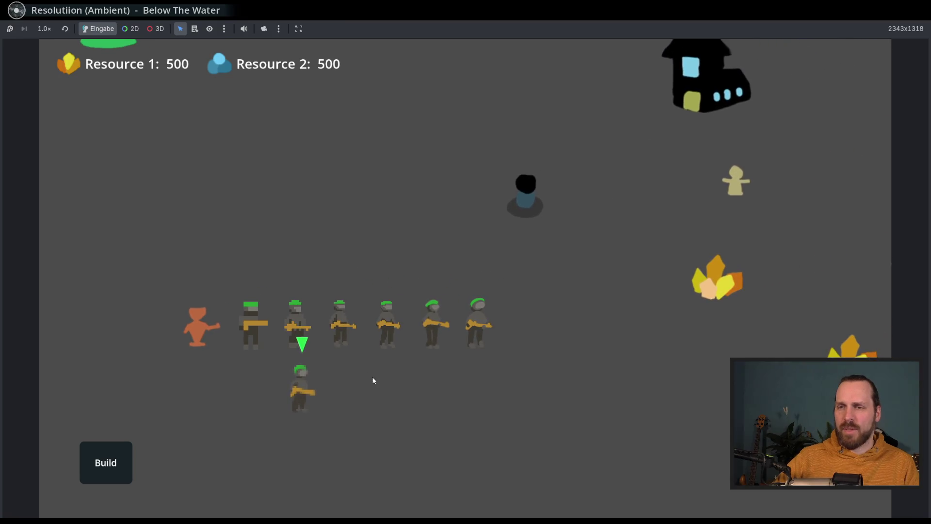
scroll(429, 404, down, 1)
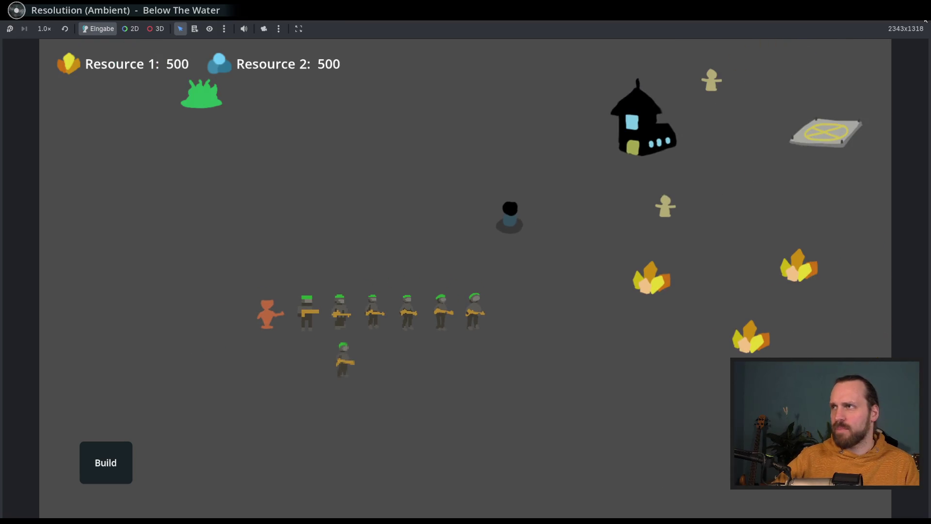
key(F8)
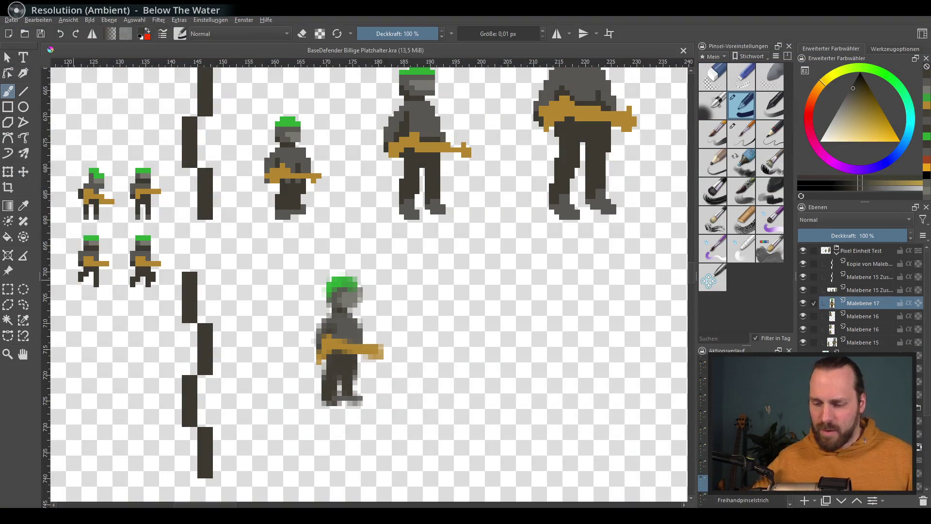
scroll(409, 230, down, 4)
scroll(291, 276, down, 2)
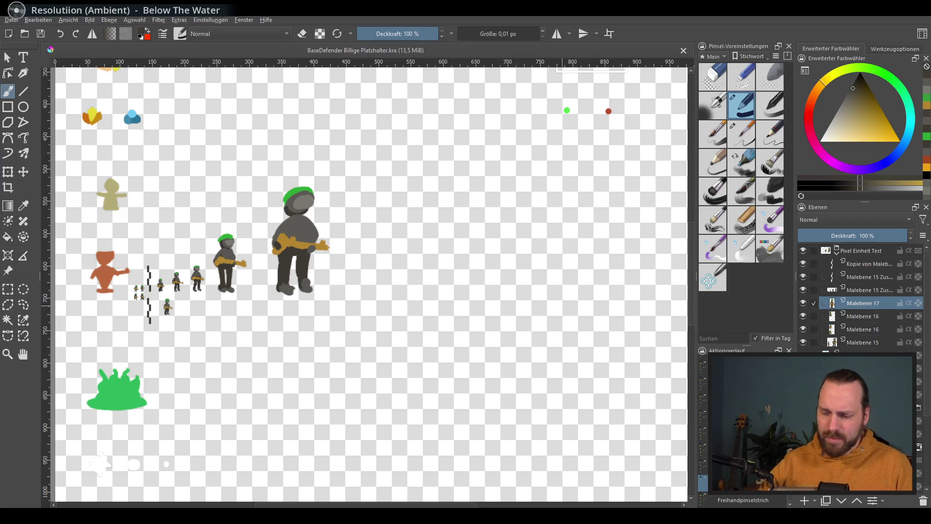
scroll(488, 284, down, 1)
scroll(466, 282, down, 1)
scroll(434, 280, down, 1)
scroll(434, 279, up, 3)
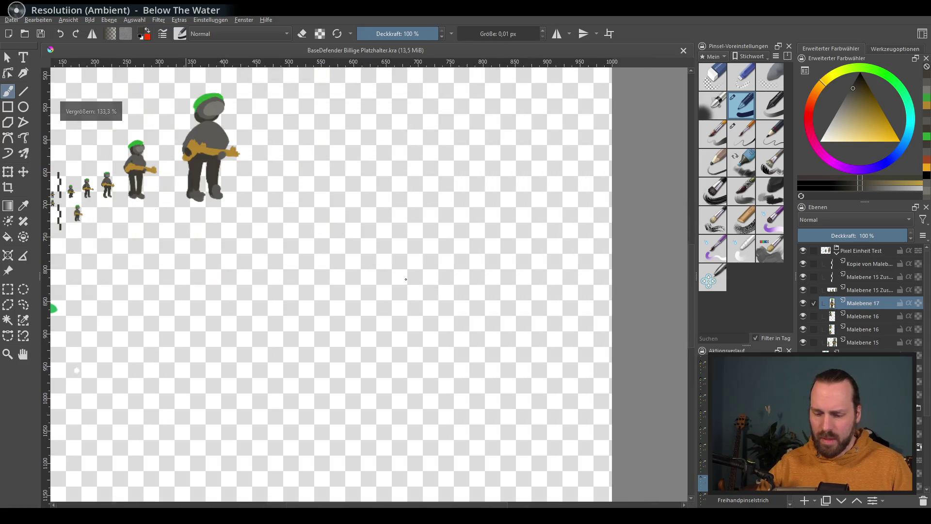
scroll(265, 318, up, 3)
scroll(266, 318, up, 1)
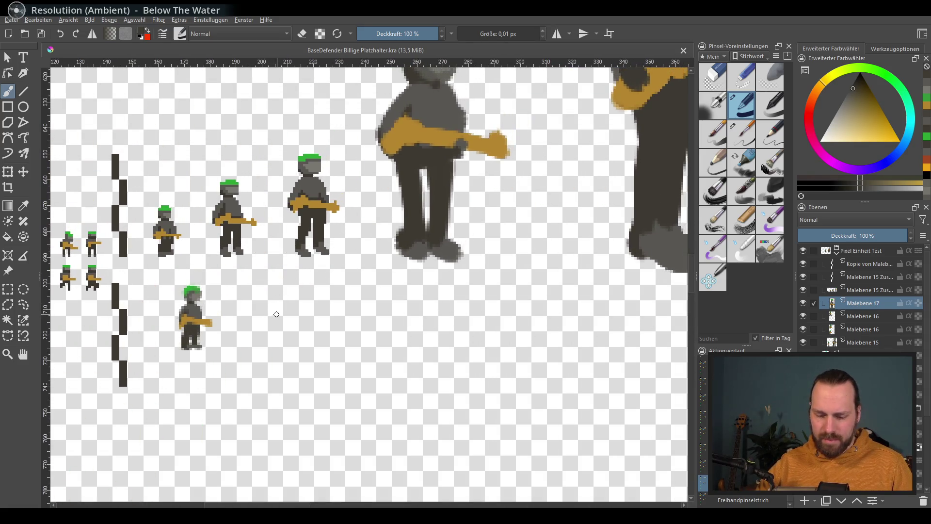
scroll(266, 318, up, 1)
scroll(357, 298, down, 1)
Pan over the soldier sprites and draw a rectangular selection around the large guitar soldier
drag(356, 299, 300, 367)
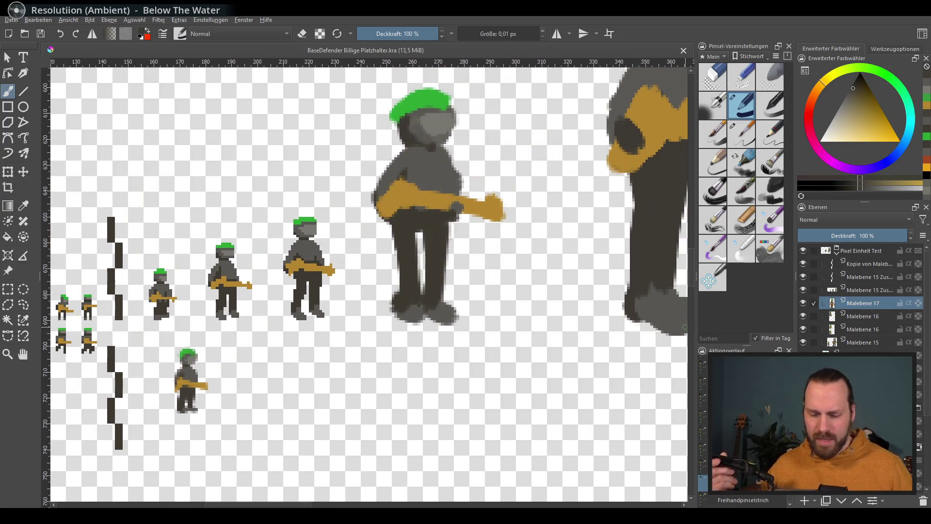
drag(377, 298, 305, 349)
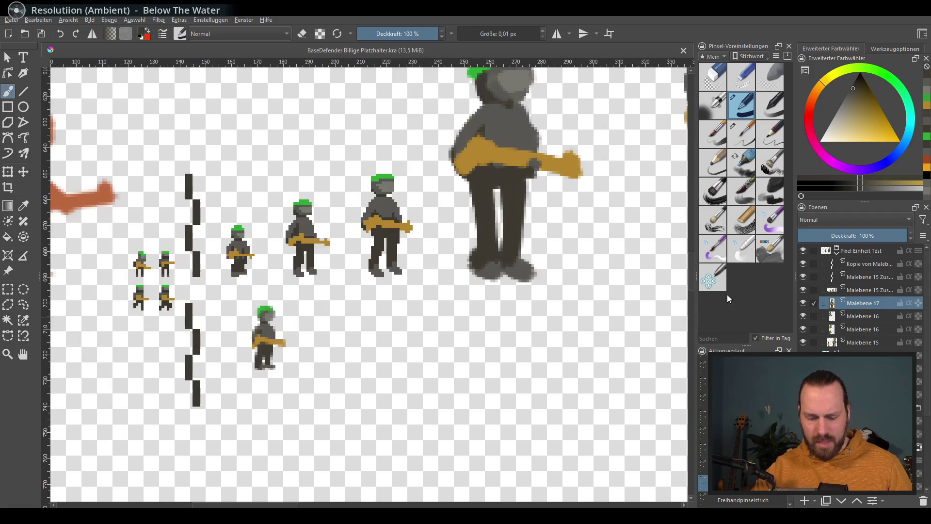
scroll(266, 347, up, 3)
scroll(309, 284, up, 2)
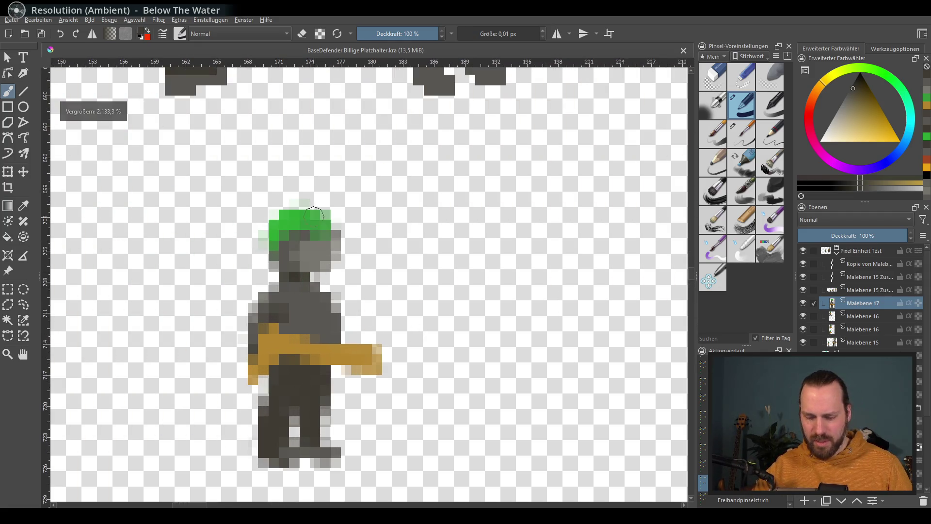
mouse_move(349, 243)
mouse_down()
mouse_move(322, 208)
mouse_move(337, 173)
mouse_move(319, 220)
mouse_up()
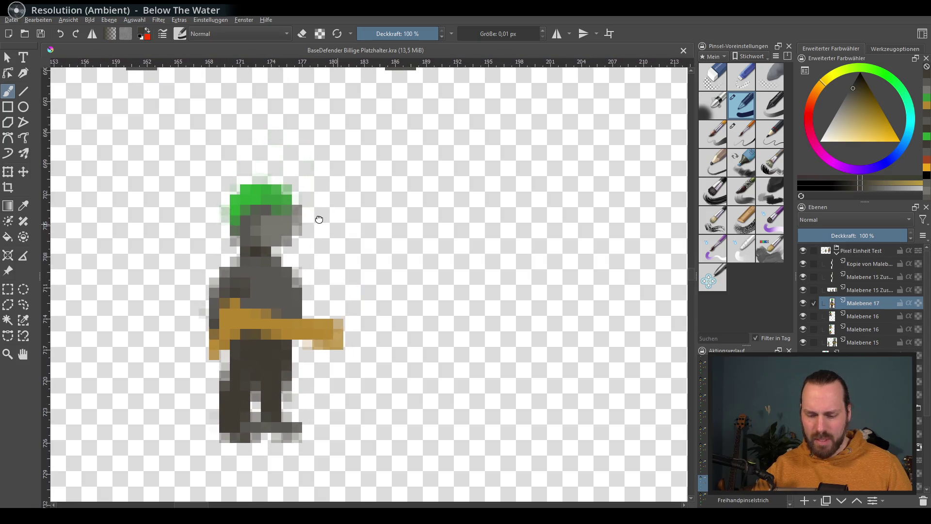
scroll(316, 218, down, 3)
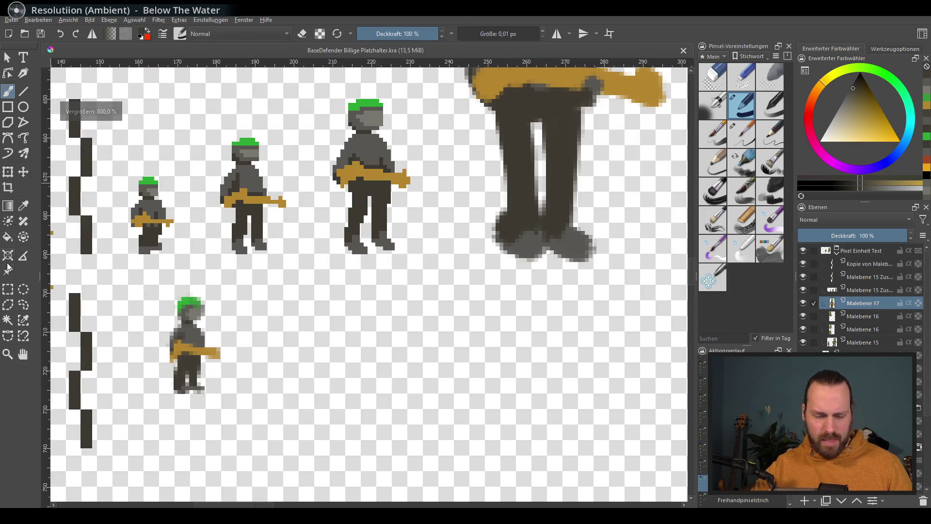
click(8, 289)
scroll(451, 281, down, 2)
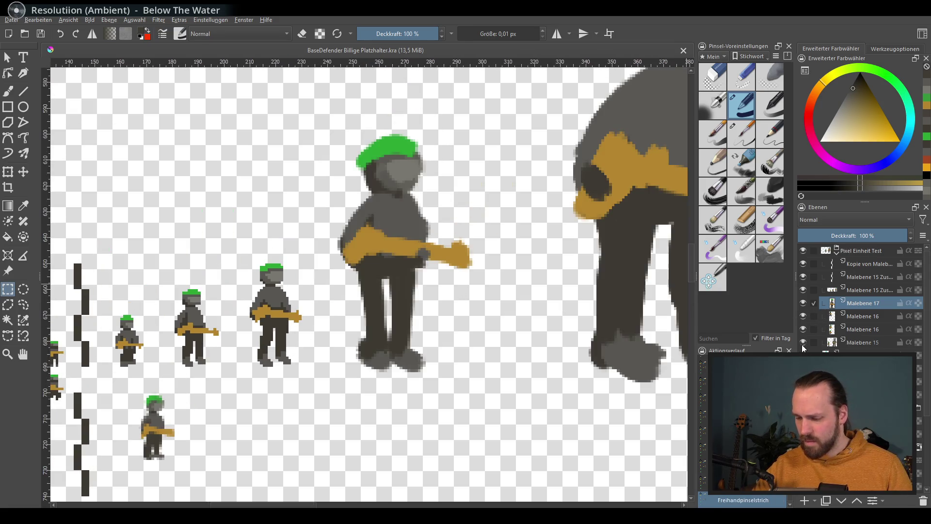
scroll(498, 231, right, 3)
scroll(502, 247, down, 1)
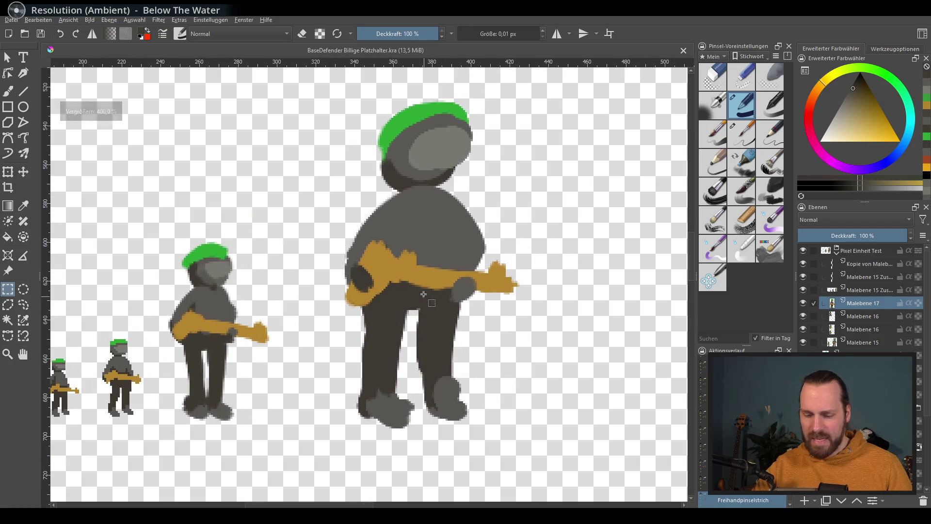
scroll(511, 272, right, 2)
mouse_move(356, 85)
mouse_down()
mouse_move(562, 430)
mouse_move(553, 424)
mouse_up()
Copy the selected large soldier via the Edit menu and clear the selection
right_click(488, 317)
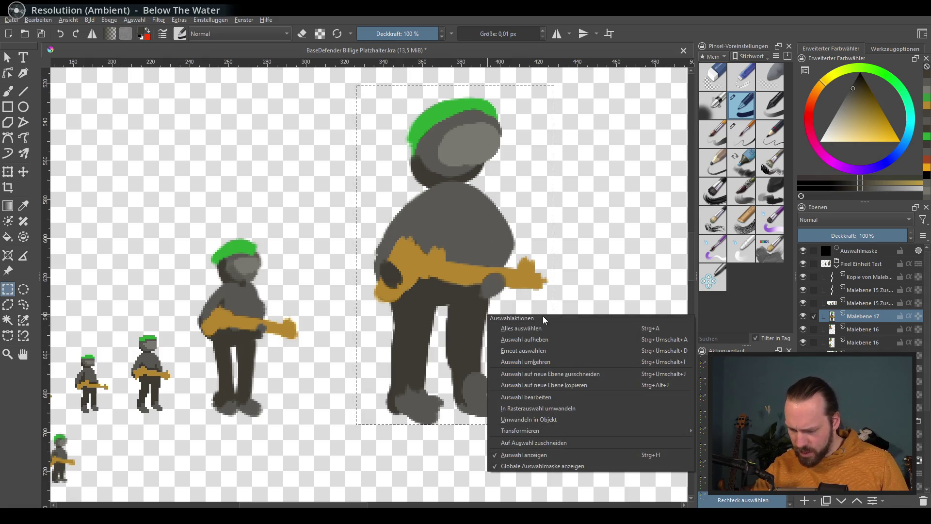
key(Escape)
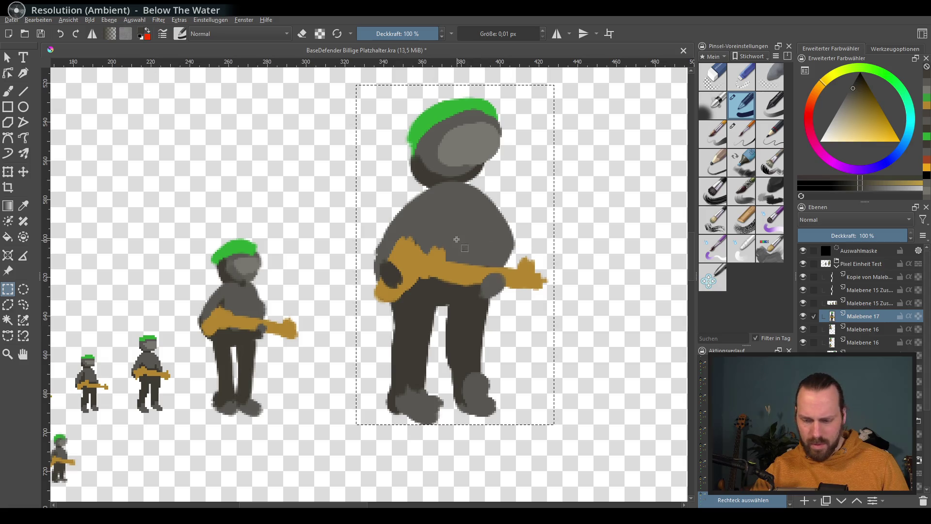
right_click(456, 239)
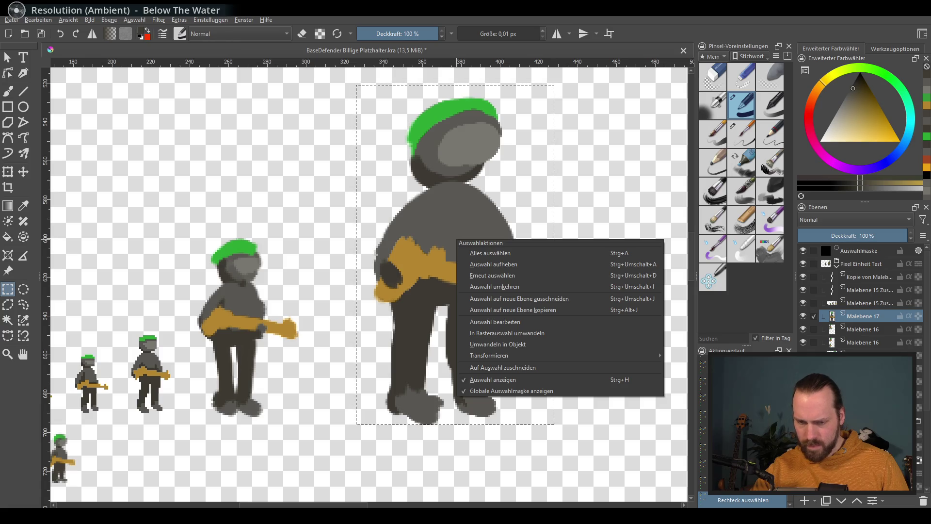
key(Escape)
click(108, 20)
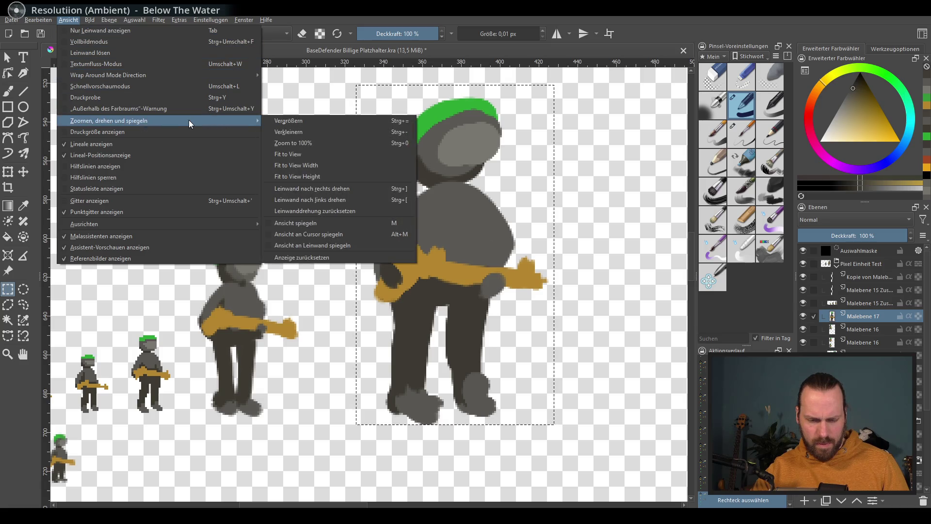
mouse_move(38, 20)
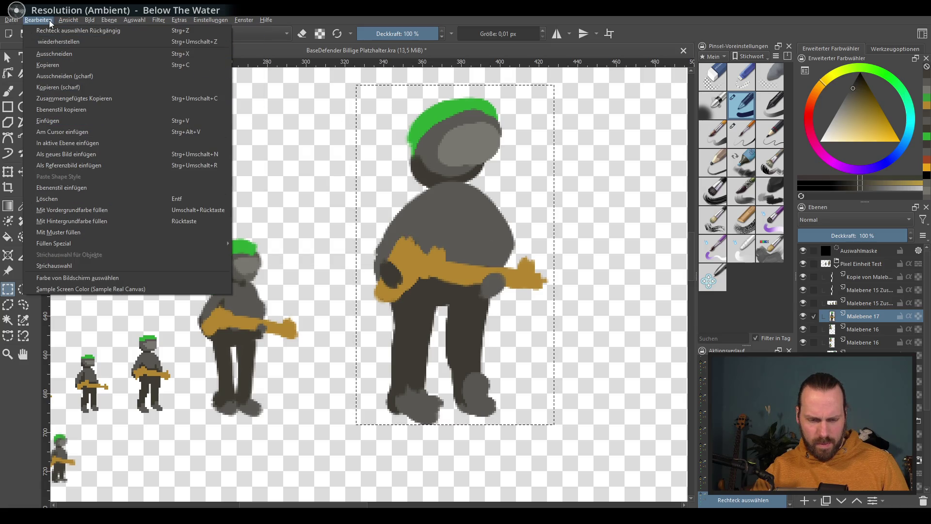
click(100, 95)
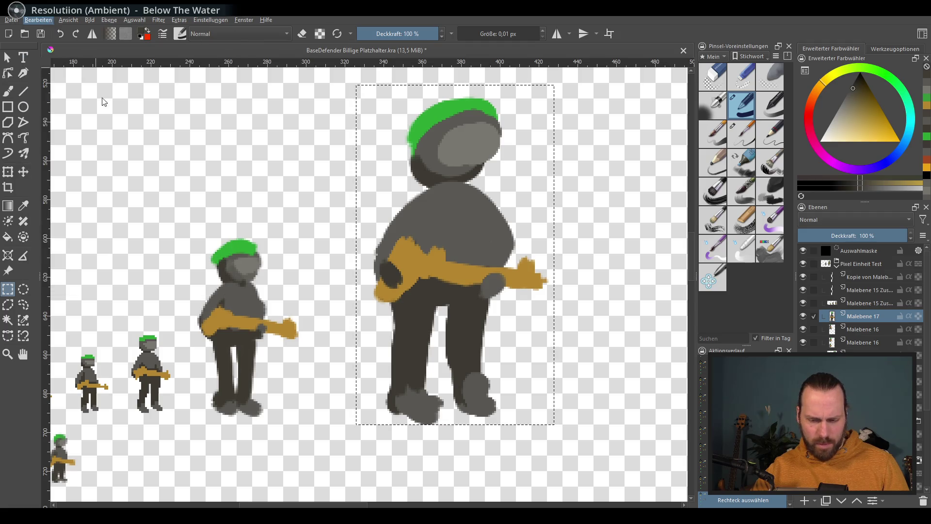
scroll(415, 150, down, 5)
key(ctrl+shift+a)
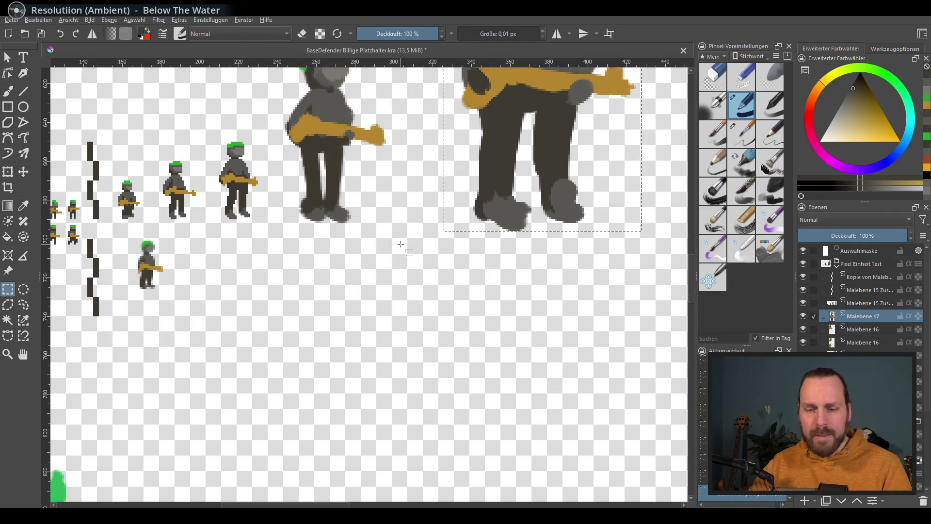
scroll(356, 249, up, 2)
scroll(357, 249, down, 3)
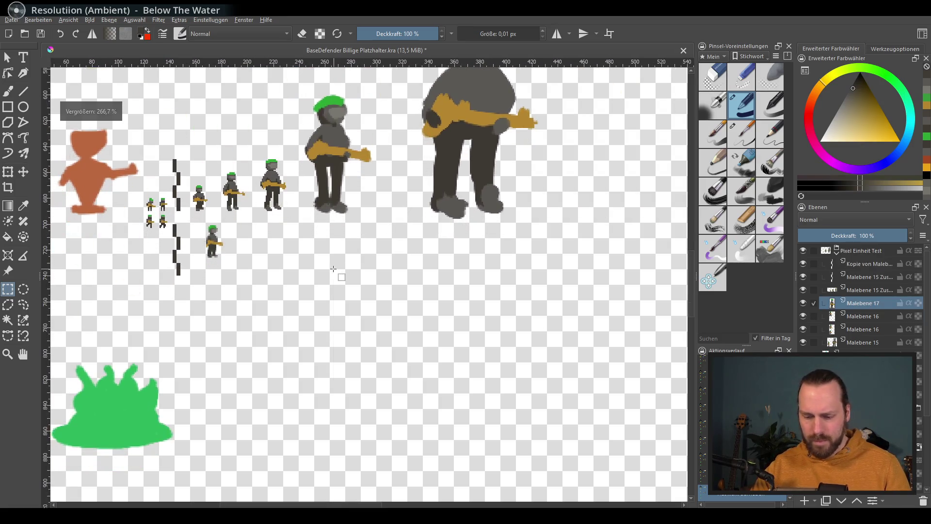
Paste the soldier as a new layer, move it below the original and start shrinking it
right_click(334, 270)
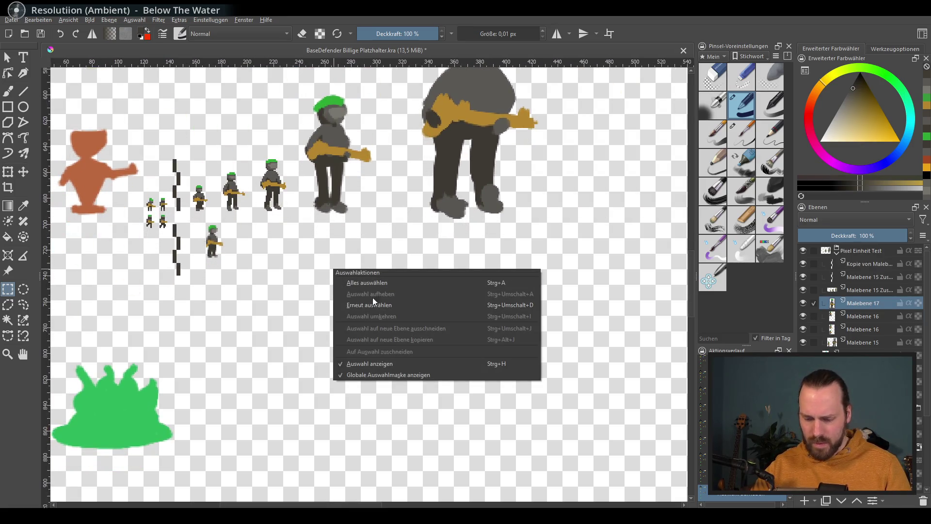
click(507, 30)
click(38, 20)
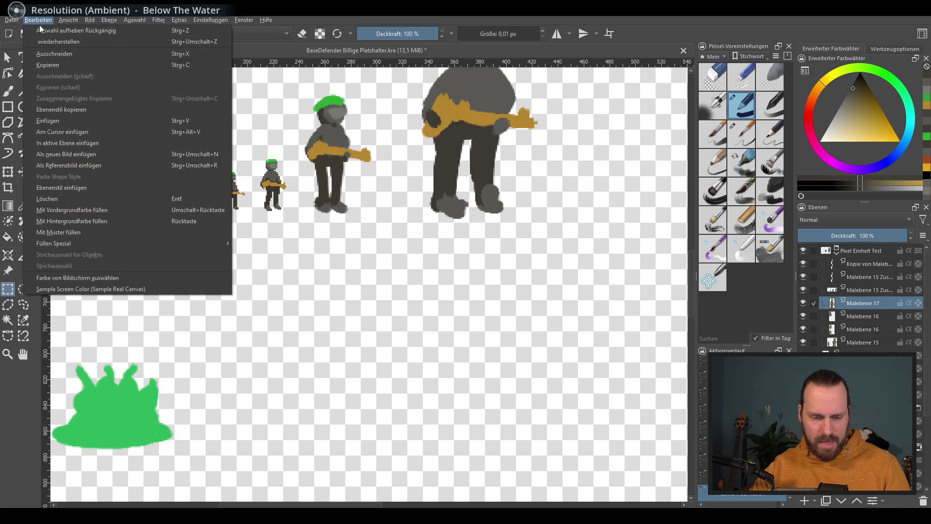
click(48, 120)
scroll(315, 293, down, 4)
scroll(315, 293, down, 1)
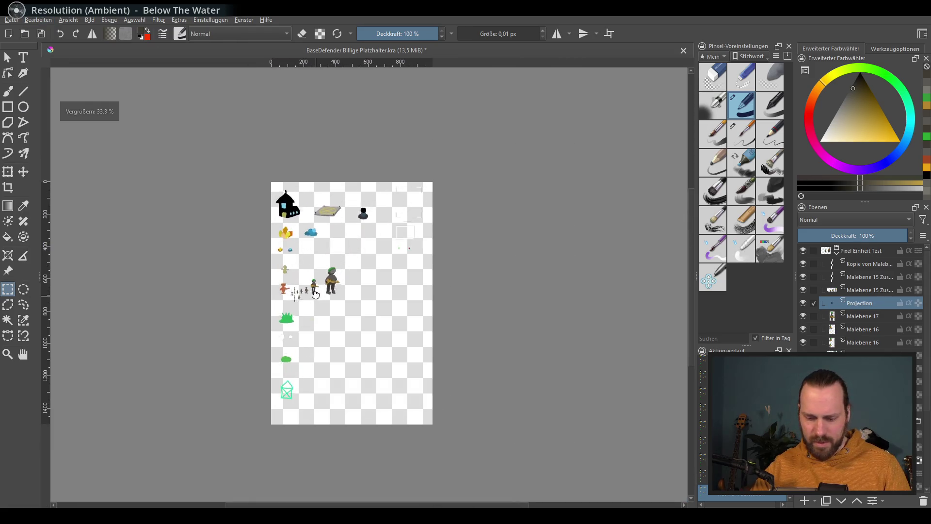
scroll(314, 293, up, 1)
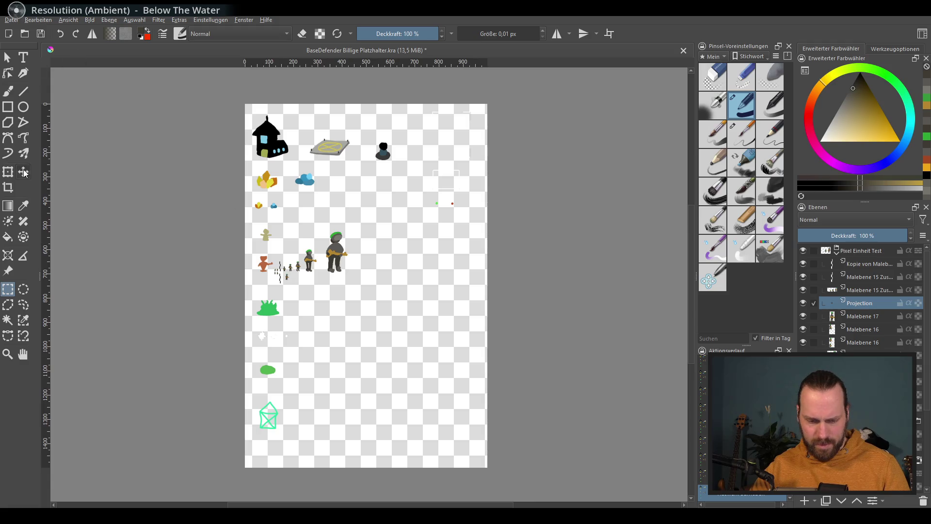
click(23, 172)
drag(357, 265, 351, 301)
scroll(352, 302, up, 4)
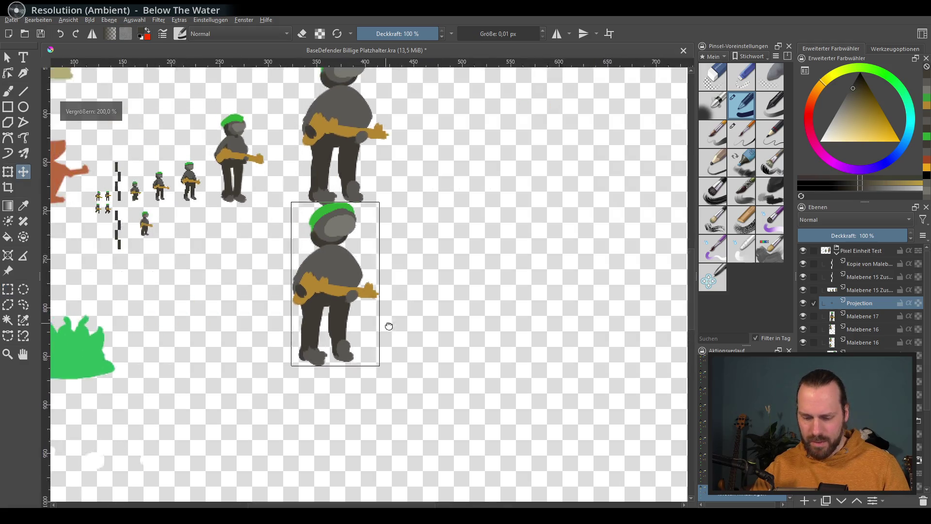
click(8, 173)
drag(392, 208, 354, 271)
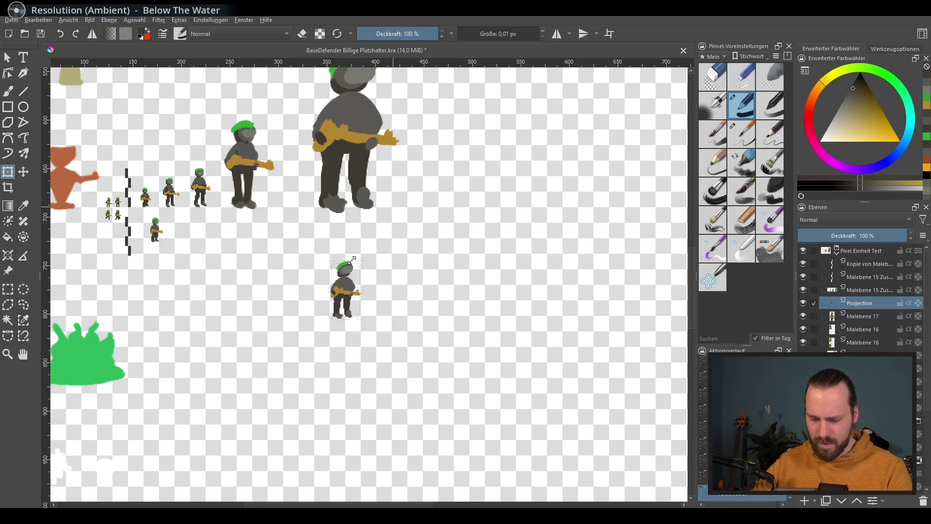
scroll(331, 308, up, 1)
scroll(330, 309, down, 1)
Scale the copy to the small sprite's height beside it, undoing an accidental delete and re-entering transform
drag(437, 313, 250, 249)
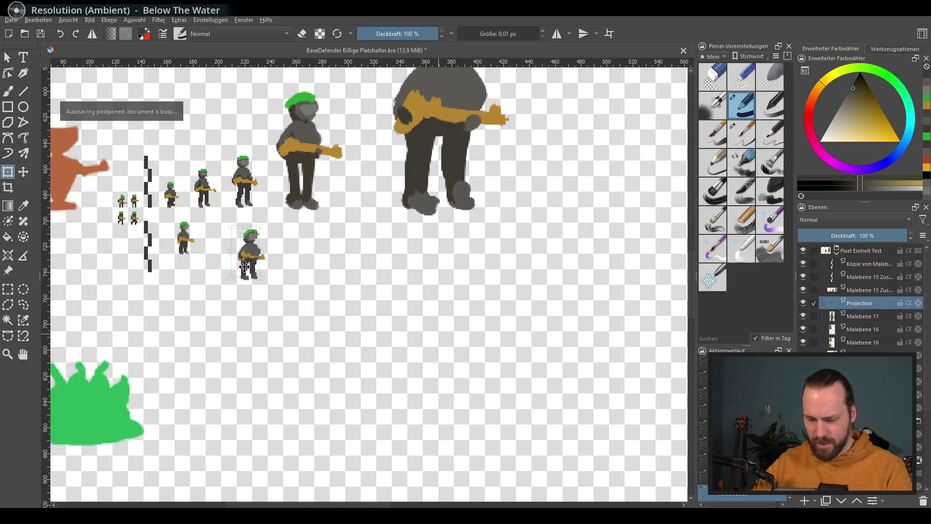
scroll(339, 287, up, 5)
scroll(363, 308, down, 3)
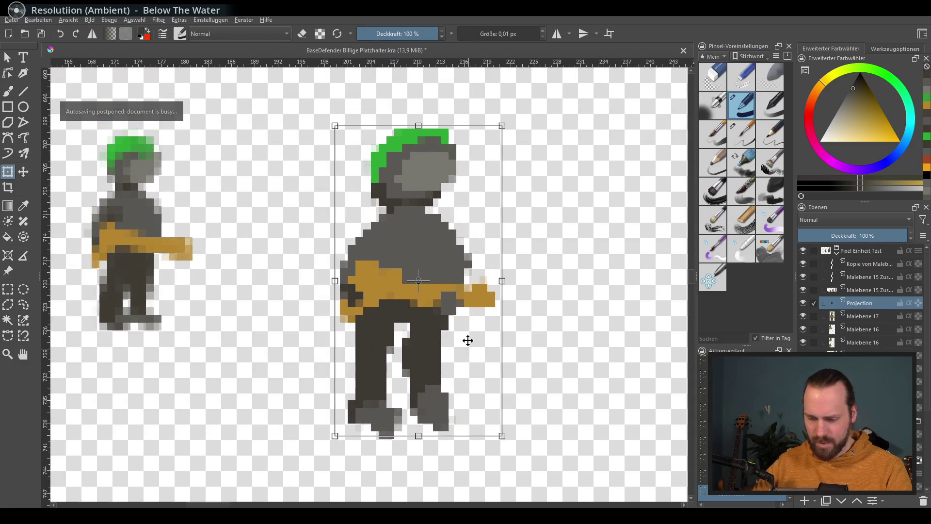
drag(468, 339, 419, 342)
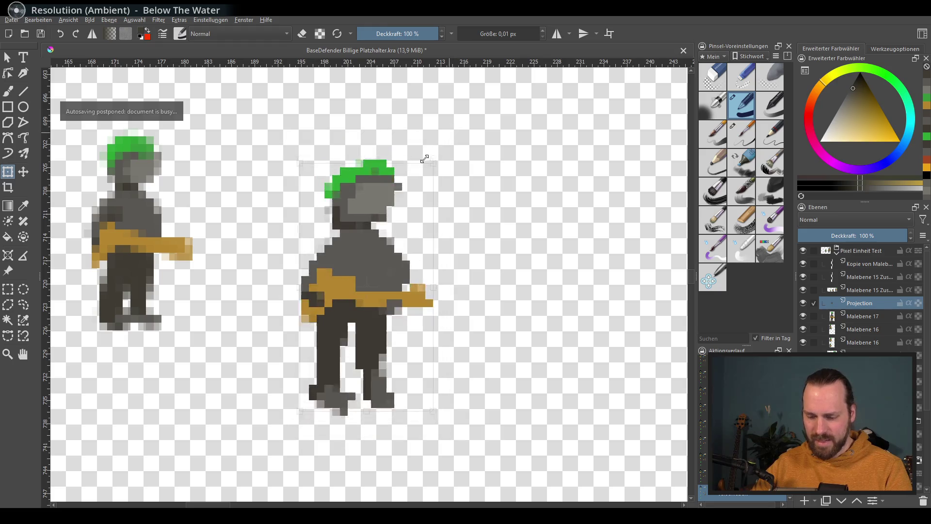
drag(449, 131, 423, 181)
drag(458, 272, 376, 220)
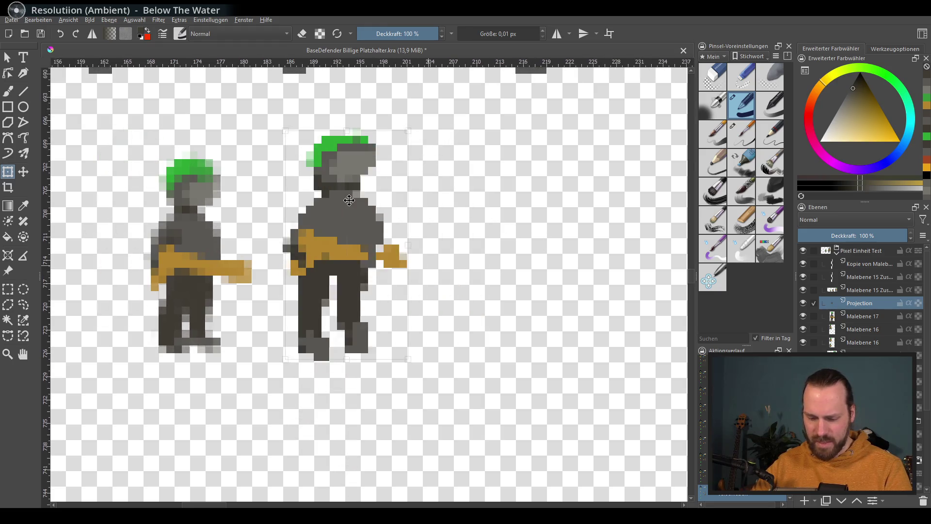
drag(404, 141, 391, 156)
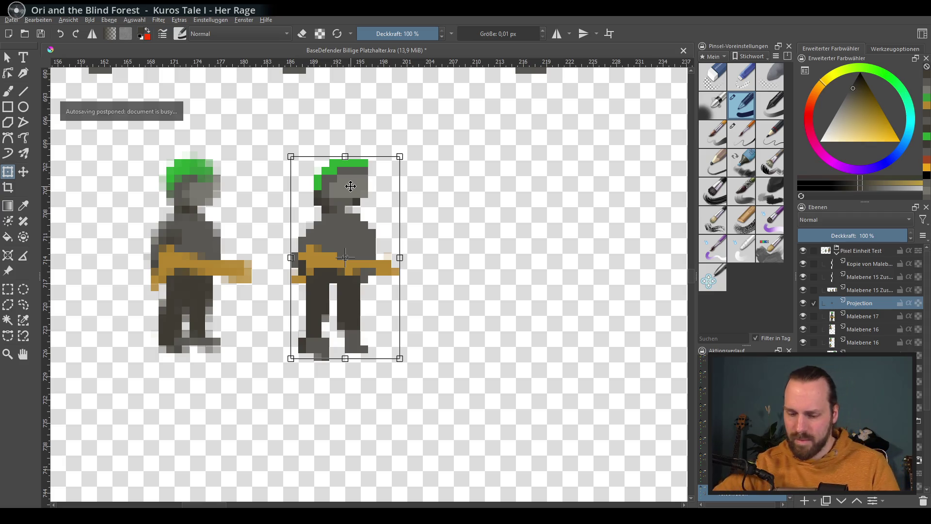
key(Delete)
key(ctrl+z)
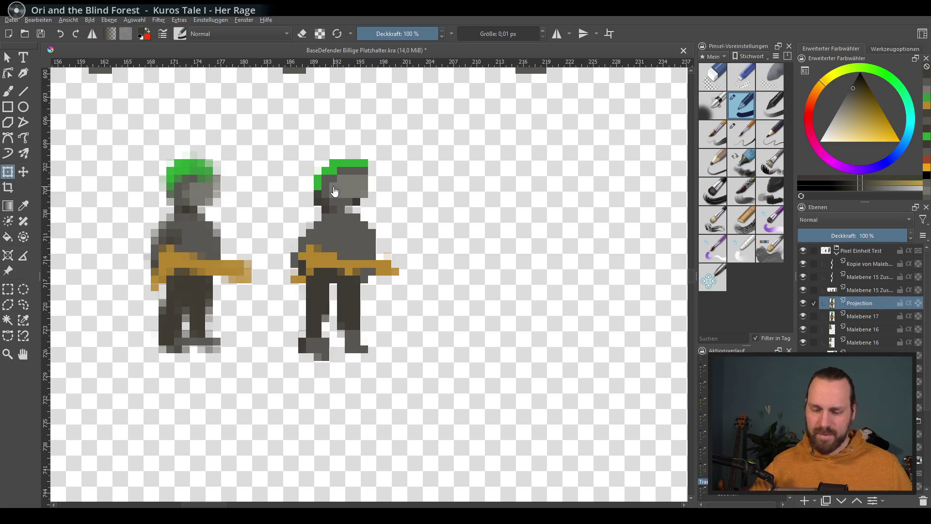
key(ctrl+t)
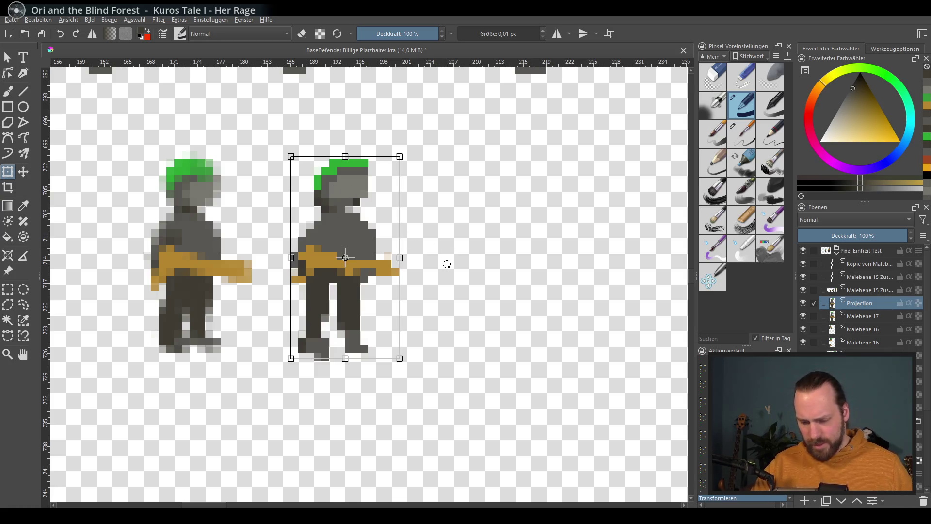
Preview B-Spline, Bell, Bilinear, Bikubisch, Lanczos 3 and Mitchell filters, returning to Nächster Nachbar
click(886, 49)
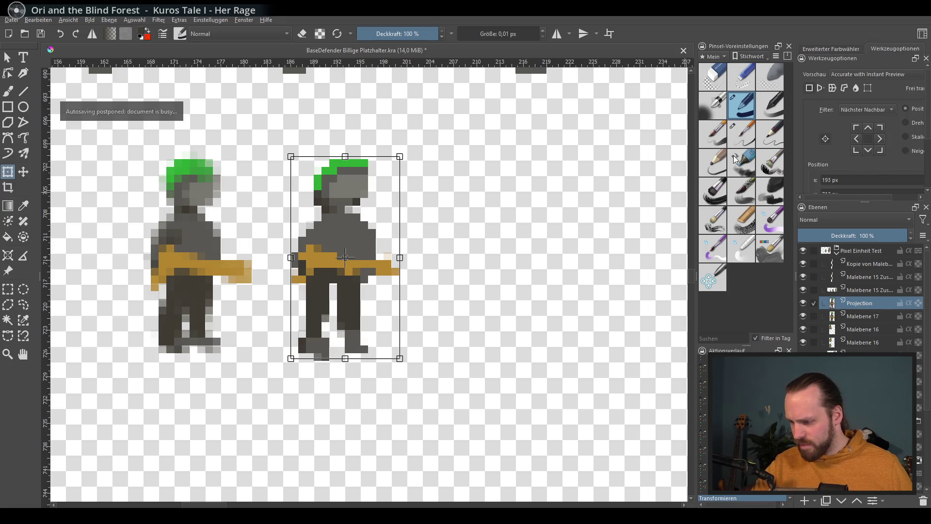
click(866, 111)
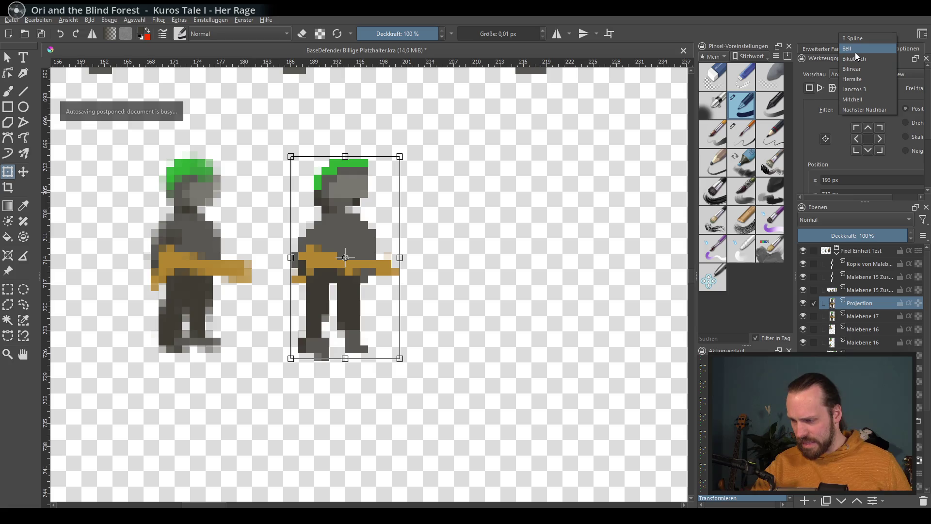
click(861, 38)
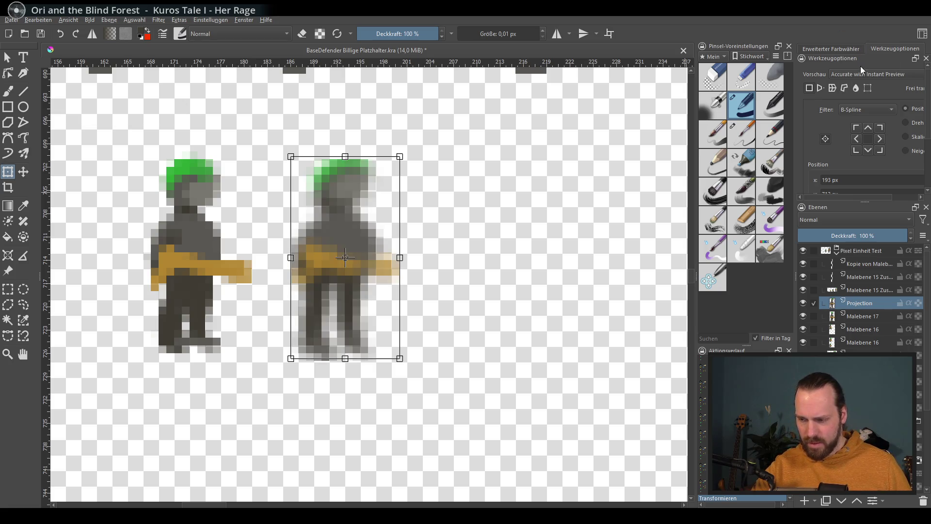
click(873, 109)
click(871, 123)
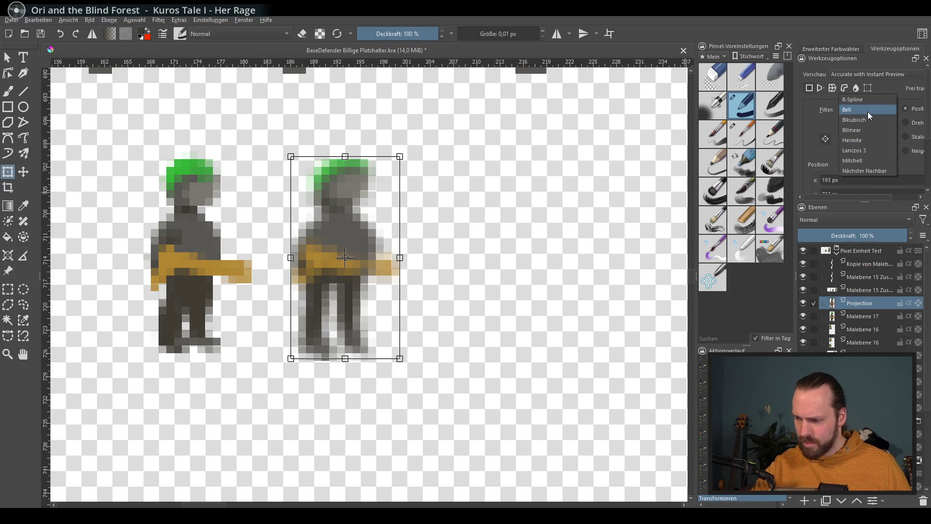
click(866, 128)
click(868, 109)
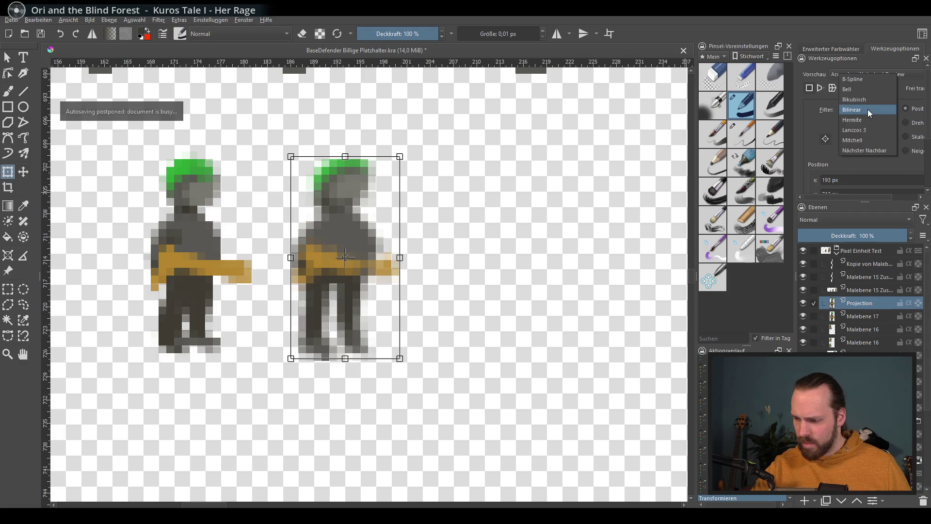
click(868, 98)
click(864, 140)
click(865, 111)
click(863, 122)
click(870, 120)
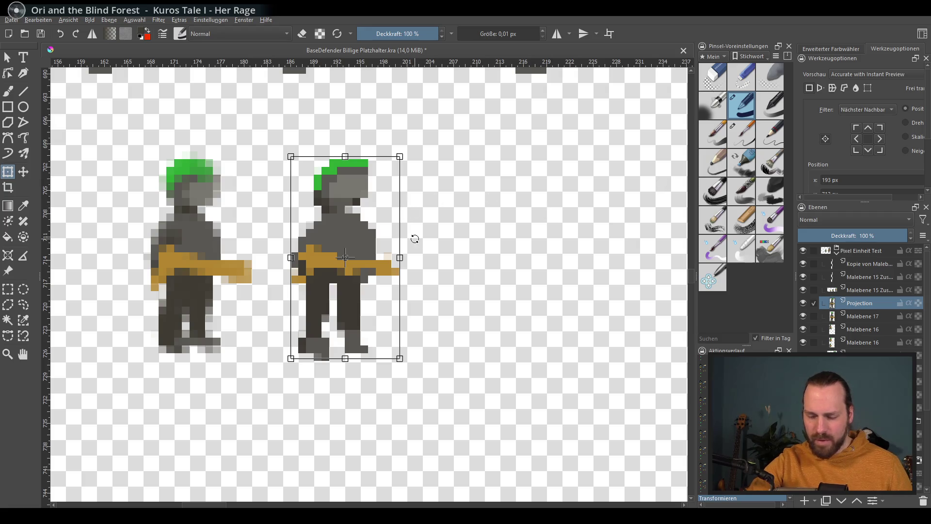
Compare Mitchell, Bilinear and Bikubisch once more and settle on Nächster Nachbar for crisp pixels
click(871, 106)
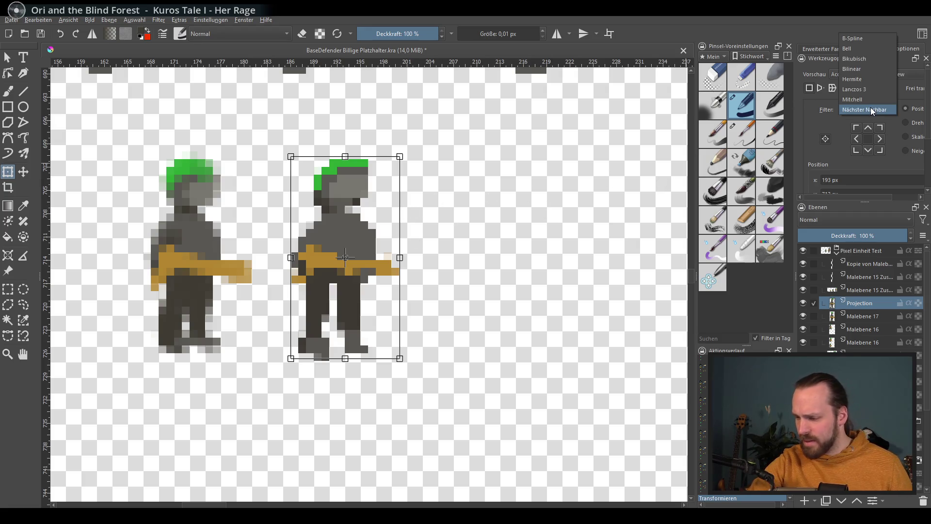
click(870, 95)
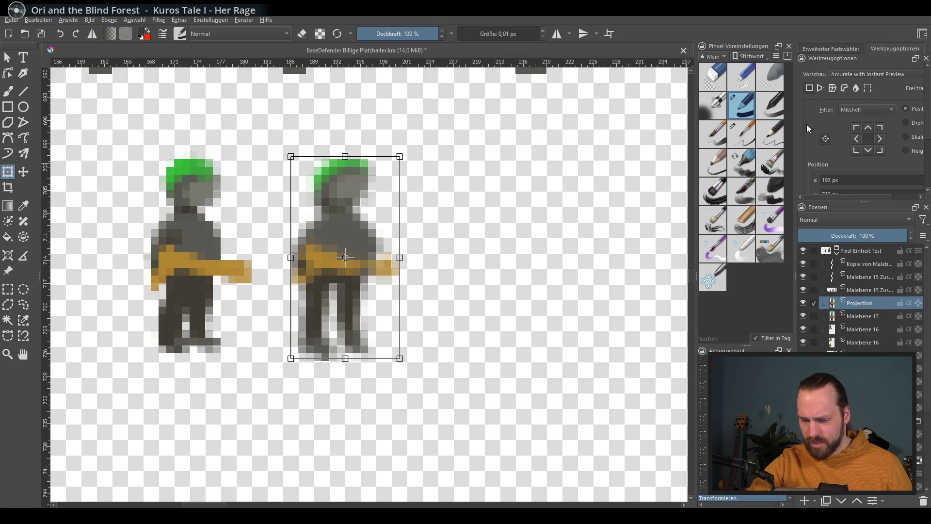
click(867, 107)
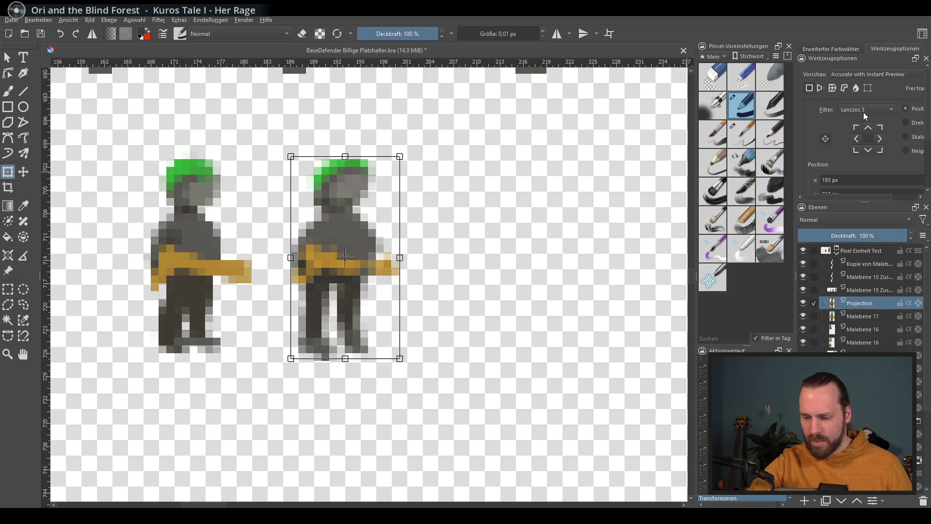
click(870, 100)
click(869, 106)
click(867, 105)
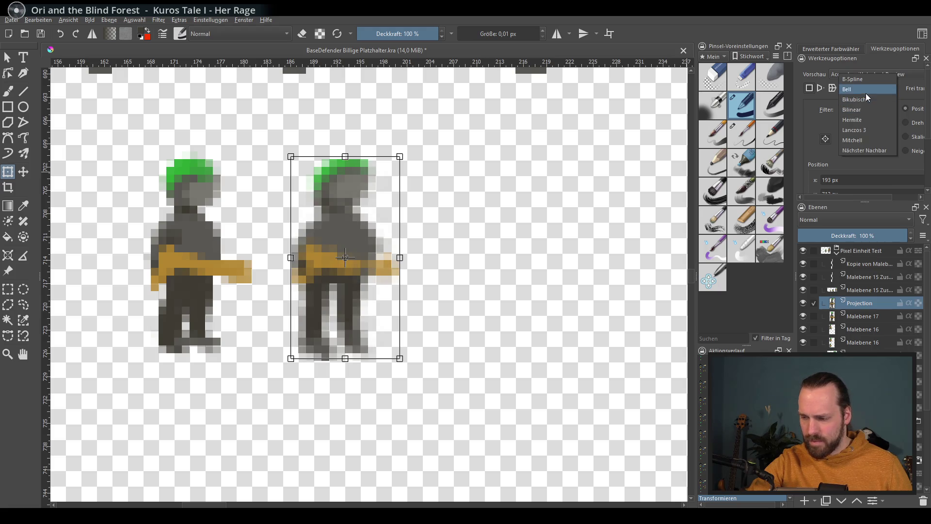
click(862, 111)
click(867, 158)
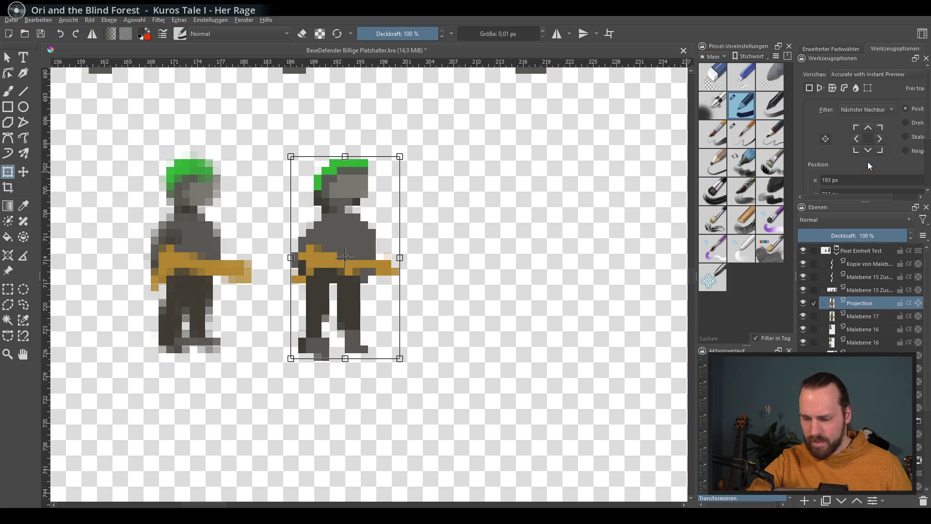
scroll(342, 224, down, 3)
mouse_move(414, 246)
mouse_down()
mouse_move(385, 288)
mouse_move(262, 386)
mouse_move(395, 307)
mouse_up()
scroll(297, 332, up, 1)
scroll(288, 350, up, 1)
scroll(274, 370, up, 1)
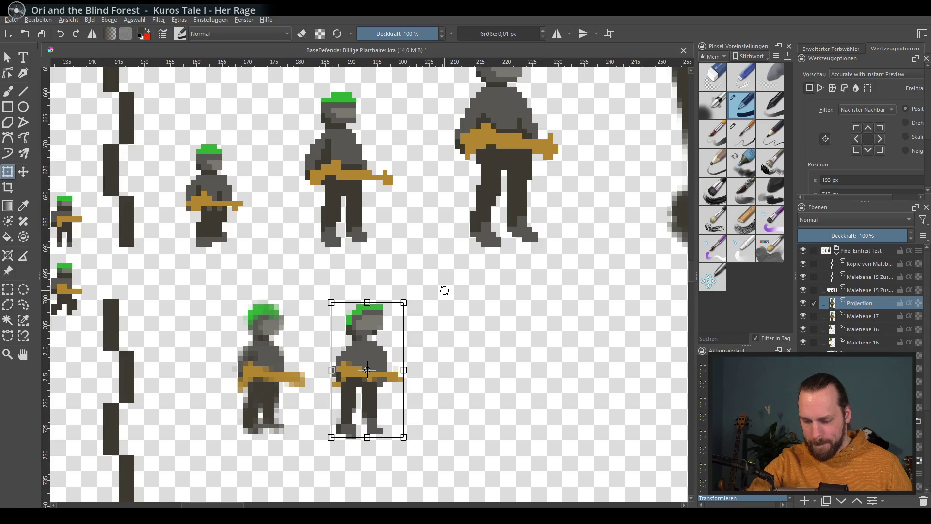
scroll(284, 303, up, 1)
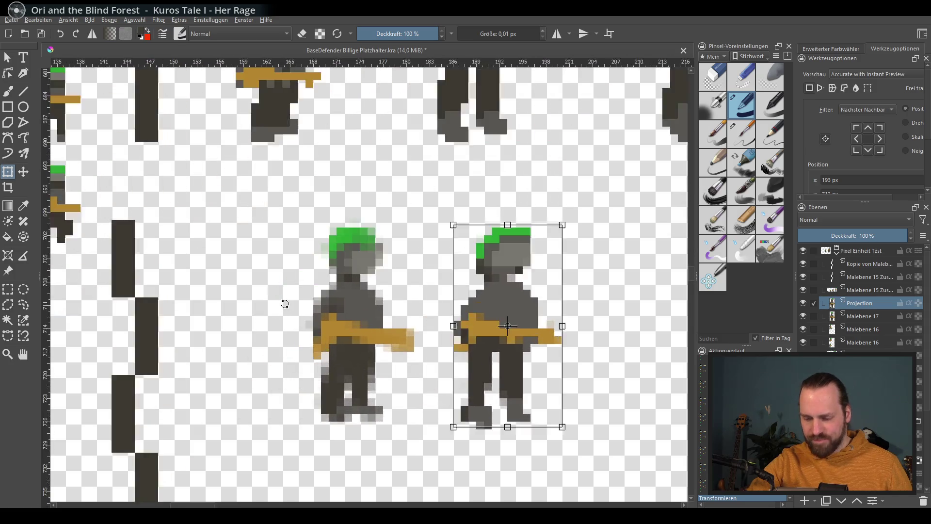
scroll(266, 197, up, 1)
Commit the nearest-neighbour scaling of the soldier copy and pan out over all soldier sprites
drag(265, 197, 267, 209)
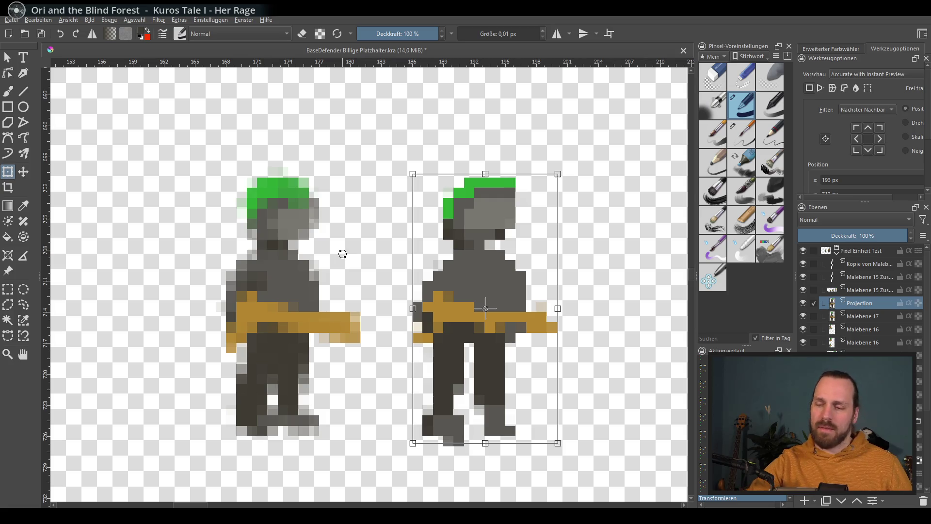
scroll(341, 253, down, 2)
key(Escape)
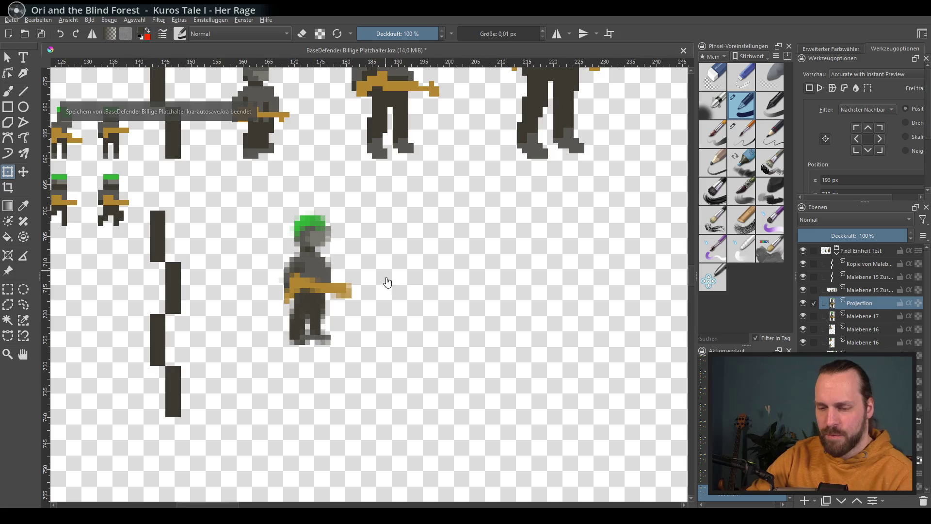
scroll(545, 287, down, 2)
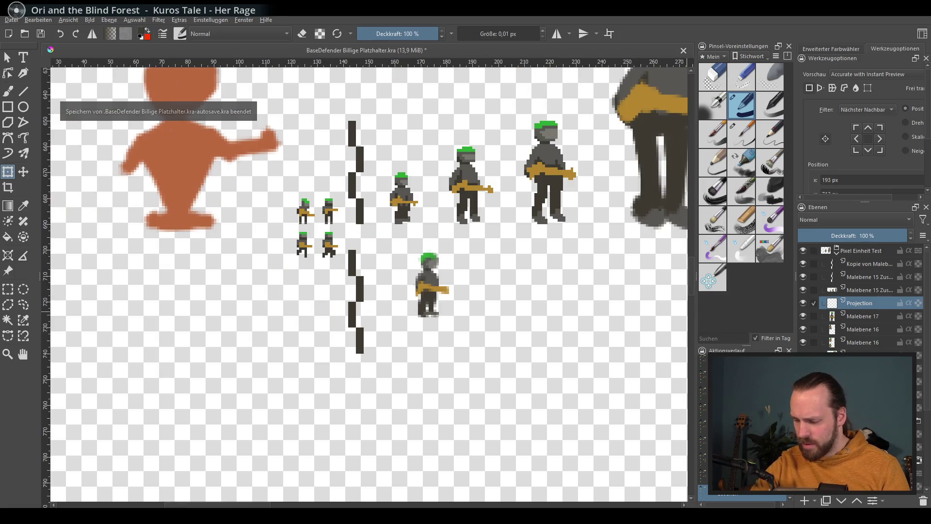
scroll(415, 306, down, 1)
scroll(432, 306, down, 1)
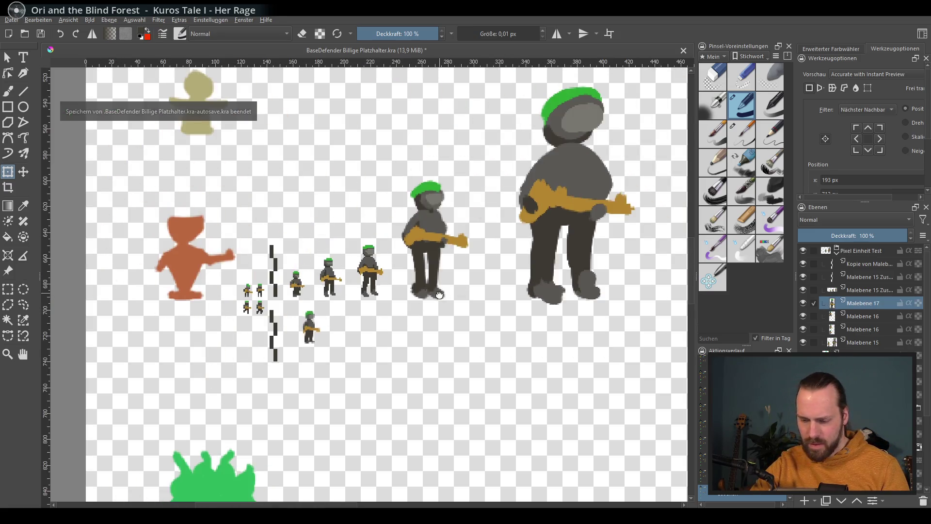
drag(468, 295, 369, 273)
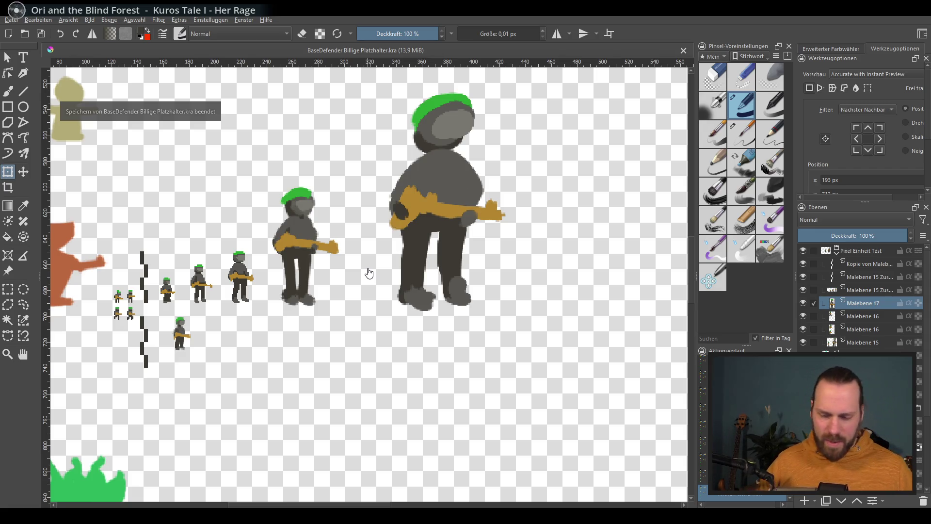
drag(368, 273, 254, 306)
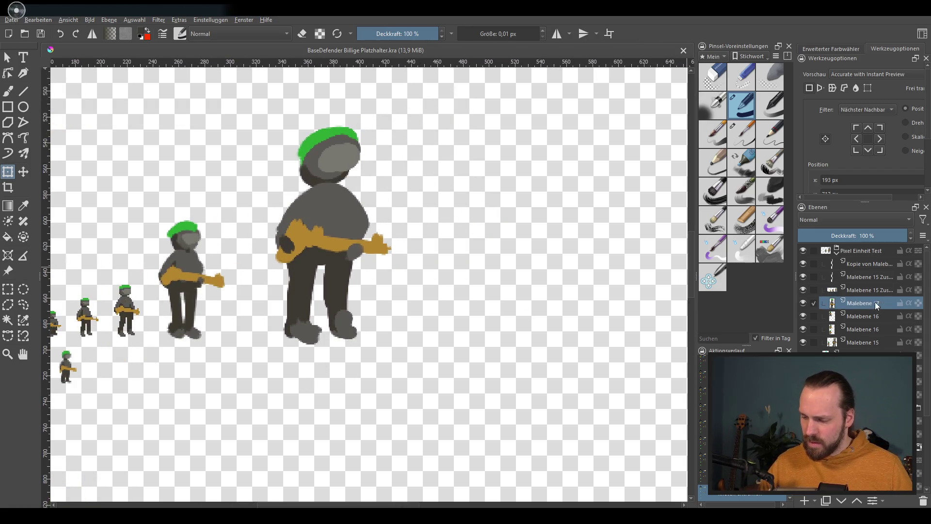
Add Malebene 18 above Malebene 17, pick a 35 px brush preset and the freehand brush
click(806, 499)
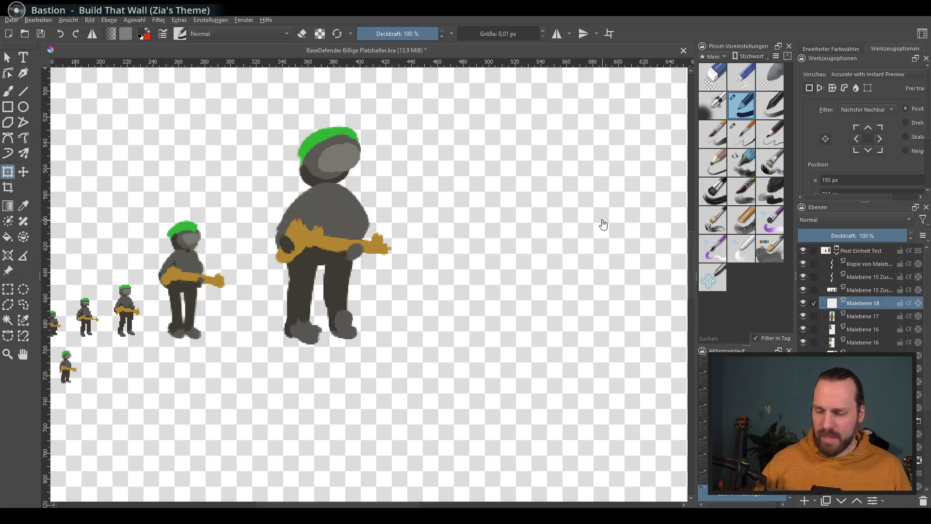
drag(485, 322, 453, 339)
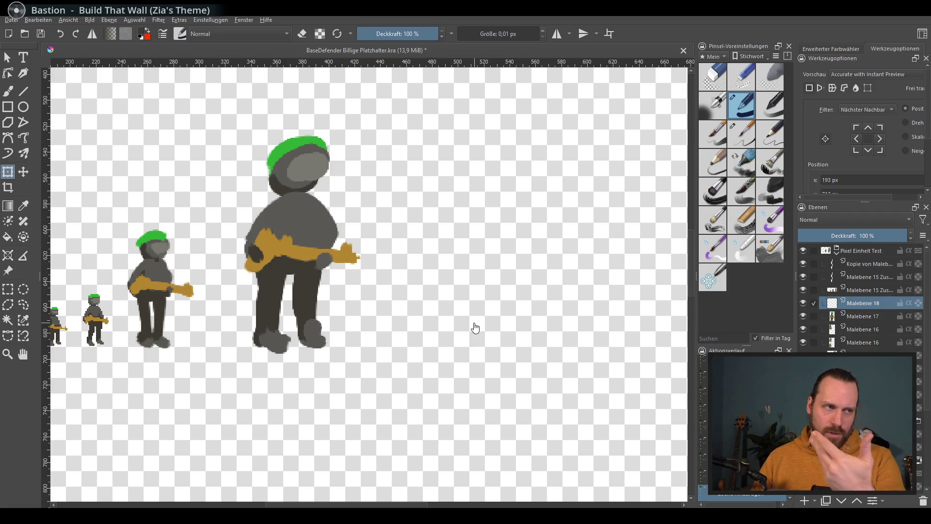
mouse_move(474, 329)
mouse_down()
mouse_move(380, 316)
mouse_move(385, 339)
mouse_move(391, 323)
mouse_move(386, 339)
mouse_up()
click(742, 161)
drag(425, 287, 404, 287)
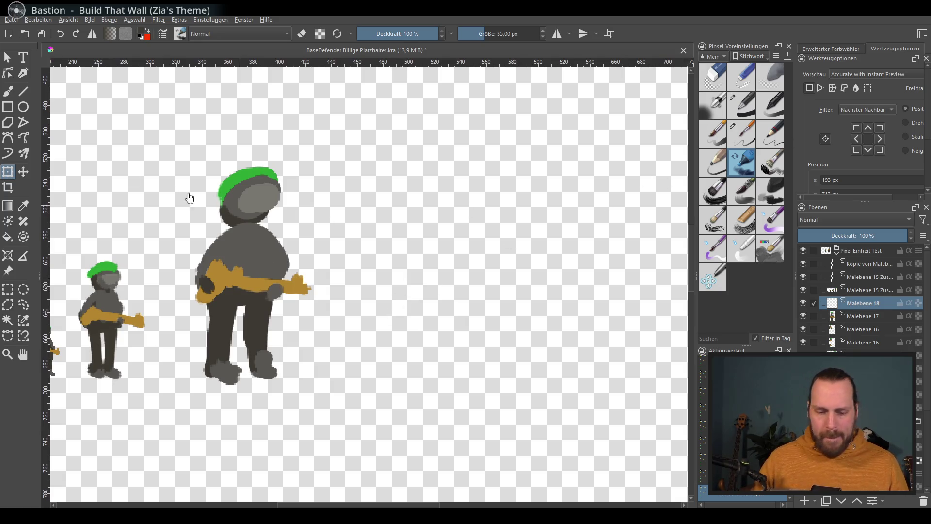
click(7, 92)
scroll(447, 277, up, 1)
scroll(457, 270, up, 2)
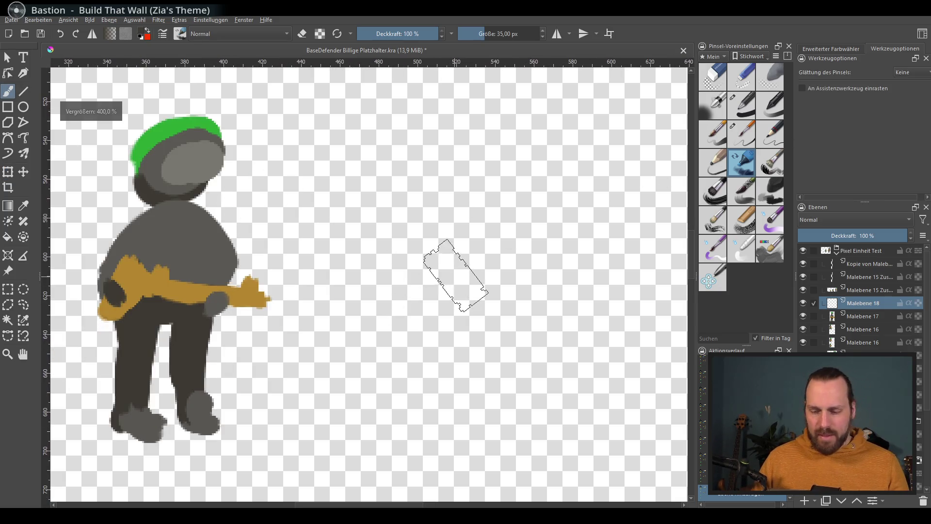
With a ~14 px brush, paint a lighter grey disc for the head right of the soldier after a few undone tries
mouse_move(437, 282)
mouse_down()
mouse_move(463, 283)
mouse_move(436, 279)
mouse_up()
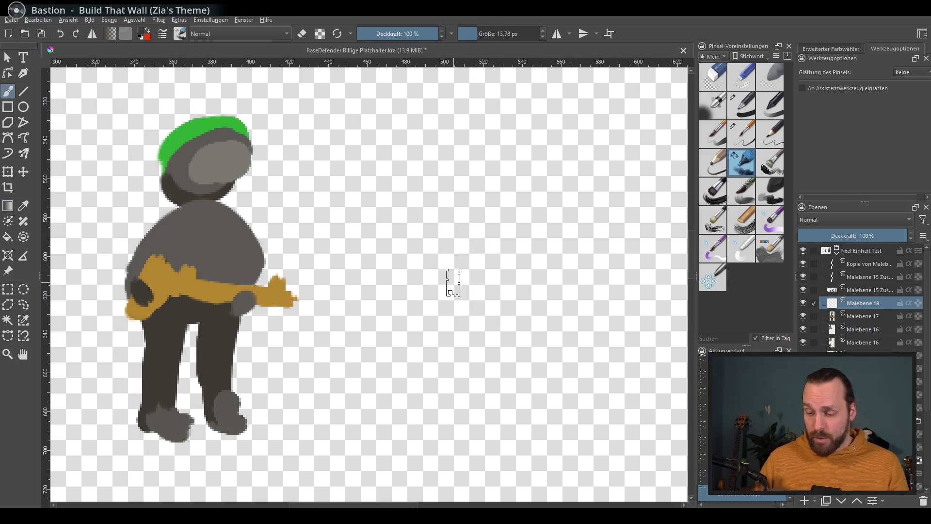
drag(466, 138, 476, 225)
key(ctrl+z)
drag(470, 294, 473, 290)
mouse_move(543, 243)
mouse_down()
mouse_move(557, 254)
mouse_move(497, 284)
mouse_up()
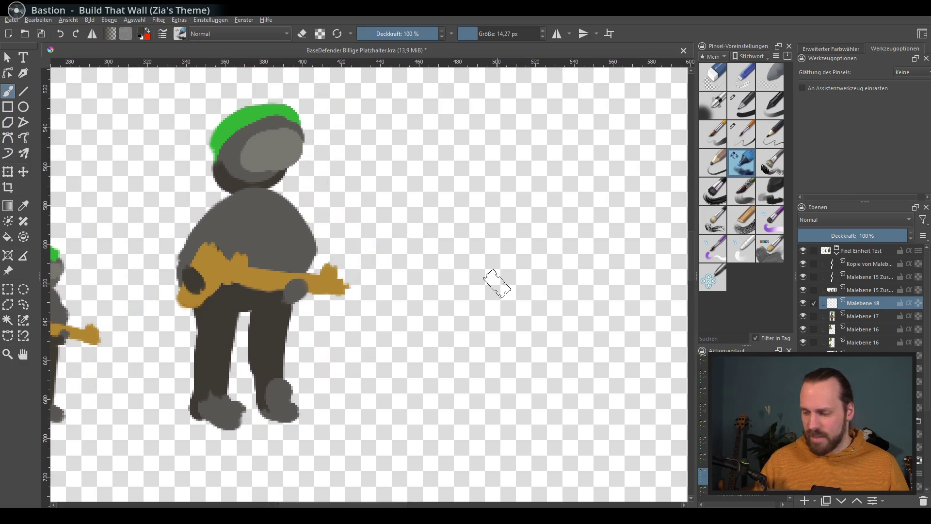
drag(496, 354, 483, 361)
drag(521, 139, 553, 188)
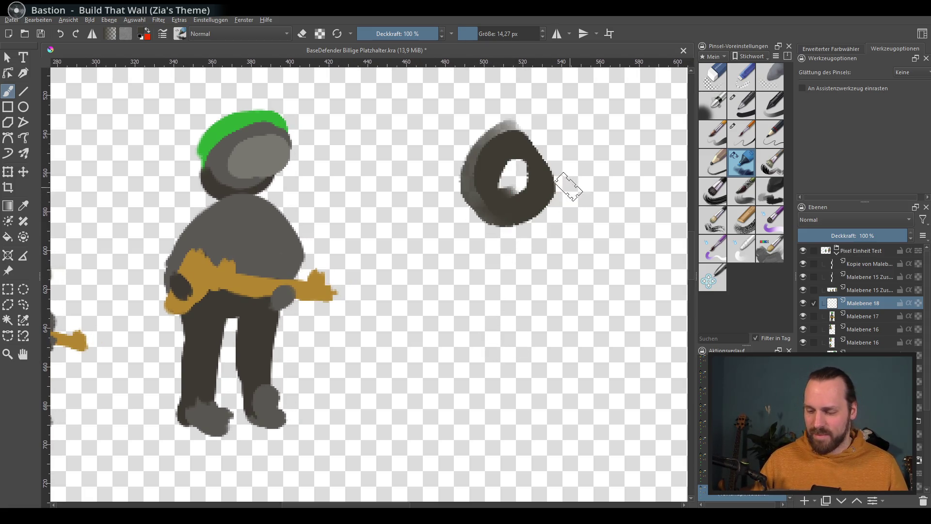
key(ctrl+z)
drag(509, 124, 502, 168)
key(ctrl+z)
mouse_move(510, 120)
mouse_down()
mouse_move(472, 166)
mouse_move(509, 182)
mouse_up()
Paint a green helmet band over the disc, then dark grey beneath it and over the lower left
ctrl+click(265, 129)
drag(451, 166, 523, 140)
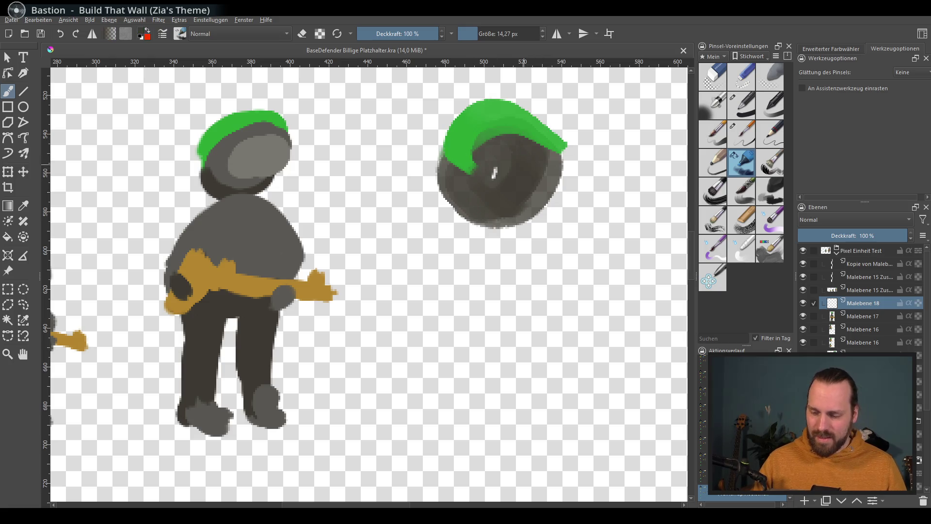
ctrl+click(524, 156)
mouse_move(466, 156)
mouse_down()
mouse_move(520, 138)
mouse_move(526, 172)
mouse_move(513, 168)
mouse_up()
ctrl+click(518, 142)
ctrl+click(262, 157)
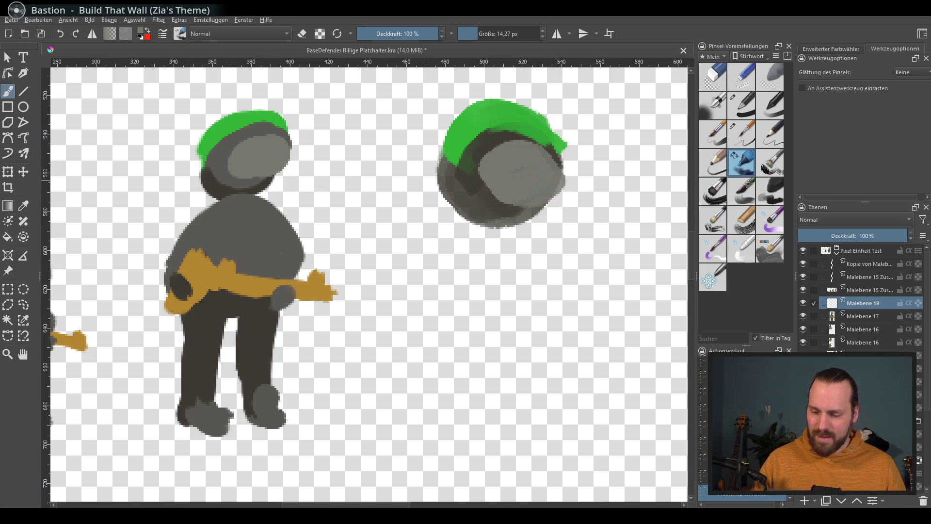
drag(451, 174, 495, 218)
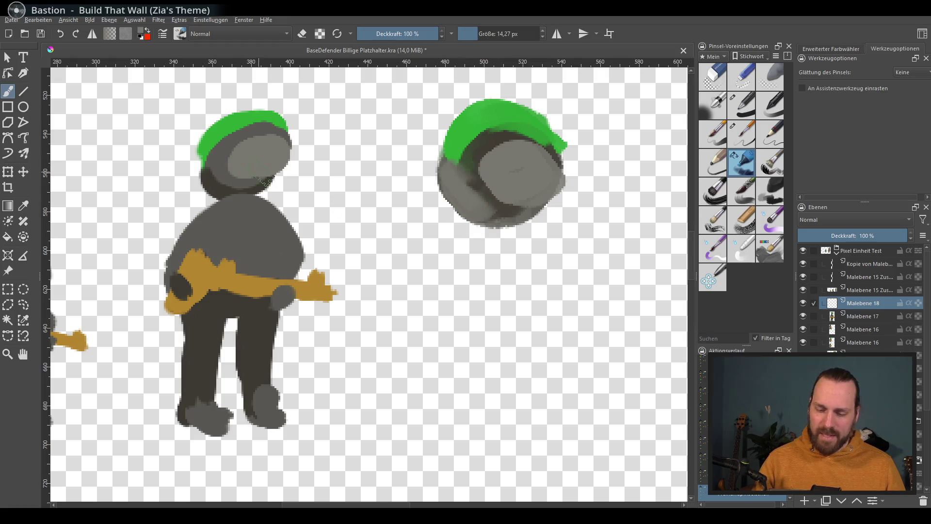
ctrl+click(218, 191)
drag(451, 171, 496, 205)
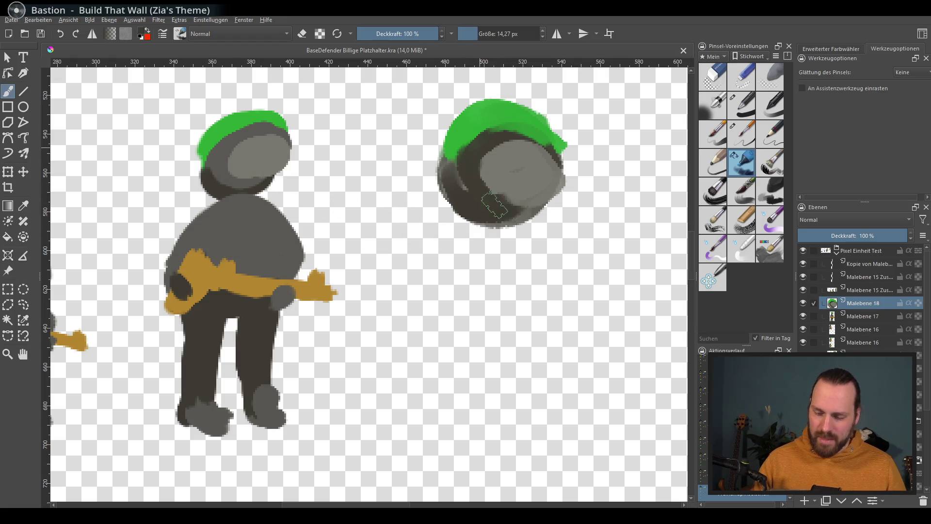
Repaint the head mid-grey sampled from the left figure's face and extend the green cap down over it
ctrl+click(254, 136)
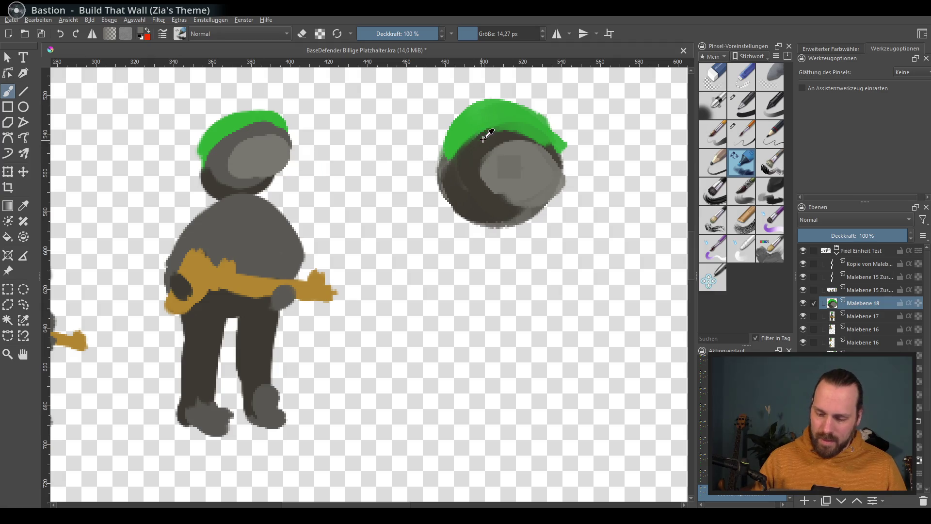
drag(485, 135, 509, 207)
drag(538, 138, 514, 167)
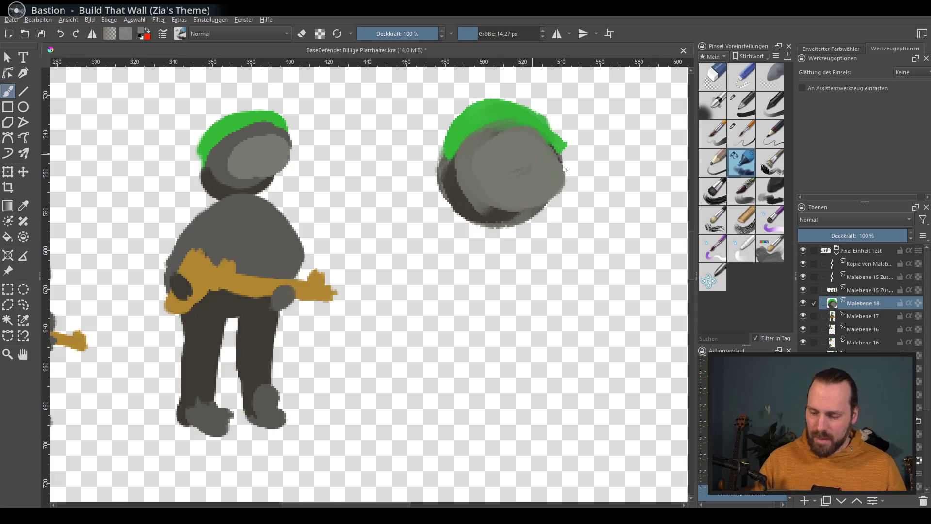
ctrl+click(539, 117)
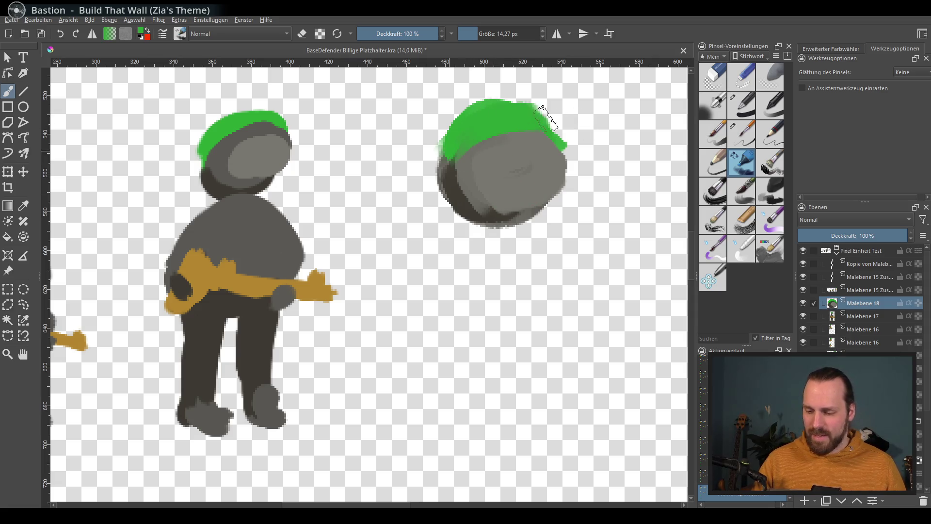
drag(442, 145, 546, 126)
click(545, 195)
ctrl+click(493, 197)
mouse_move(458, 182)
mouse_down()
mouse_move(524, 229)
mouse_move(527, 223)
mouse_up()
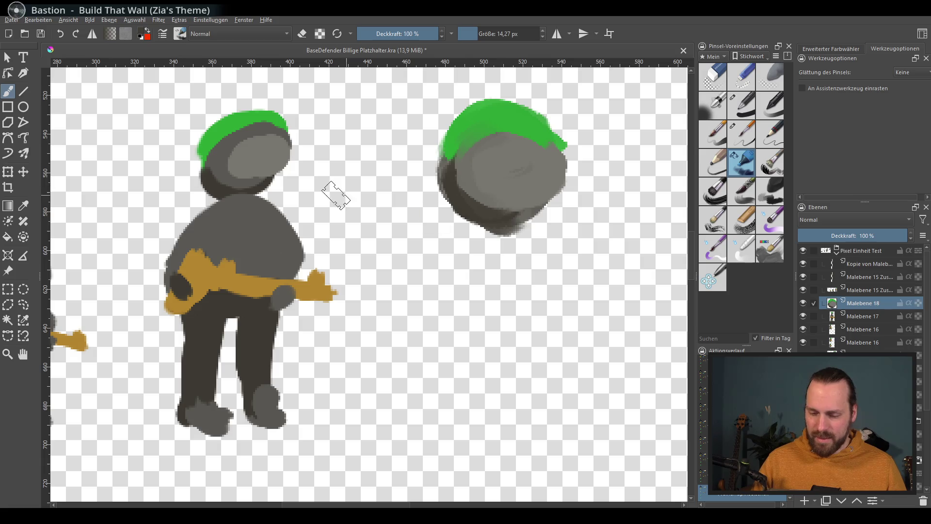
Add darker grey shading strokes across the top of the head
ctrl+click(262, 176)
drag(517, 135, 466, 183)
mouse_move(545, 138)
mouse_down()
mouse_move(469, 173)
mouse_move(524, 212)
mouse_move(502, 197)
mouse_up()
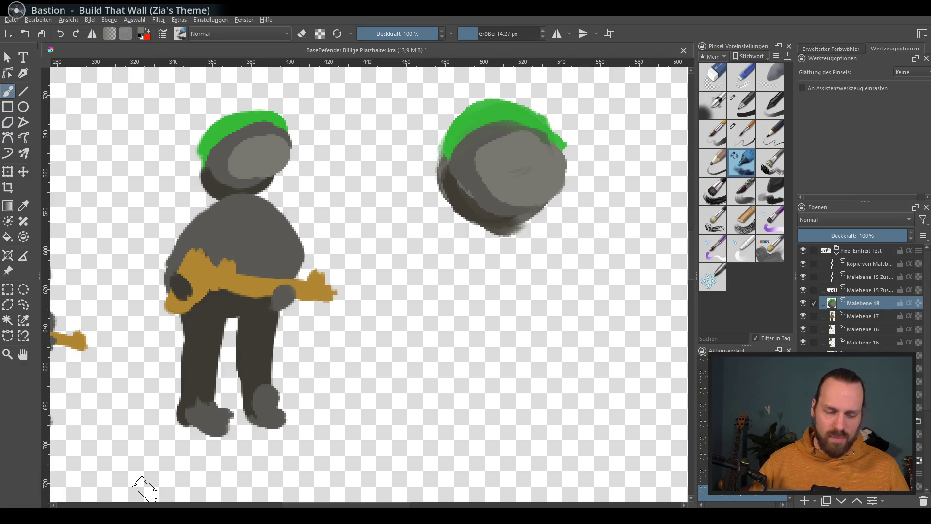
drag(544, 416, 520, 422)
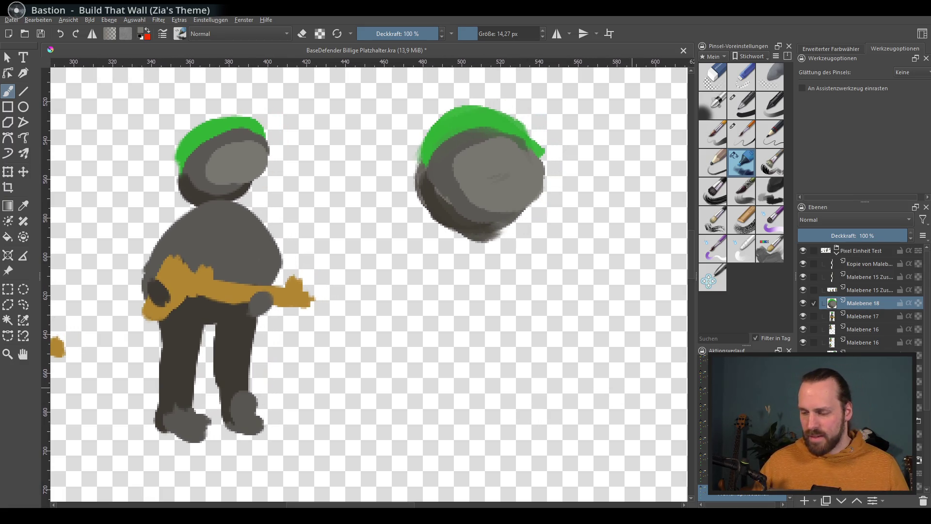
Delete Malebene 18 with the repainted head, add and remove an empty layer, and collapse the Pixel Einheit Test group
click(922, 502)
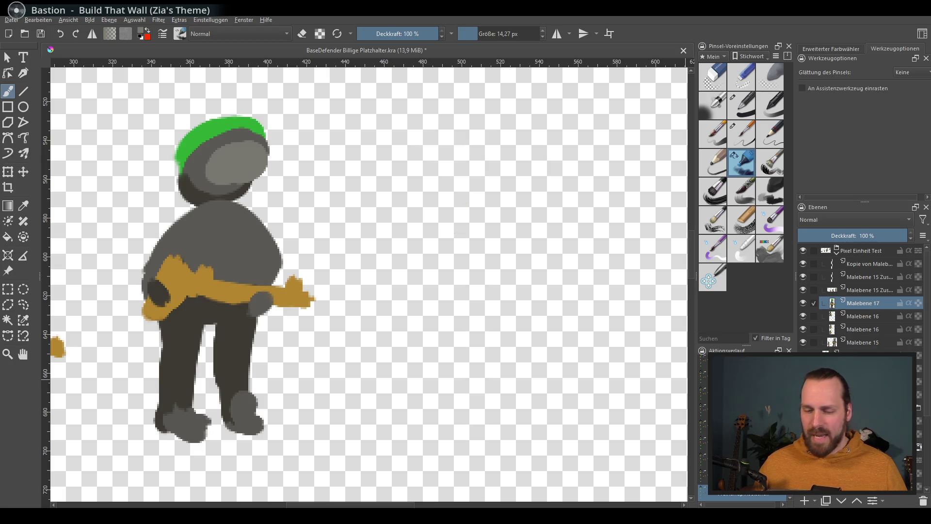
scroll(527, 364, down, 2)
scroll(531, 367, down, 1)
scroll(505, 305, up, 1)
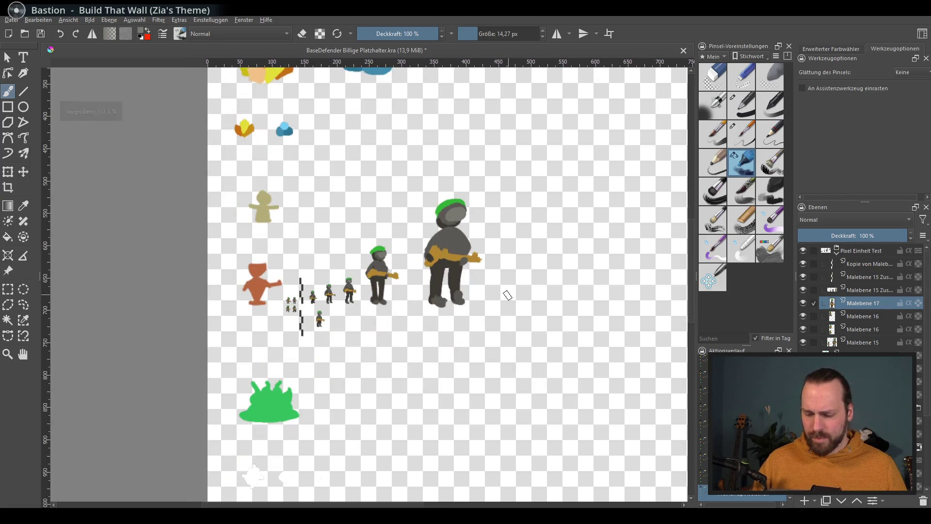
scroll(499, 353, up, 1)
mouse_move(498, 364)
mouse_down()
mouse_move(453, 371)
mouse_move(491, 370)
mouse_move(443, 405)
mouse_move(491, 390)
mouse_move(451, 383)
mouse_move(462, 396)
mouse_move(498, 333)
mouse_up()
scroll(490, 339, up, 1)
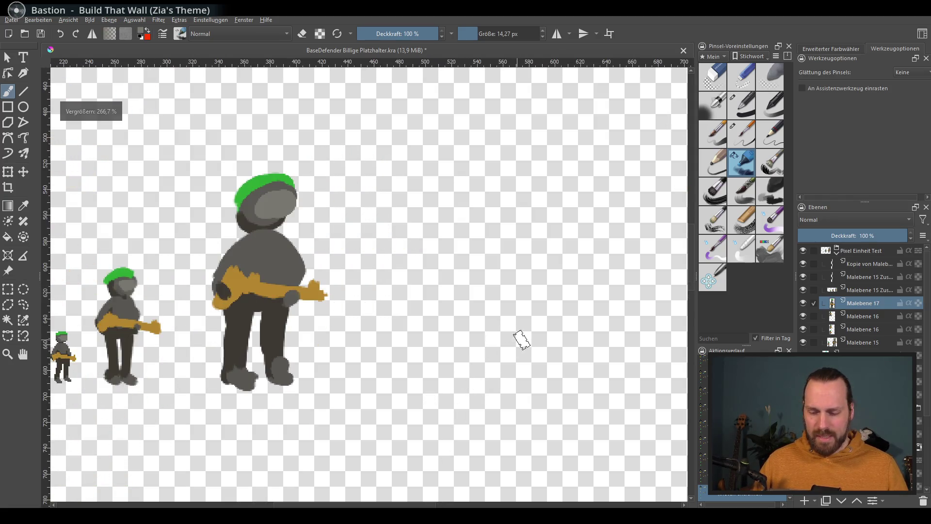
drag(550, 357, 524, 323)
key(Insert)
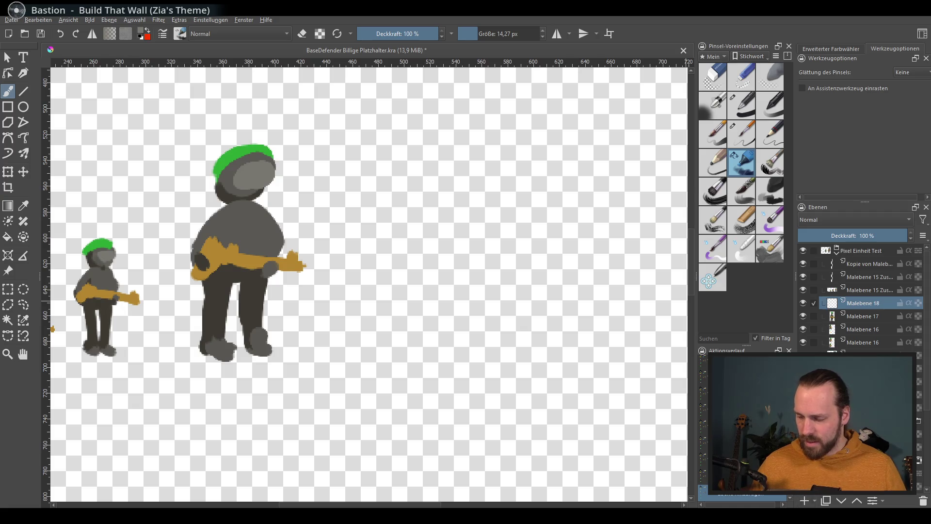
mouse_move(437, 357)
mouse_down()
mouse_move(399, 366)
mouse_move(439, 324)
mouse_up()
scroll(435, 328, left, 1)
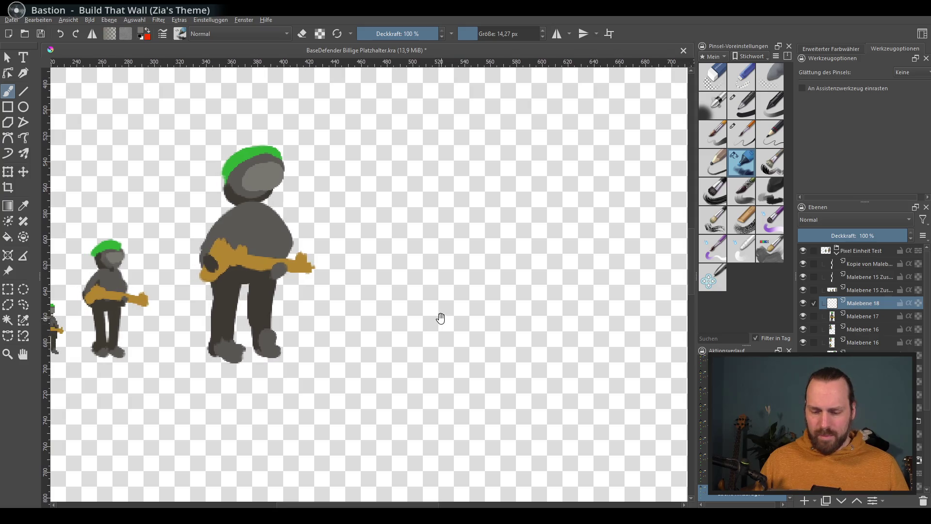
scroll(435, 328, up, 1)
scroll(437, 312, right, 3)
scroll(430, 343, right, 1)
scroll(431, 343, left, 3)
key(shift+Delete)
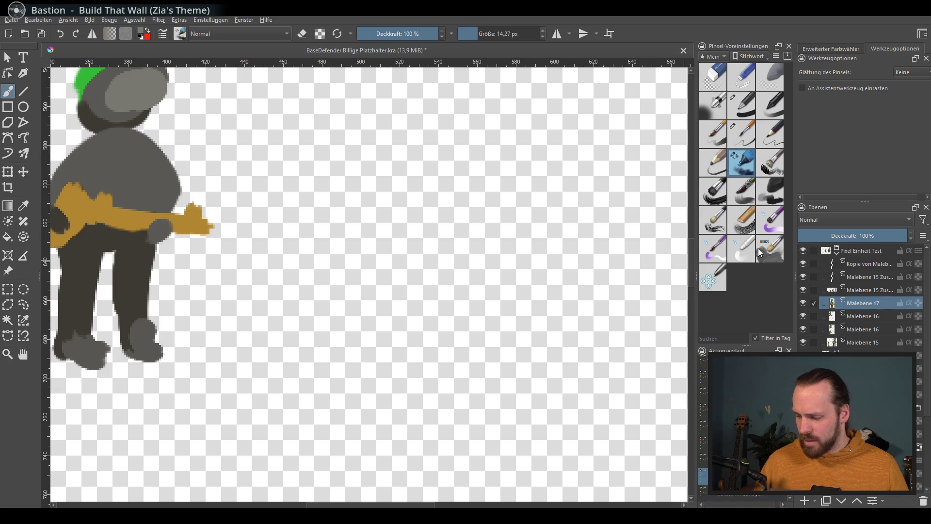
click(838, 251)
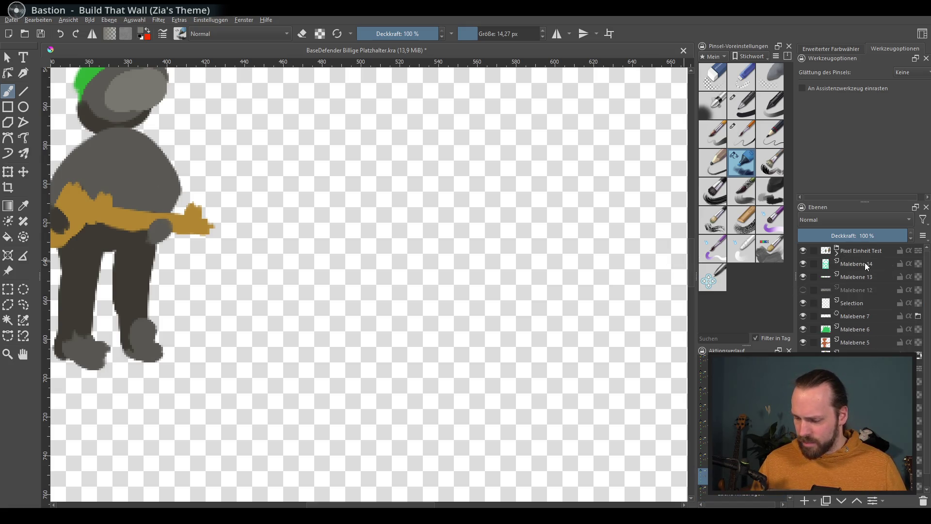
Add a new paint layer above Malebene 14, pan and zoom to empty canvas, and try a grey stroke there
click(865, 262)
click(808, 498)
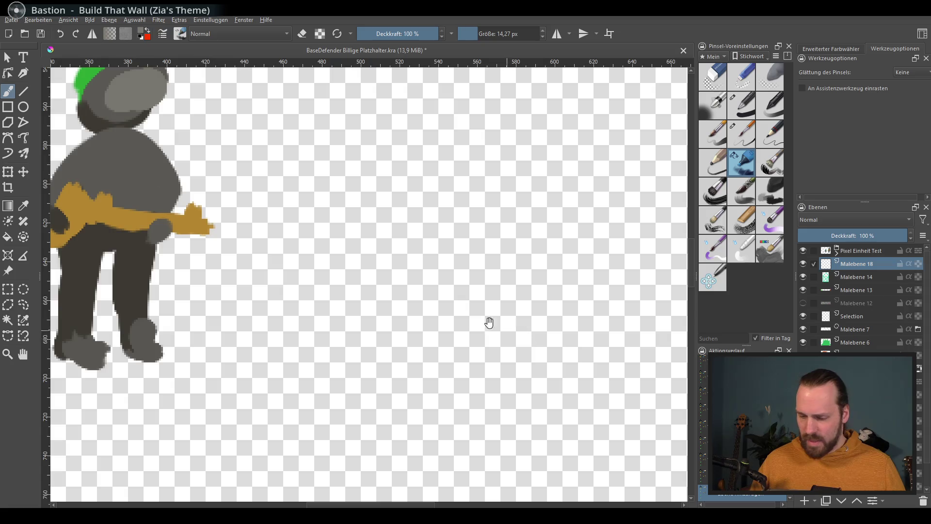
scroll(488, 323, down, 2)
scroll(502, 327, down, 3)
drag(577, 330, 492, 346)
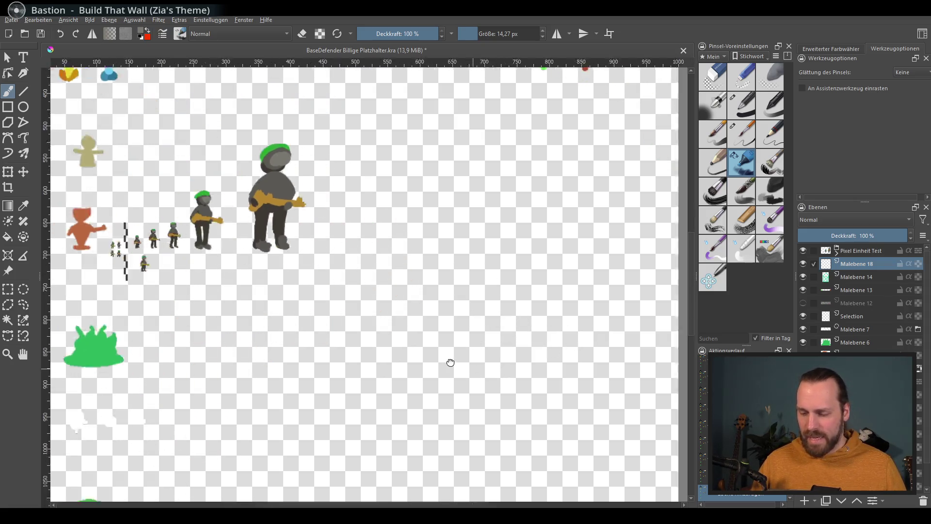
scroll(536, 339, up, 3)
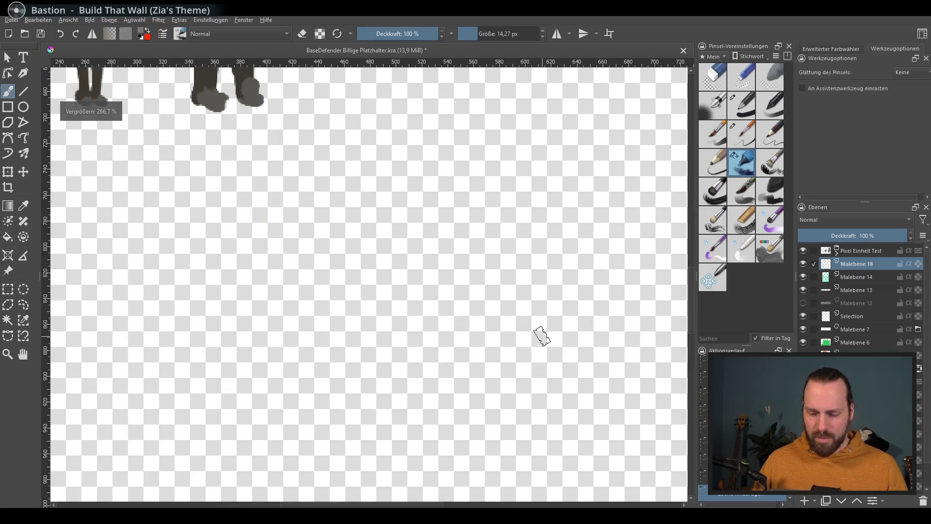
drag(427, 312, 490, 340)
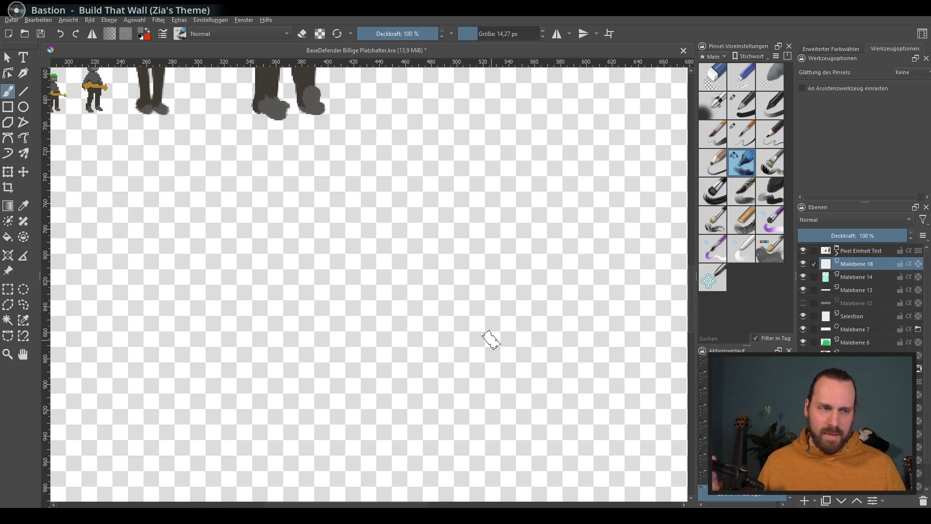
mouse_move(569, 320)
mouse_down()
mouse_move(553, 293)
mouse_move(501, 277)
mouse_up()
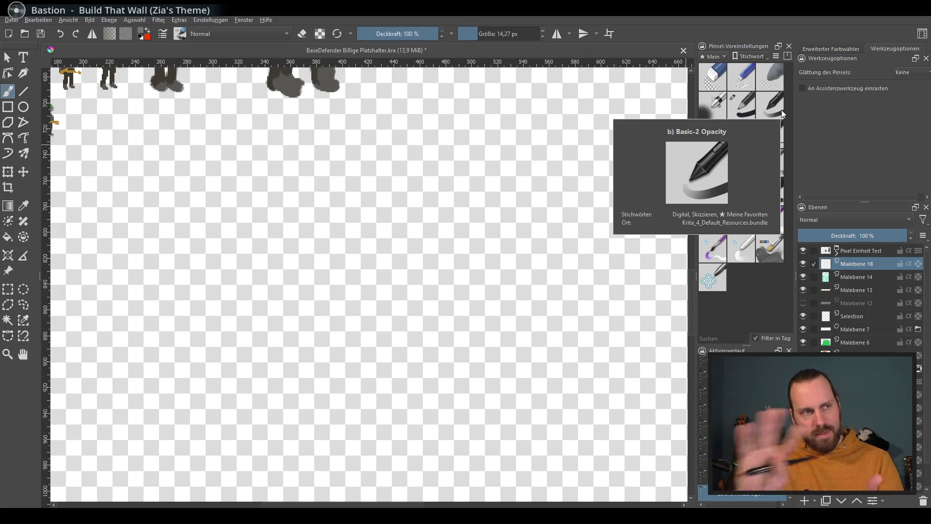
mouse_move(607, 235)
mouse_down()
mouse_move(482, 416)
mouse_move(492, 306)
mouse_move(448, 321)
mouse_up()
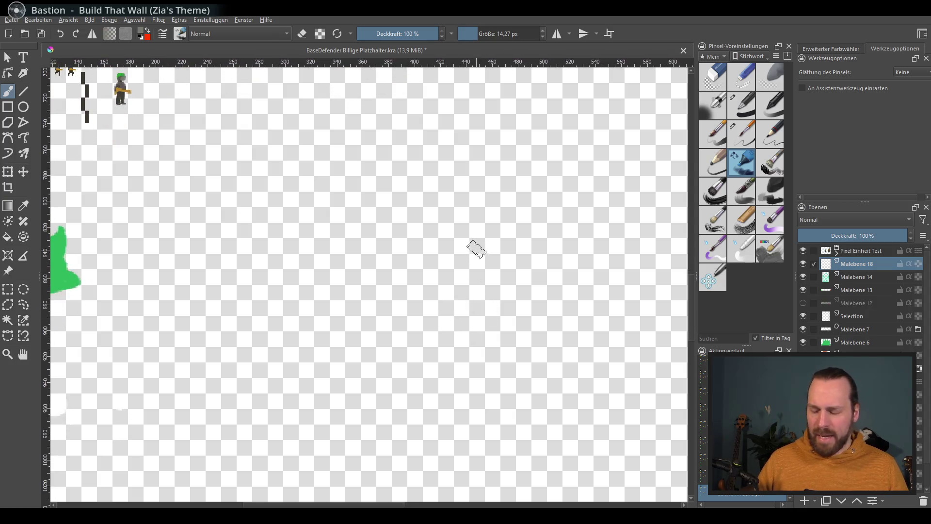
drag(473, 245, 452, 332)
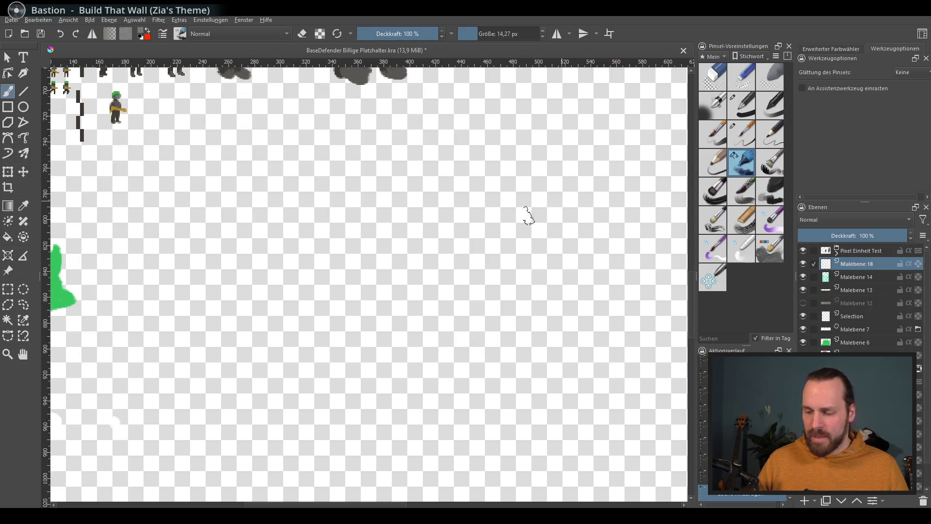
drag(420, 257, 378, 298)
key(ctrl+z)
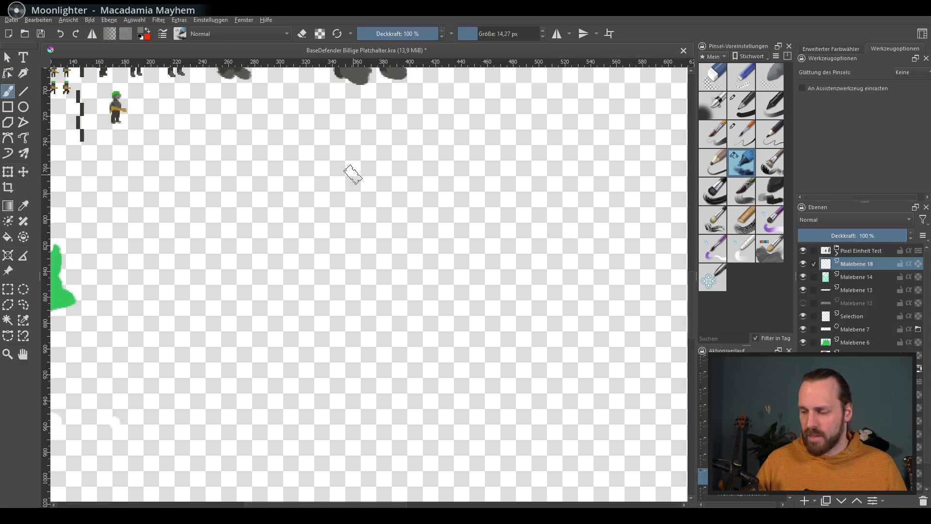
drag(417, 302, 420, 291)
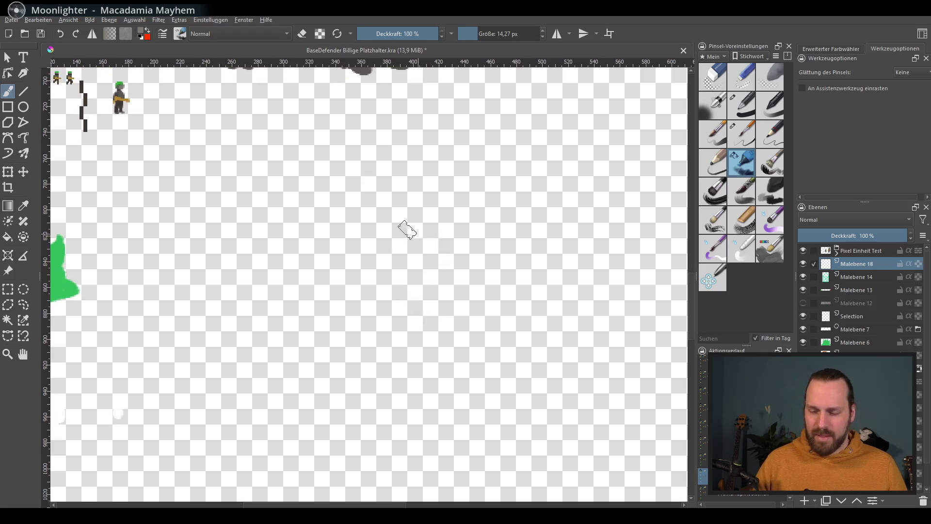
drag(320, 269, 451, 240)
key(ctrl+z)
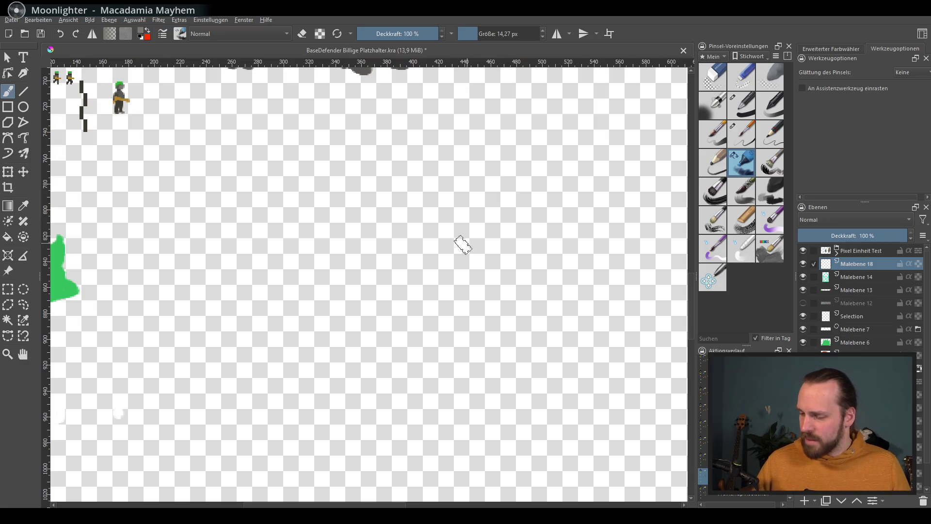
drag(385, 220, 364, 253)
key(ctrl+z)
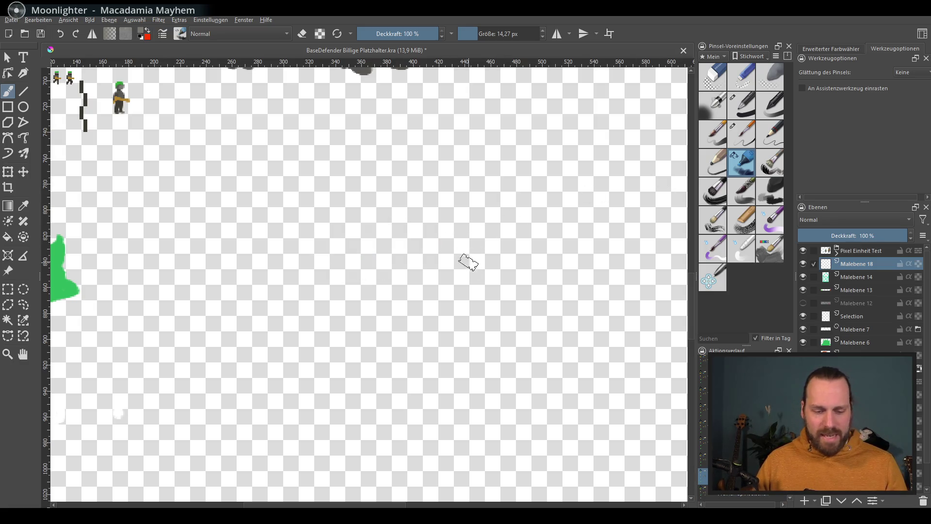
drag(424, 271, 516, 302)
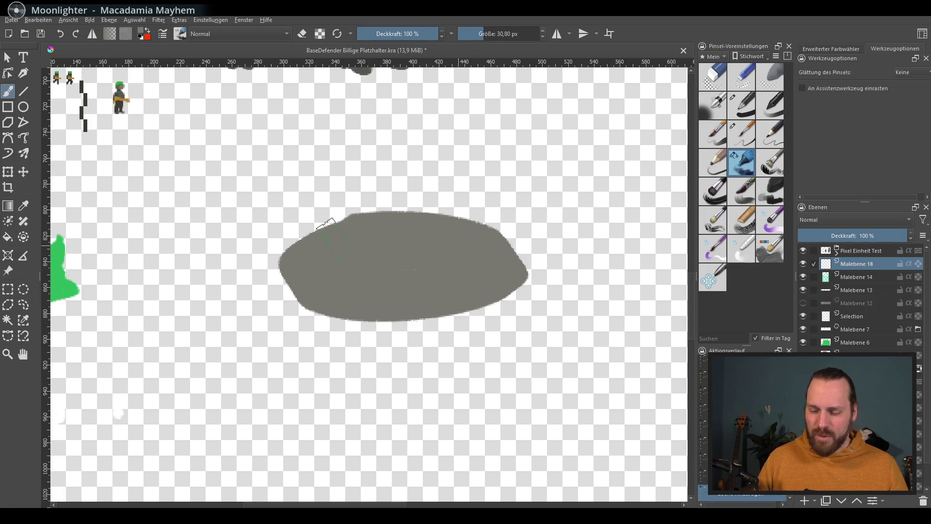
scroll(513, 302, down, 1)
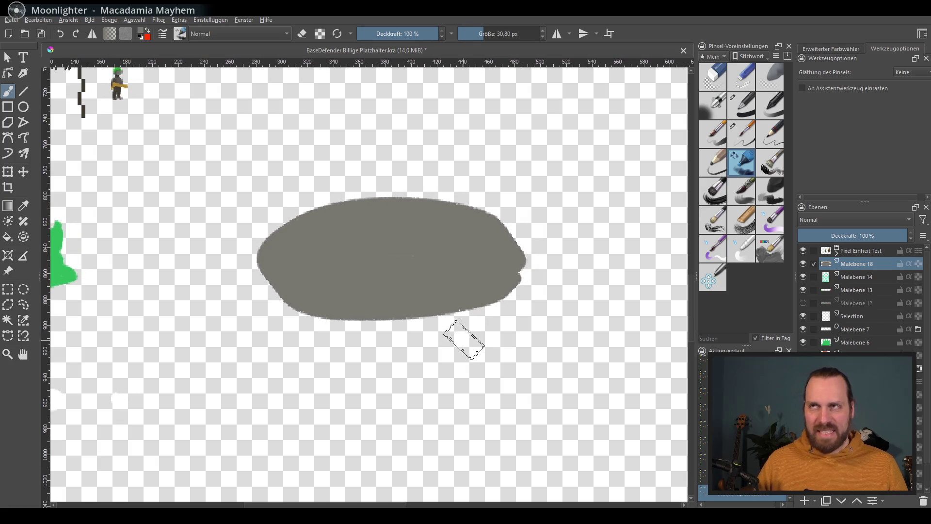
Erase the grey shape's right edges and widen it into a flat blob with a thin pen brush
key(e)
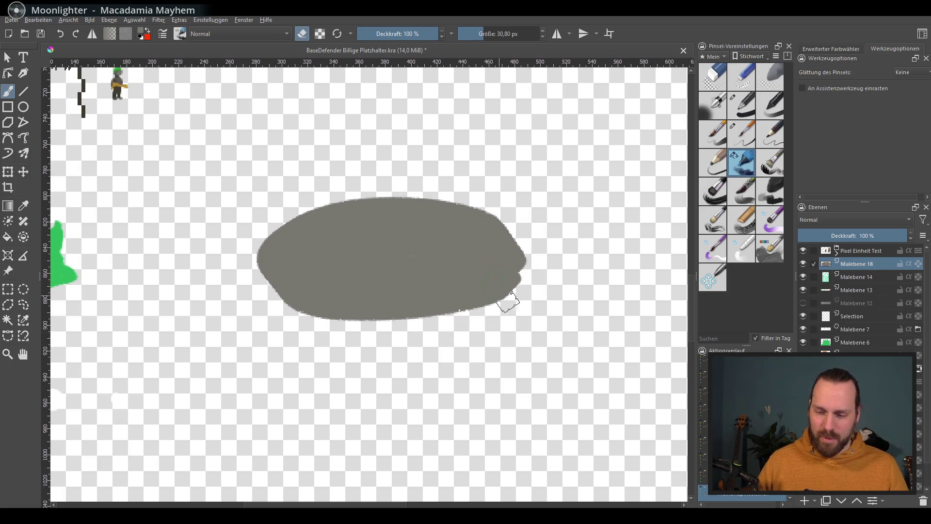
mouse_move(330, 180)
mouse_down()
mouse_move(510, 260)
mouse_move(384, 348)
mouse_up()
mouse_move(510, 294)
mouse_down()
mouse_move(560, 219)
mouse_move(443, 185)
mouse_move(604, 277)
mouse_up()
drag(276, 204, 203, 262)
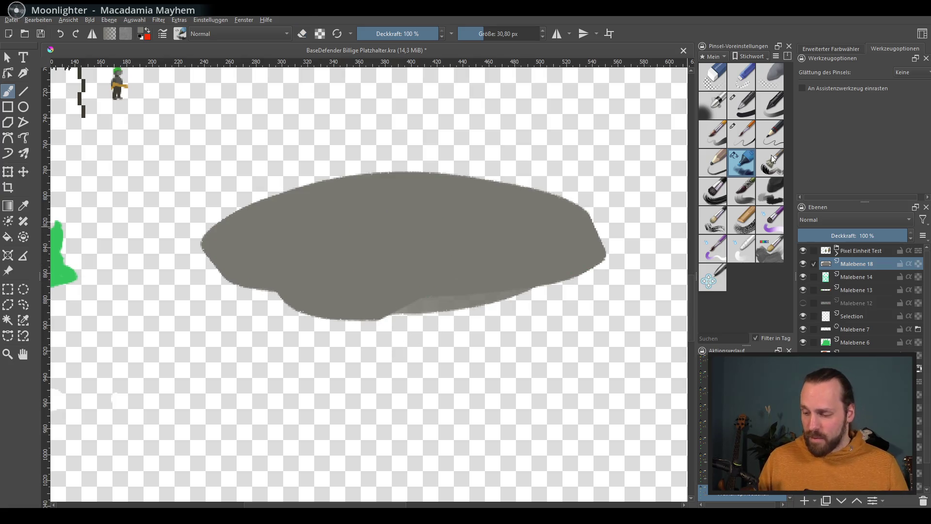
click(742, 103)
drag(436, 172, 593, 216)
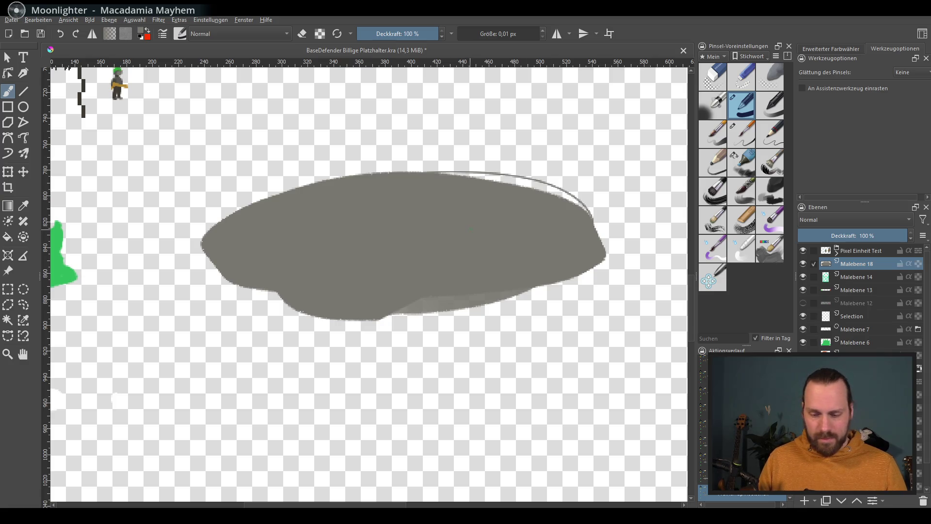
With a much larger brush, round out and fill the blob into a smooth oval along its top and bottom edges
click(473, 33)
drag(509, 175, 364, 153)
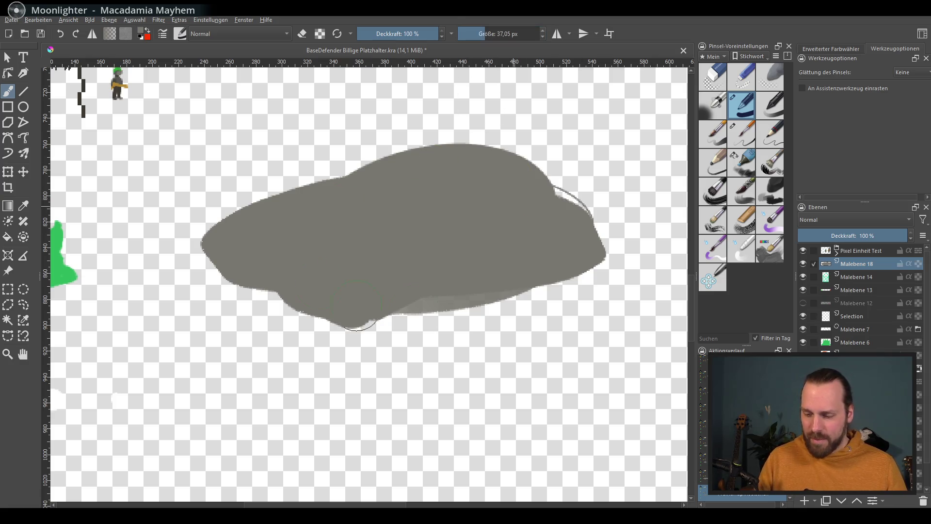
drag(582, 218, 291, 182)
drag(255, 305, 539, 313)
drag(219, 291, 603, 313)
drag(596, 204, 357, 124)
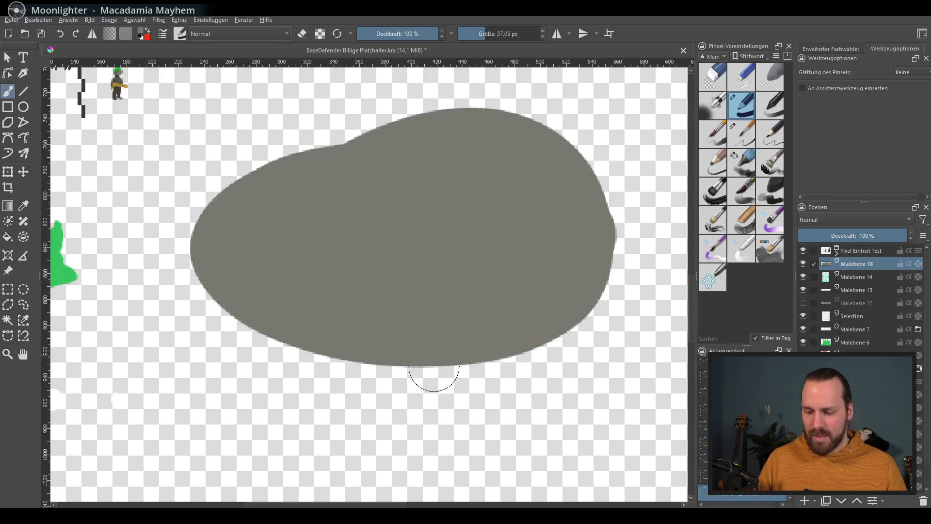
scroll(474, 373, down, 3)
scroll(477, 375, down, 2)
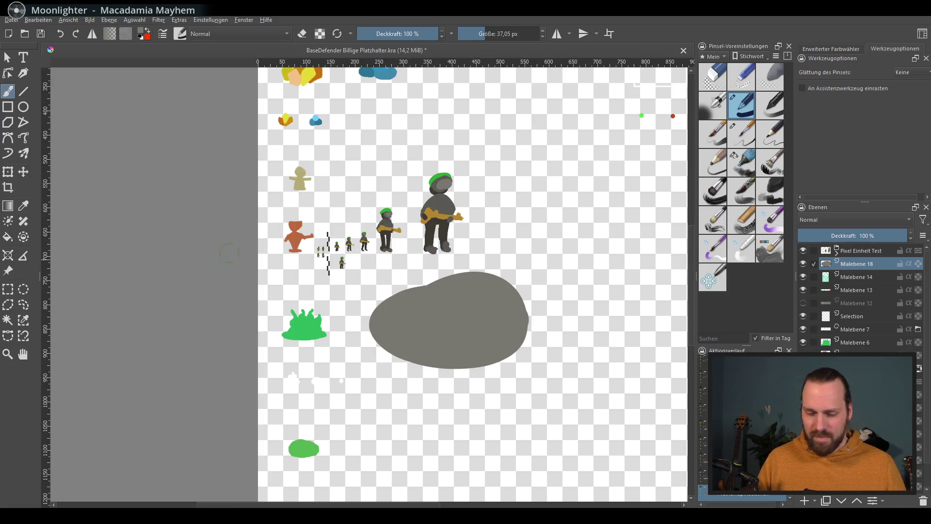
Nudge the blob with the Move tool, then square it off into a grey block with more strokes
click(22, 172)
drag(453, 318, 452, 313)
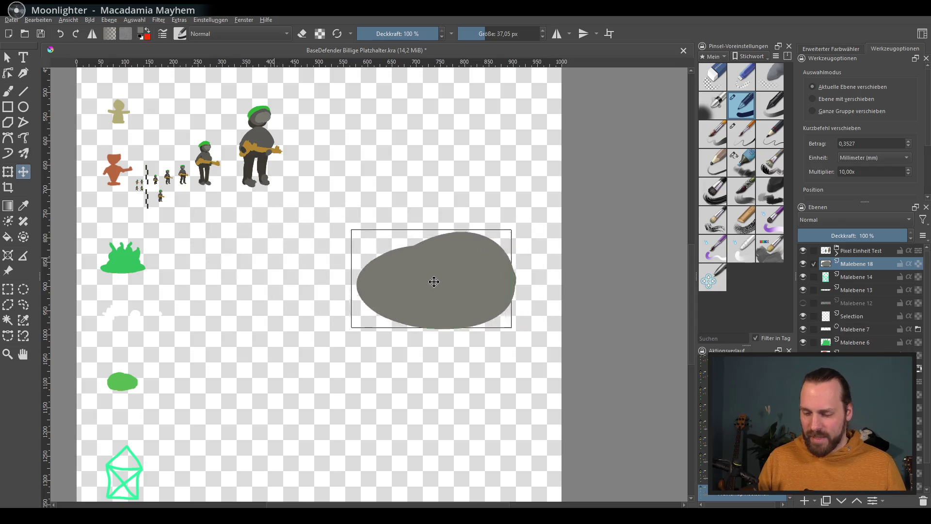
scroll(453, 312, up, 1)
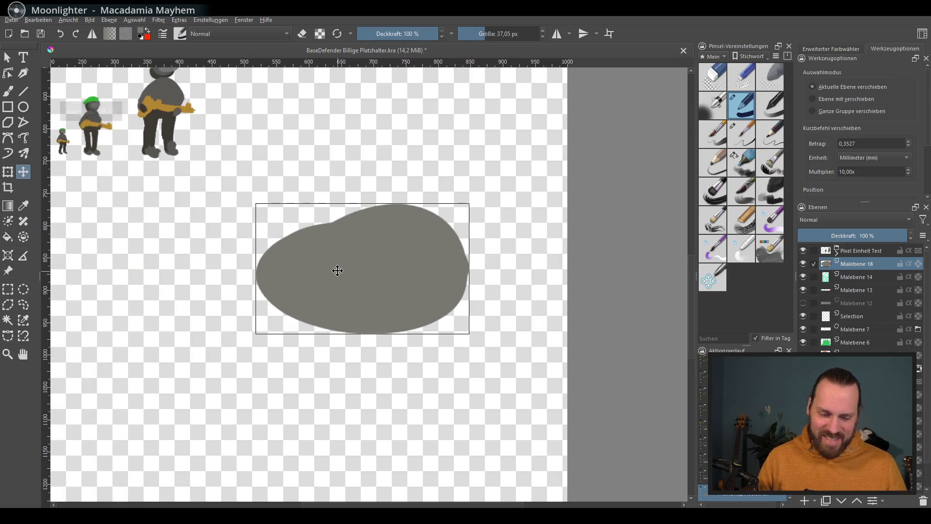
scroll(337, 270, up, 1)
key(b)
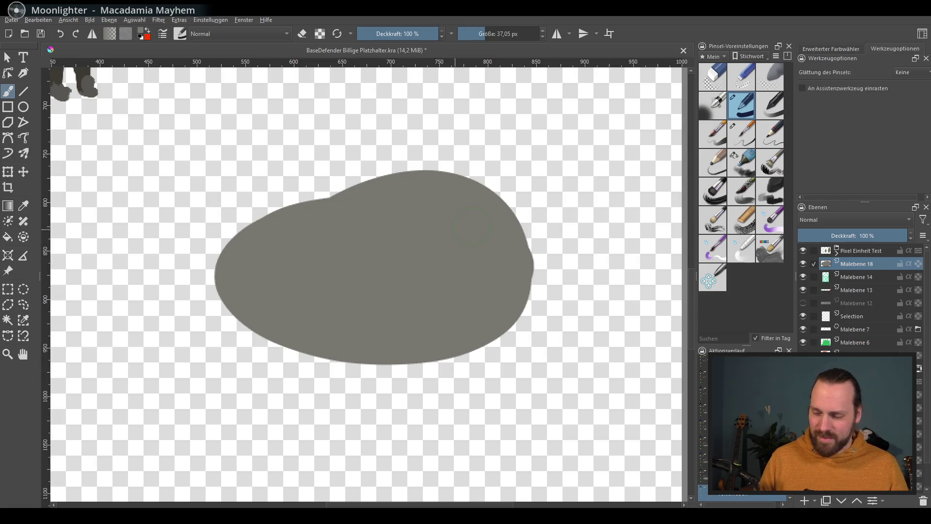
drag(248, 193, 218, 306)
mouse_move(218, 175)
mouse_down()
mouse_move(476, 156)
mouse_move(521, 174)
mouse_up()
mouse_move(211, 175)
mouse_down()
mouse_move(213, 367)
mouse_move(527, 375)
mouse_move(540, 171)
mouse_up()
Bring up the advanced colour selector and add a new paint layer above the block
drag(631, 307, 640, 296)
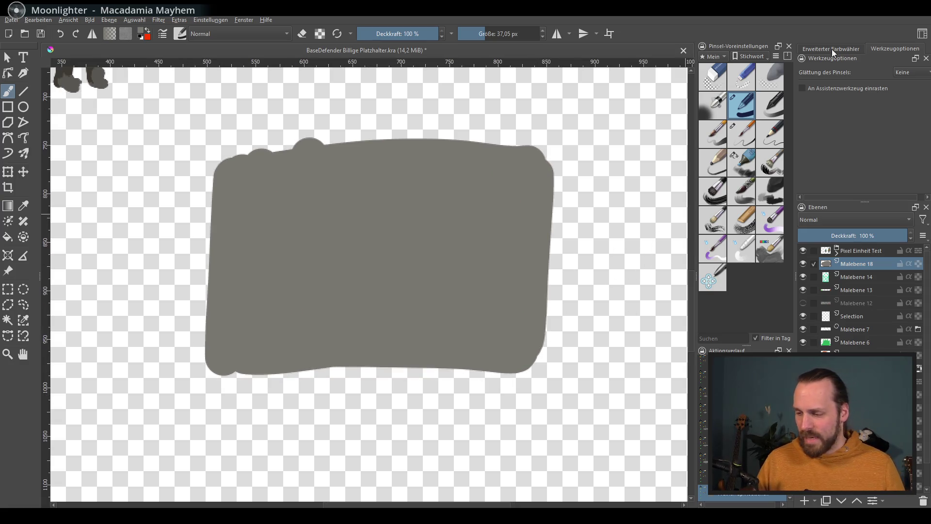
click(832, 49)
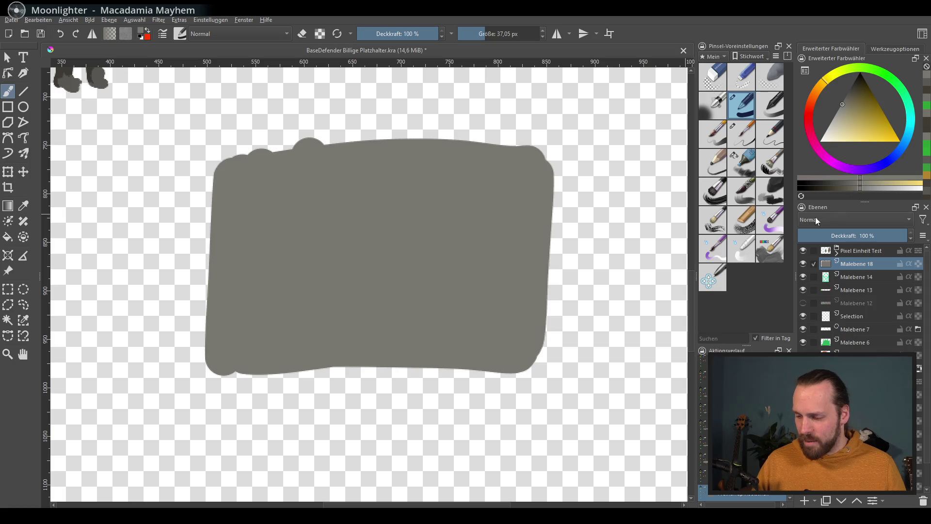
drag(512, 301, 531, 307)
click(804, 501)
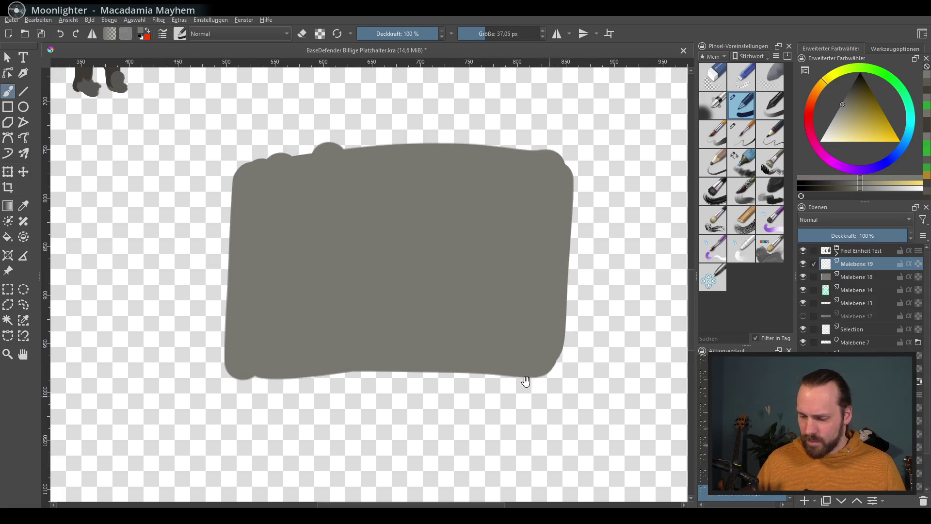
scroll(523, 382, up, 1)
scroll(524, 386, up, 1)
Pick another brush preset and cycle the colour selector through pale yellow and orange to a muted yellow
click(749, 162)
drag(860, 123, 856, 137)
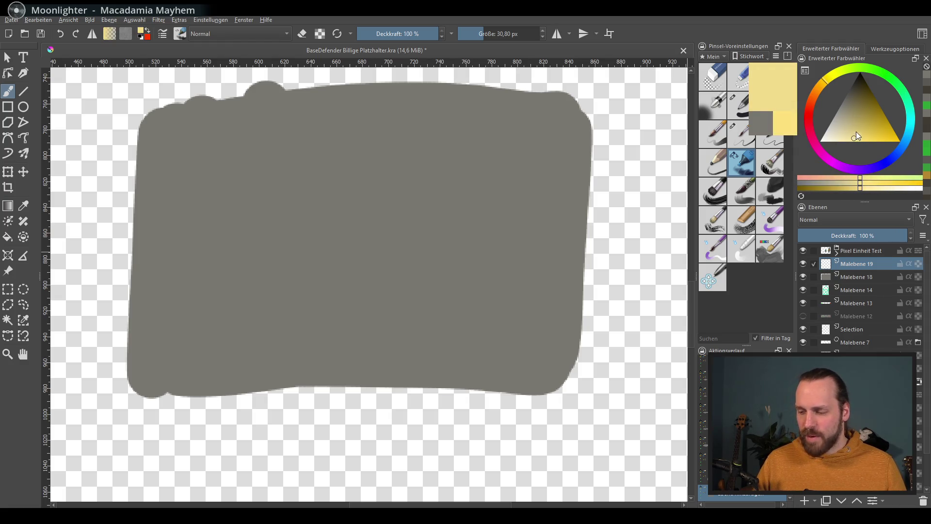
scroll(669, 242, up, 1)
click(819, 93)
mouse_move(871, 121)
mouse_down()
mouse_move(864, 138)
mouse_move(899, 148)
mouse_up()
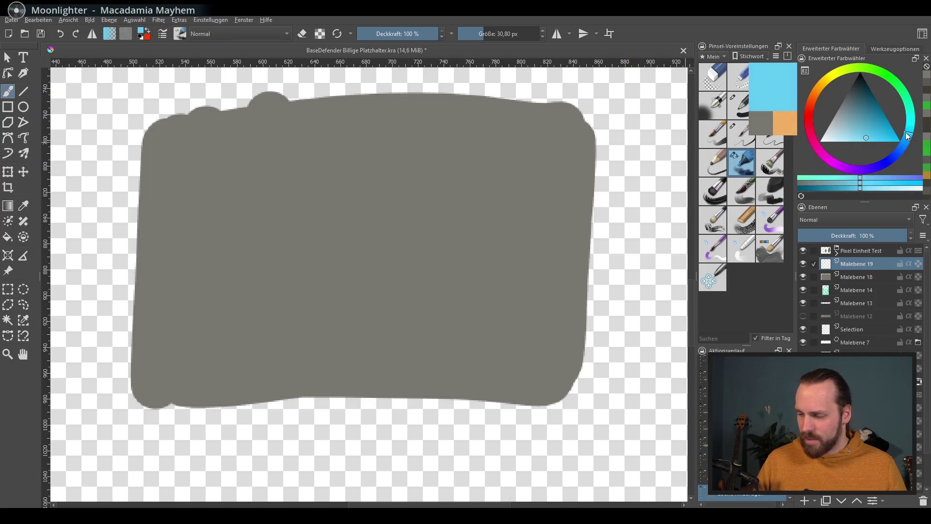
drag(837, 78, 829, 78)
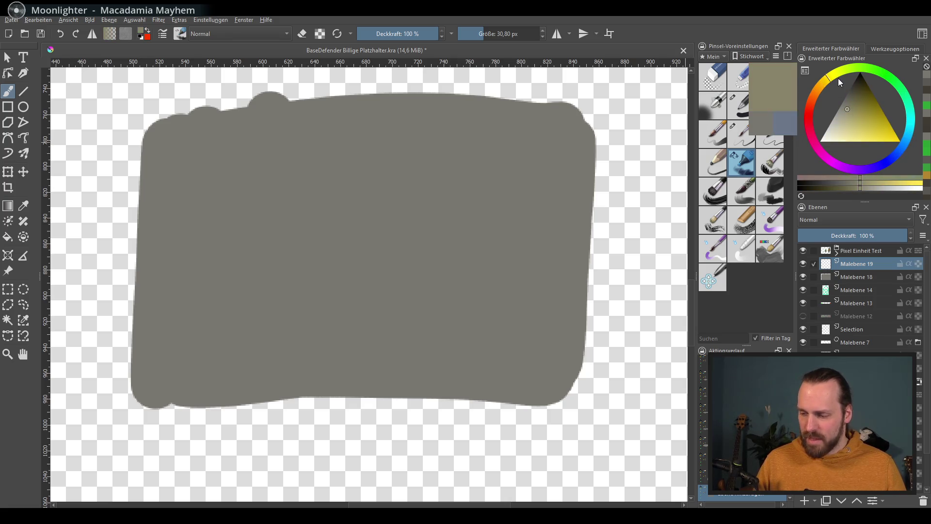
click(861, 130)
click(852, 127)
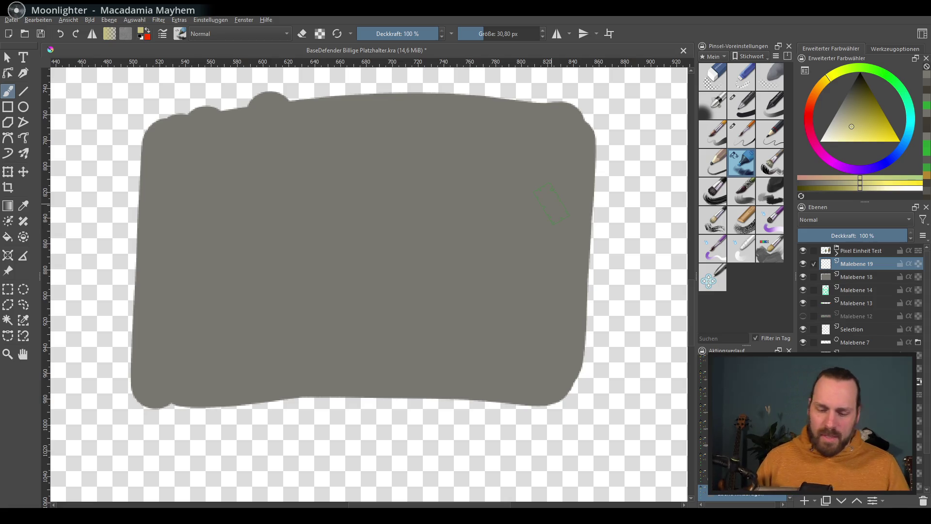
Paint yellowish horizontal strokes and a zigzag across the grey block on Malebene 19
drag(255, 277, 294, 275)
key(ctrl+z)
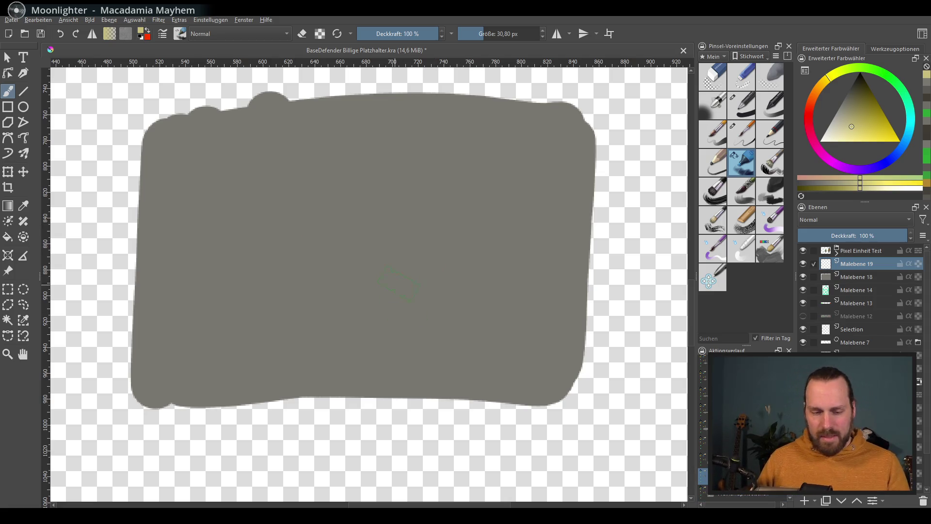
drag(230, 207, 524, 226)
drag(378, 241, 531, 244)
drag(215, 288, 513, 305)
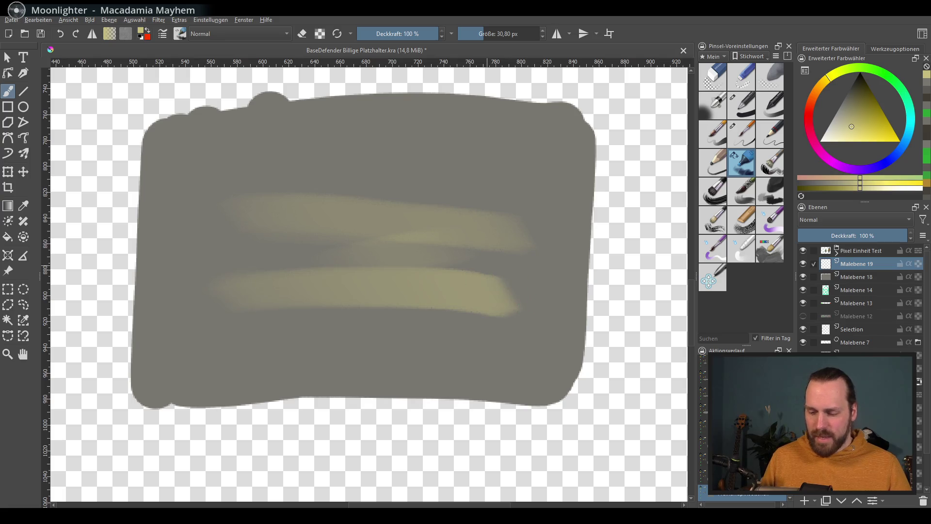
ctrl+click(397, 222)
drag(182, 207, 192, 381)
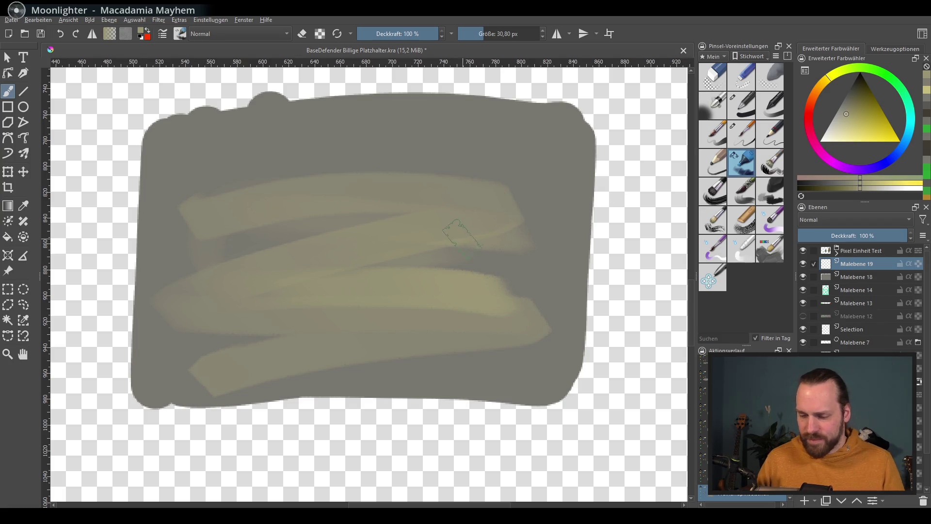
Cover the yellow strokes with greyer and lighter tones across the upper, lower and right areas
ctrl+click(457, 208)
drag(535, 174, 197, 266)
drag(218, 163, 247, 193)
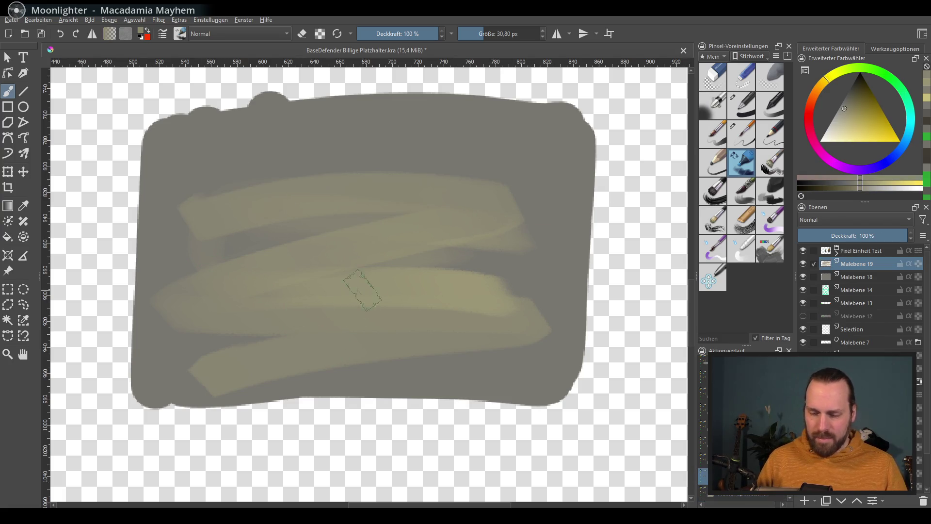
drag(513, 309, 370, 291)
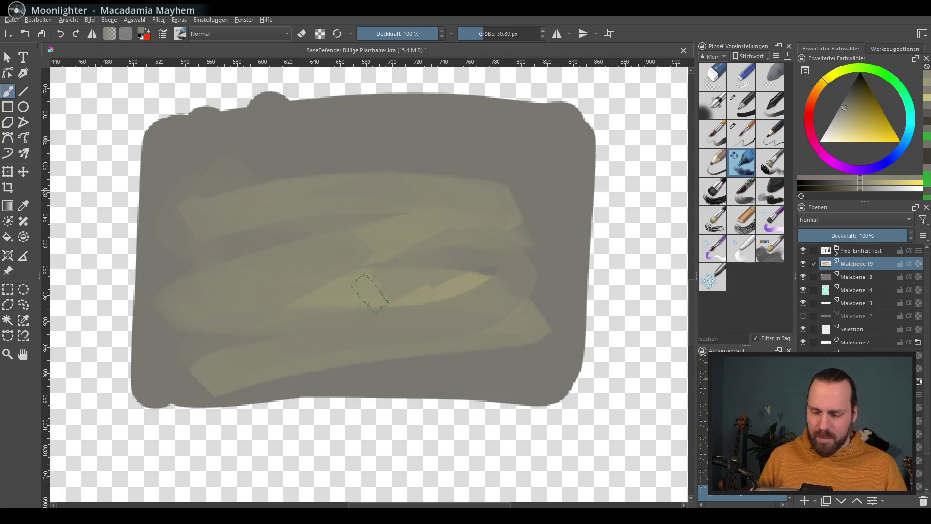
ctrl+click(342, 284)
drag(328, 164, 567, 262)
drag(480, 284, 247, 218)
drag(262, 375, 531, 363)
drag(542, 254, 542, 360)
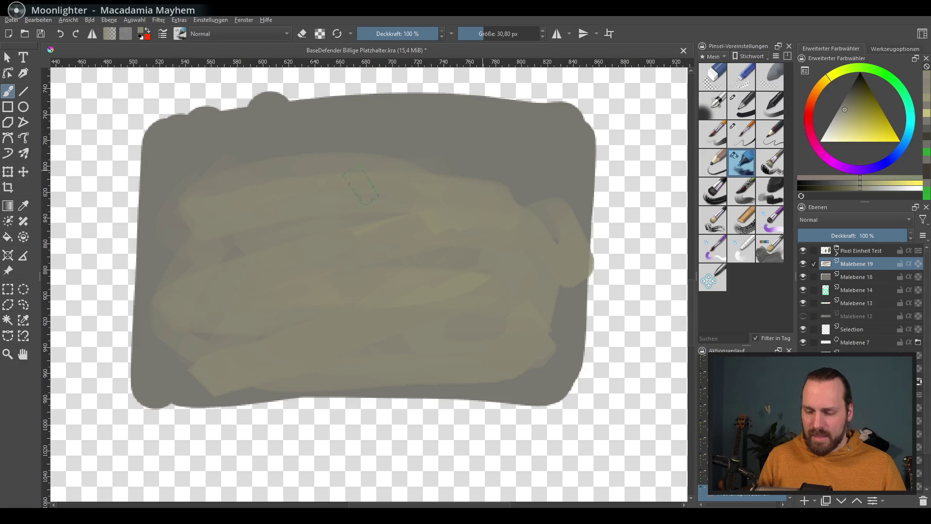
Add a dark grey diagonal stroke, try lighter yellowish tones and switch to the 70 px textured brush
ctrl+click(473, 186)
drag(473, 185, 222, 280)
ctrl+click(417, 188)
ctrl+click(522, 166)
ctrl+click(523, 186)
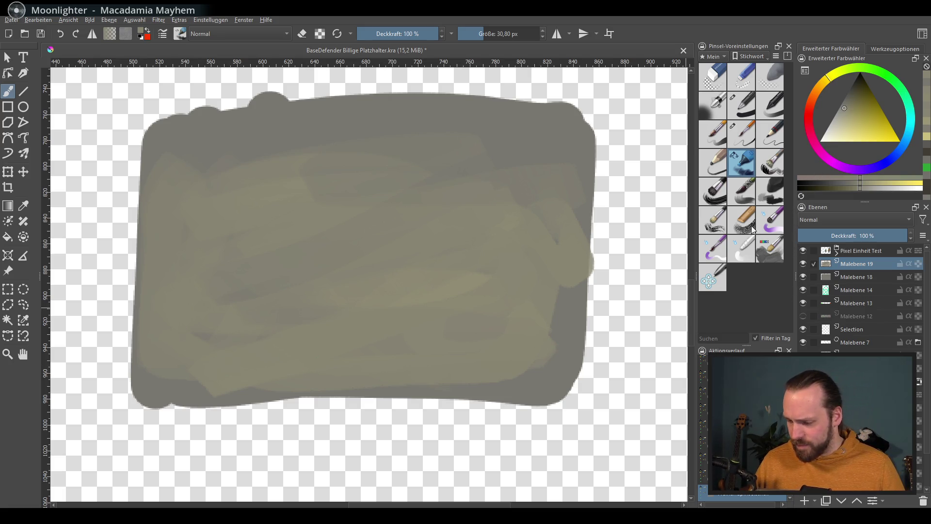
click(723, 221)
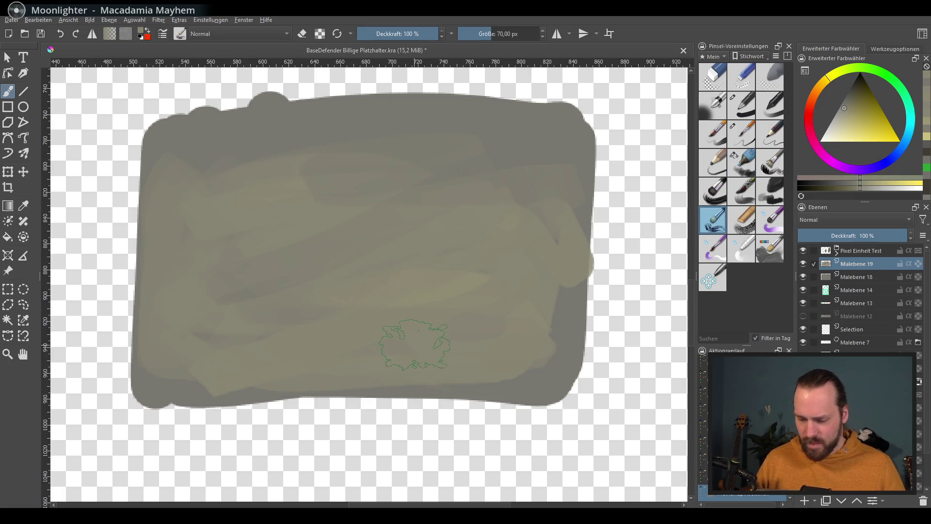
key(ctrl+z)
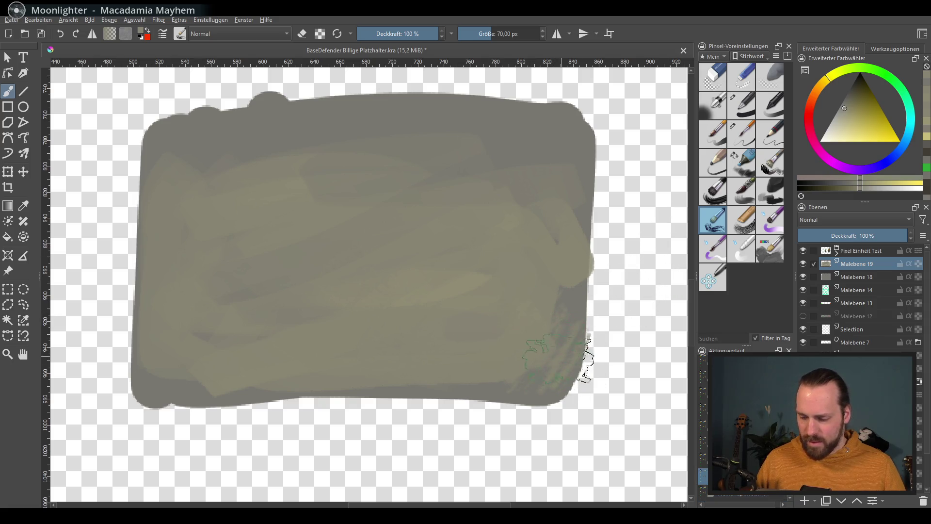
Paint dark streaky diagonals and an upper streak across the block with the textured brush
ctrl+click(574, 335)
drag(259, 227, 447, 306)
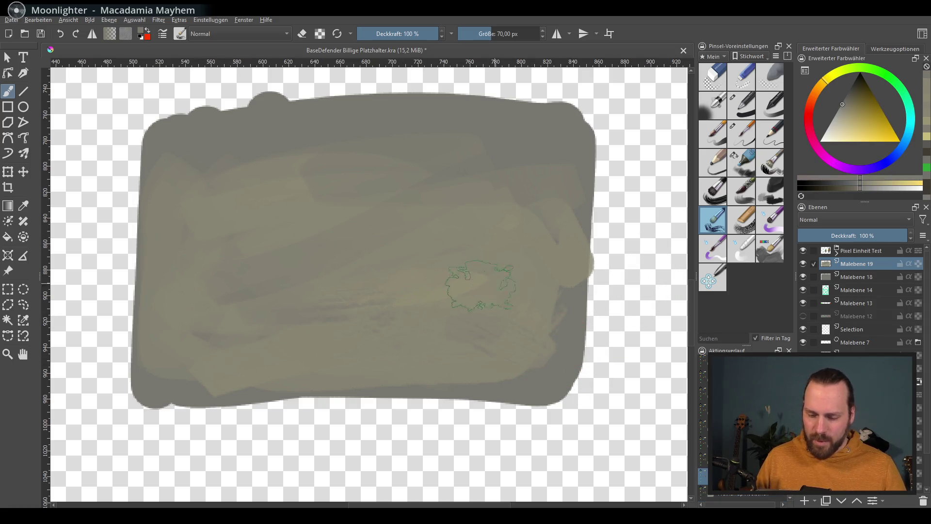
drag(270, 208, 503, 309)
key(ctrl+shift+z)
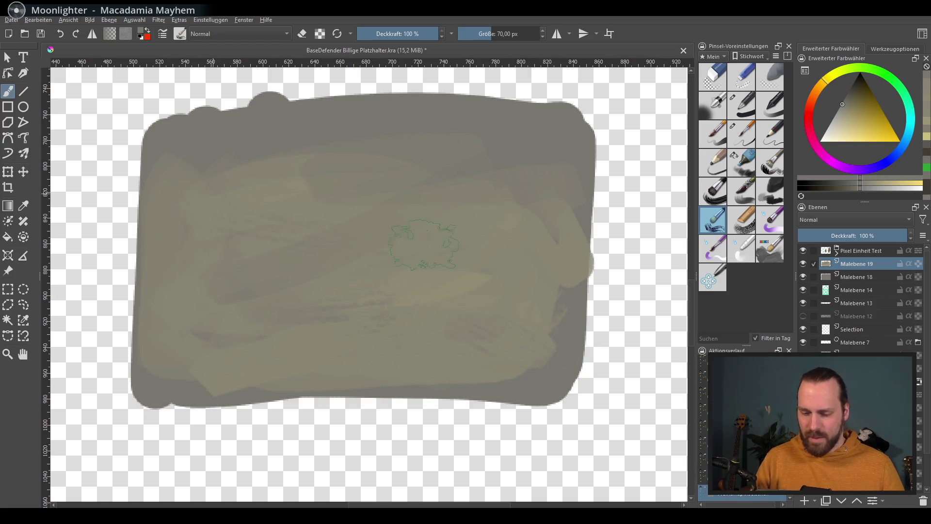
ctrl+click(485, 252)
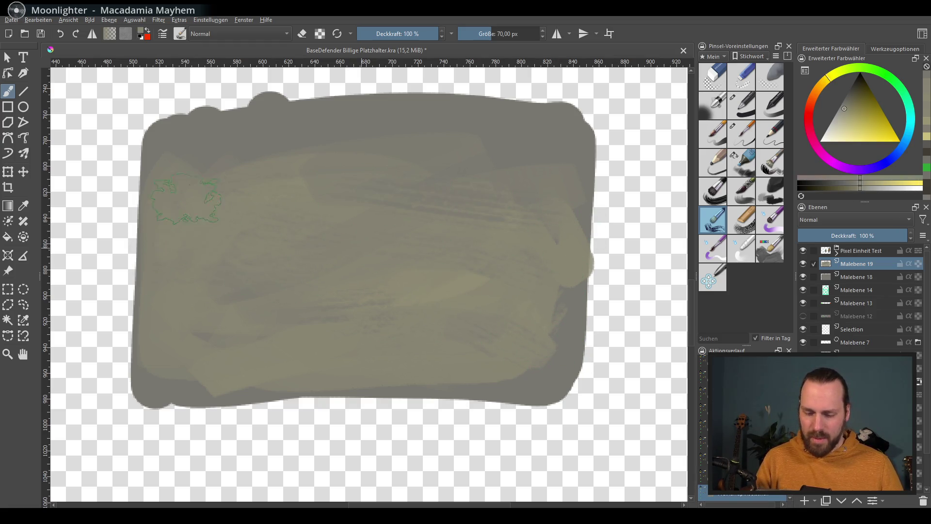
drag(229, 168, 509, 149)
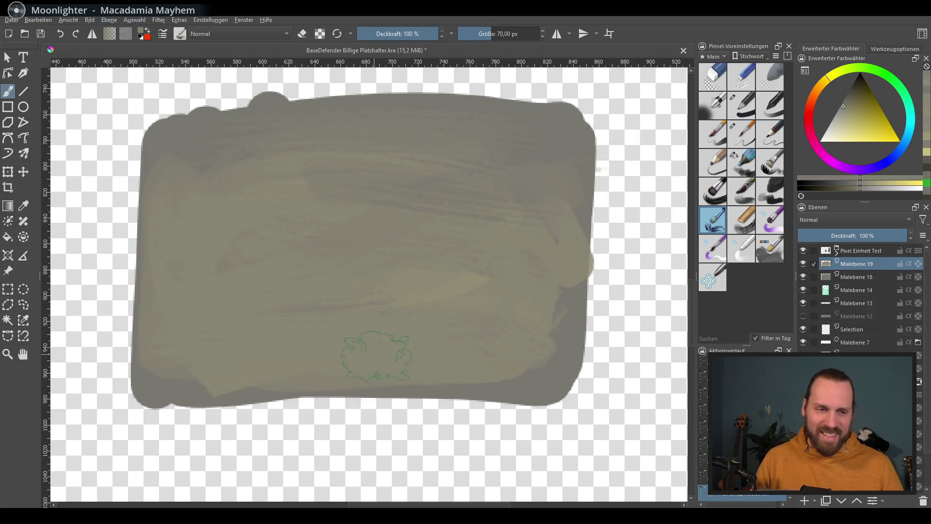
Toggle Malebene 19's visibility to compare, pick a pale desaturated colour and make Malebene 18 active
click(804, 264)
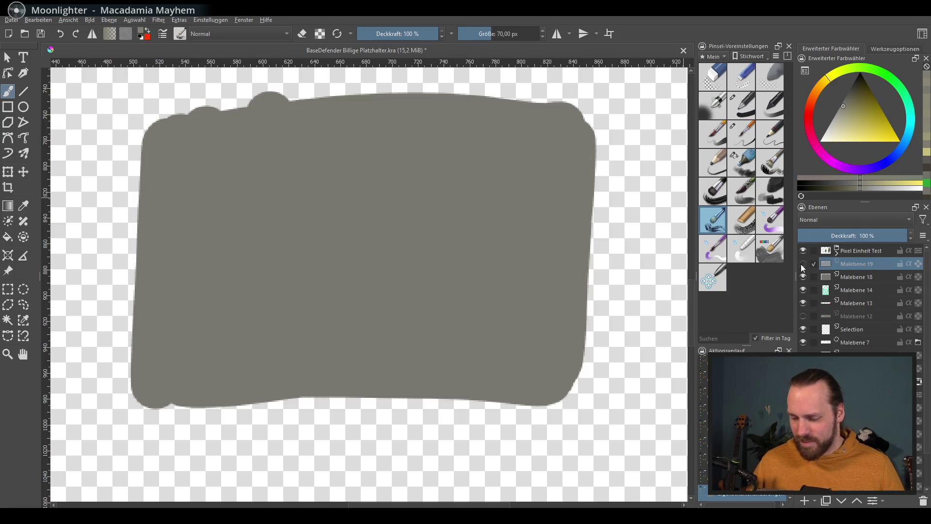
click(803, 264)
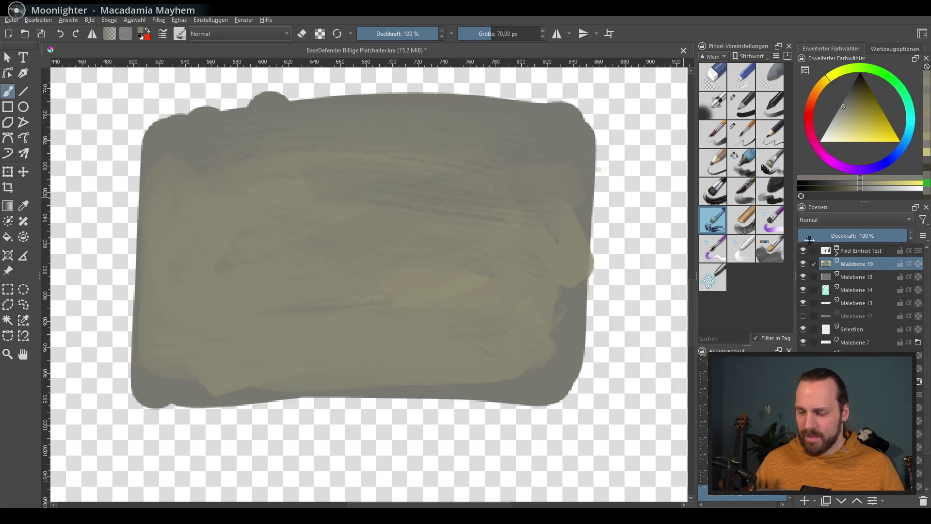
drag(844, 130, 834, 139)
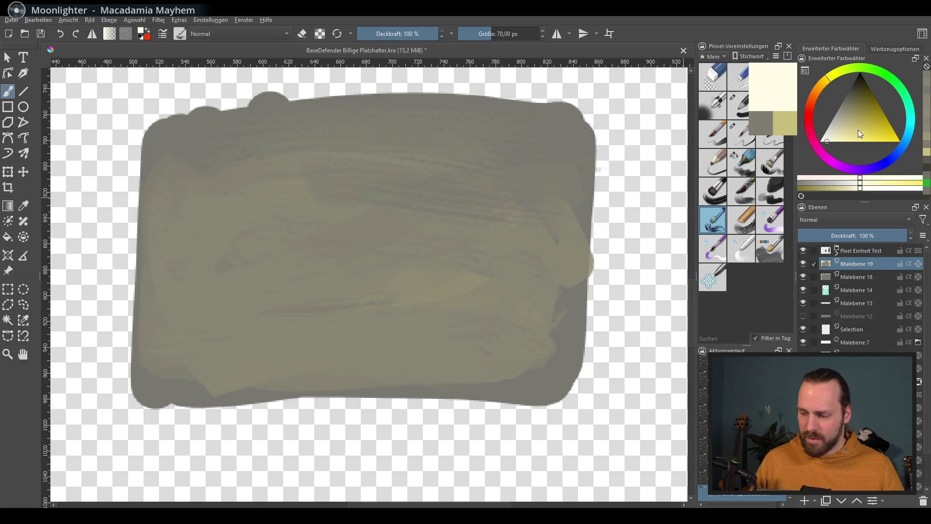
click(833, 128)
click(863, 281)
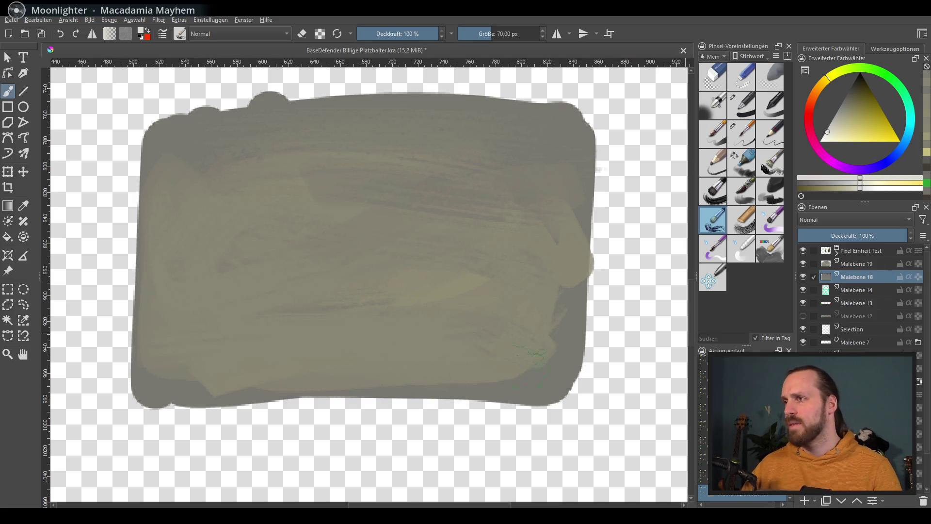
Apply HSV-Anpassung with Farbton -19 and Sättigung 100 so the slab turns muted reddish-brown
key(ctrl+u)
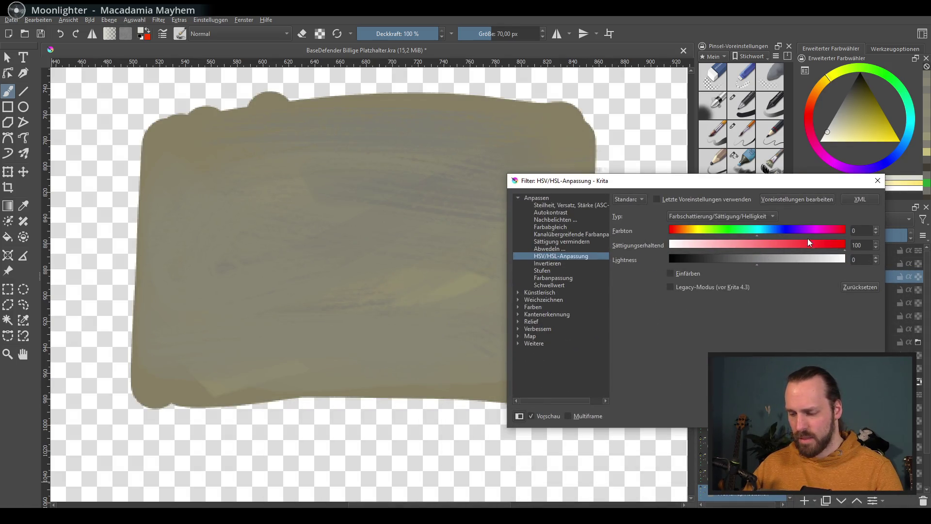
mouse_move(720, 232)
mouse_down()
mouse_move(741, 232)
mouse_move(694, 235)
mouse_move(767, 248)
mouse_move(748, 249)
mouse_up()
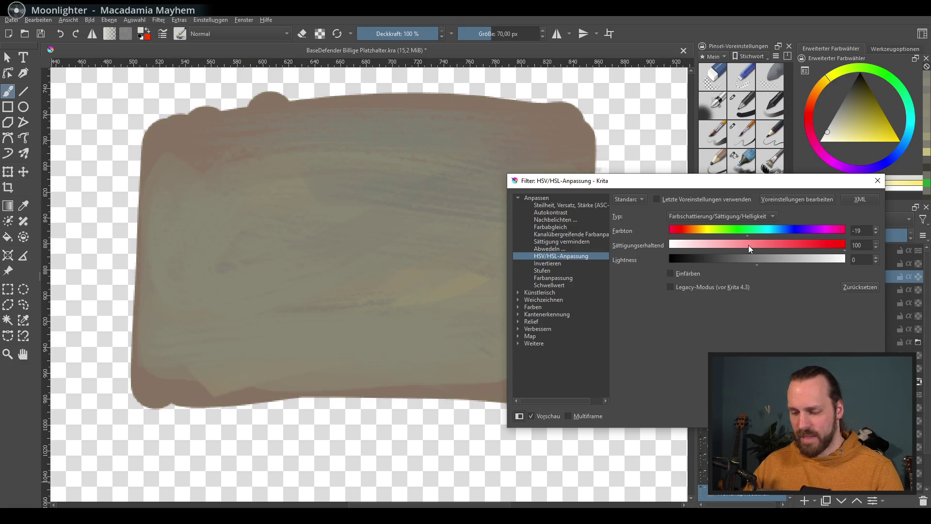
click(814, 415)
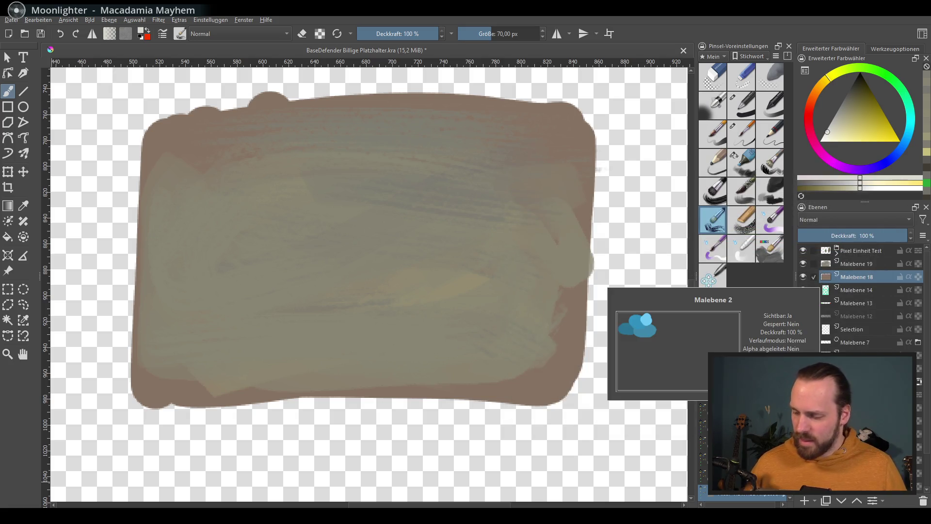
right_click(852, 263)
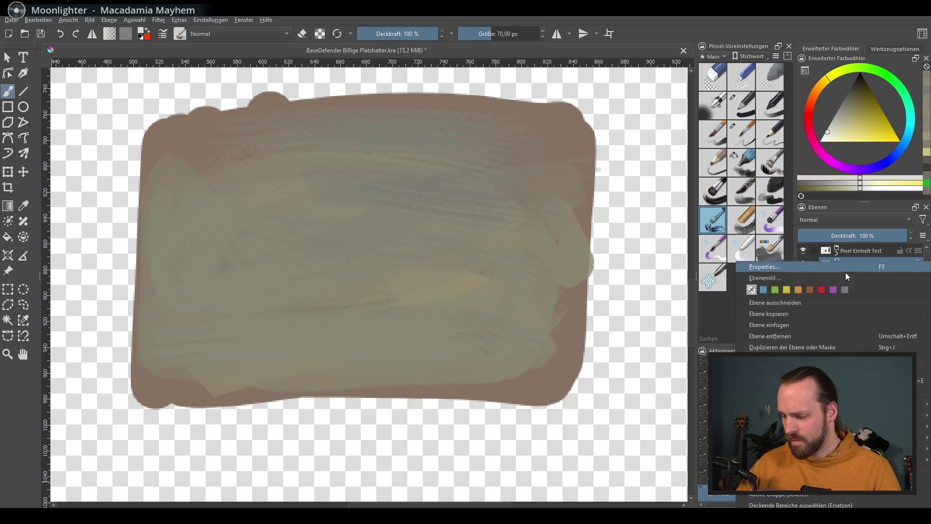
Merge the texture layer down into Malebene 18 and add a fresh empty Malebene 19
click(800, 381)
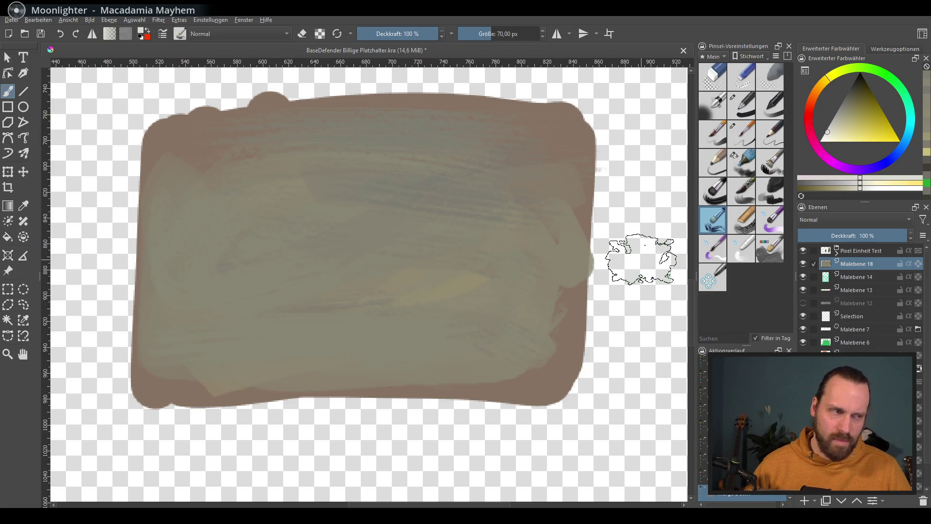
scroll(403, 384, down, 5)
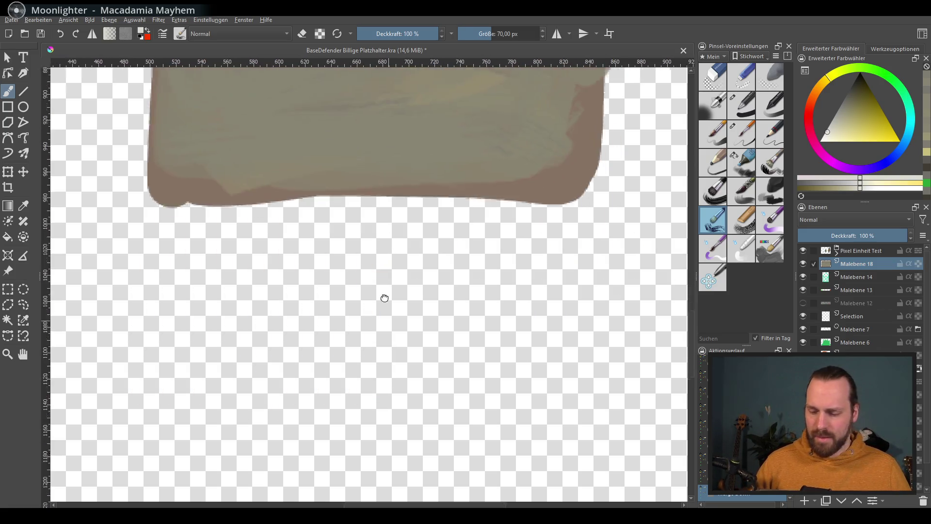
scroll(382, 297, down, 2)
key(Insert)
scroll(474, 298, down, 1)
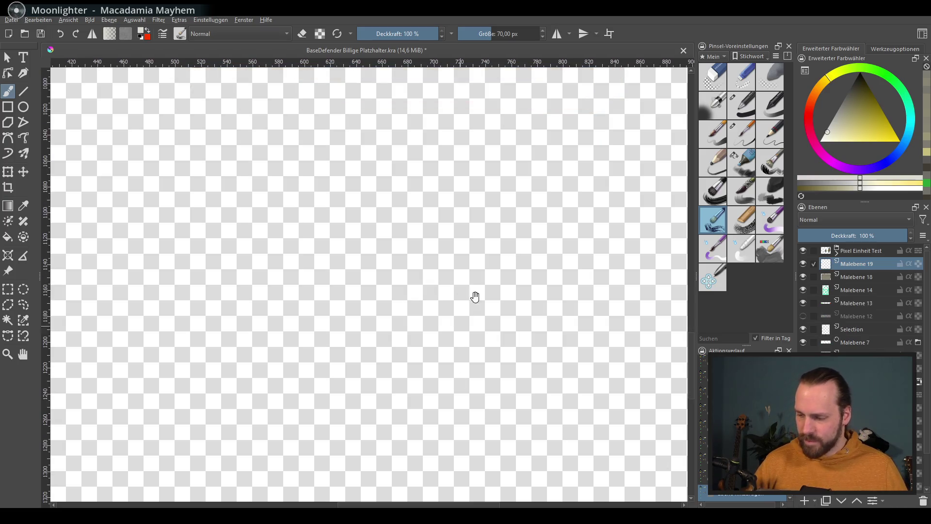
Choose a brush preset and set a pale cyan-blue paint colour on the colour wheel
click(742, 103)
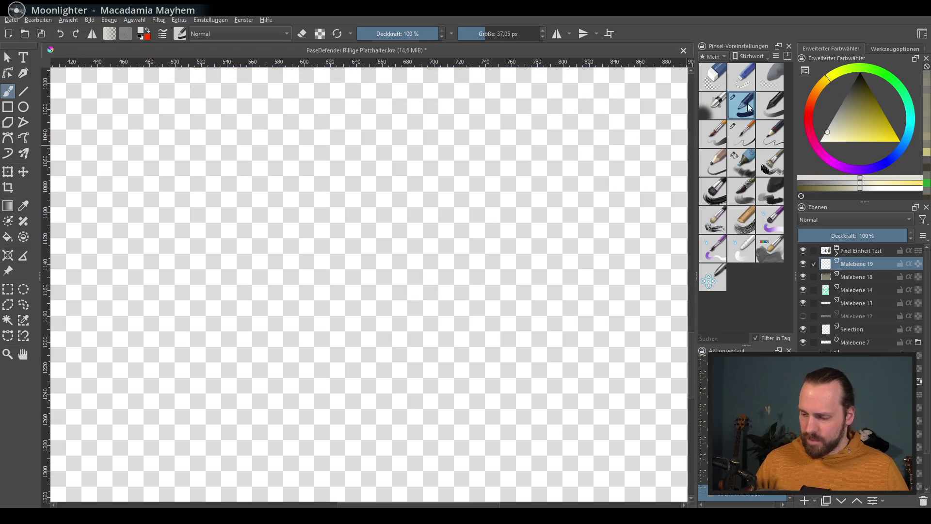
drag(248, 170, 228, 371)
drag(833, 123, 852, 110)
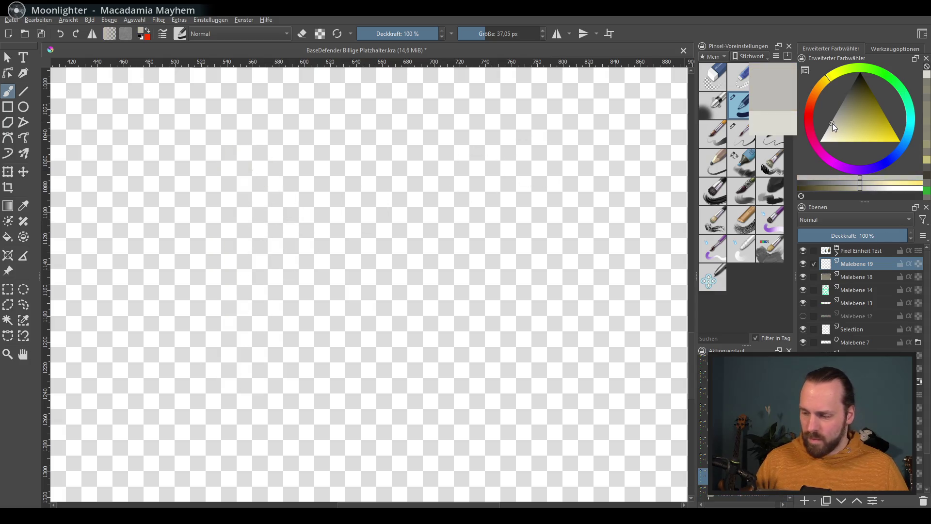
drag(901, 150, 907, 137)
click(842, 129)
Outline and fill a large light-blue rounded block over the textured slab, then pick the Fill tool
mouse_move(181, 142)
mouse_down()
mouse_move(177, 378)
mouse_move(179, 138)
mouse_move(601, 137)
mouse_move(572, 371)
mouse_up()
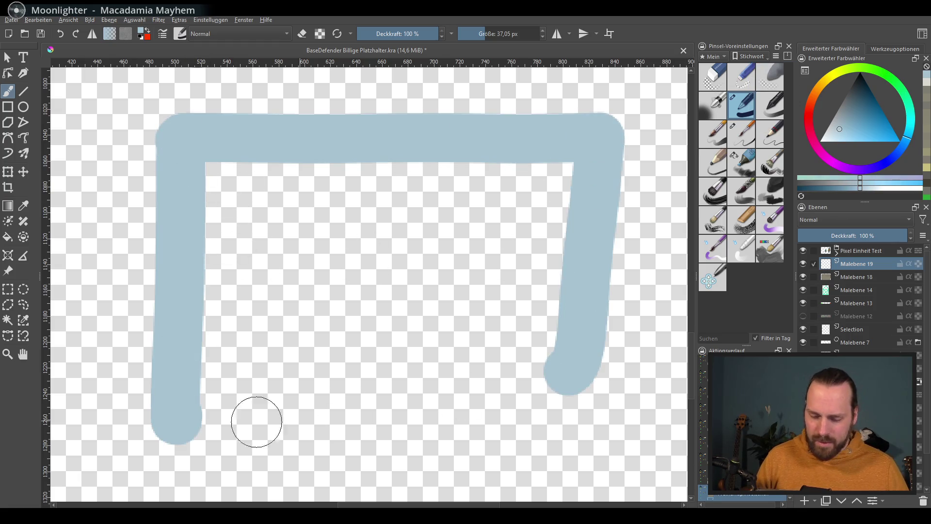
drag(179, 426, 563, 403)
drag(600, 157, 580, 383)
drag(564, 240, 400, 211)
drag(342, 218, 207, 164)
mouse_move(366, 172)
mouse_down()
mouse_move(248, 235)
mouse_move(189, 349)
mouse_move(208, 407)
mouse_move(442, 358)
mouse_move(584, 197)
mouse_move(531, 194)
mouse_move(504, 345)
mouse_move(477, 410)
mouse_move(607, 311)
mouse_move(628, 426)
mouse_up()
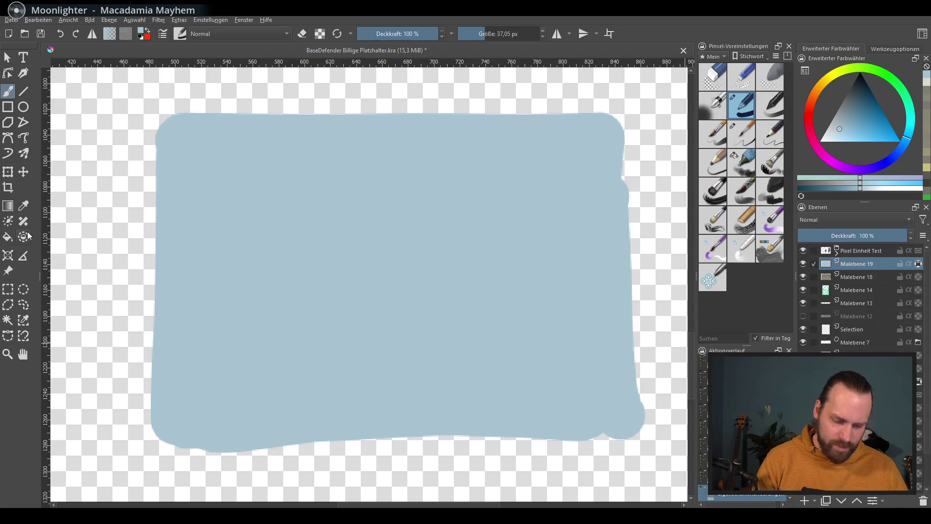
click(7, 237)
Lay a vertical light-to-dark gradient over the blue block, redoing it until it sits straight
click(859, 101)
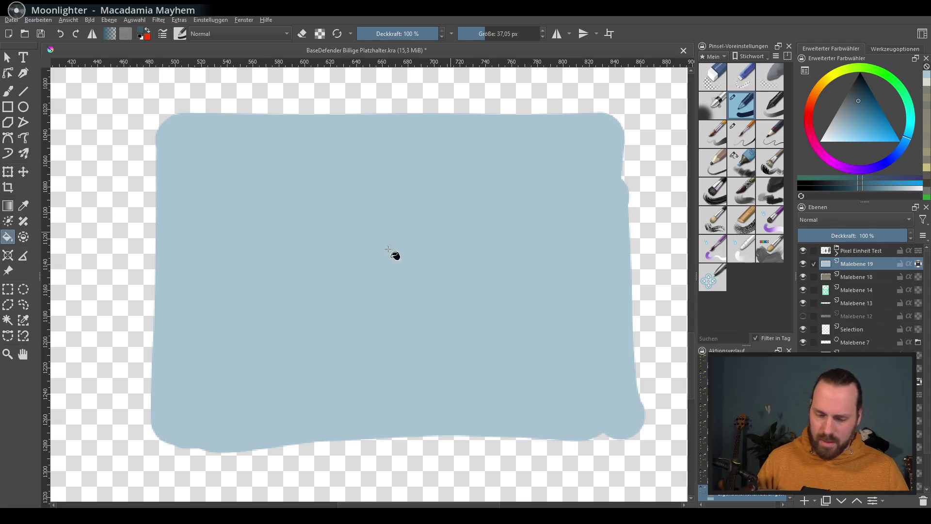
click(8, 205)
drag(414, 396, 513, 123)
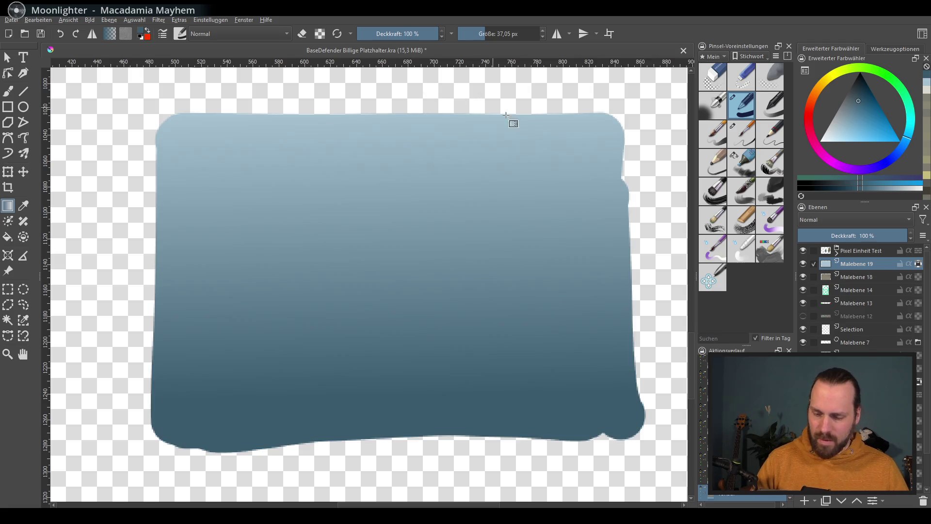
key(ctrl+z)
drag(302, 484, 389, 103)
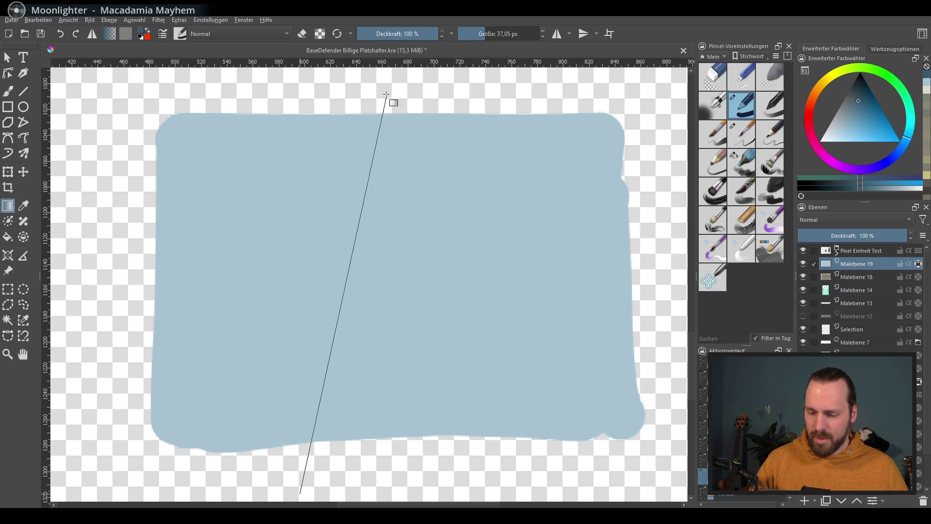
key(ctrl+z)
click(851, 110)
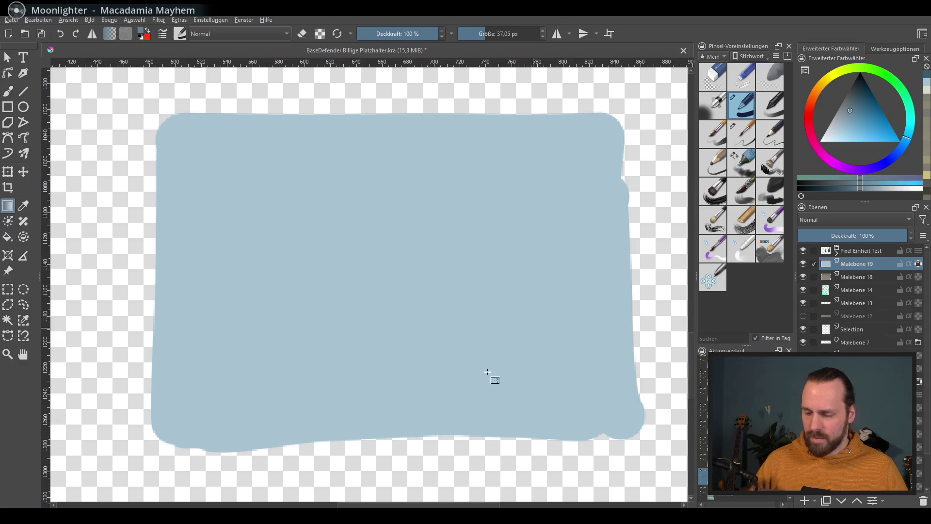
drag(467, 480, 362, 77)
With a few-pixel brush in dark blue, paint a thin stroke in the block's middle
key(b)
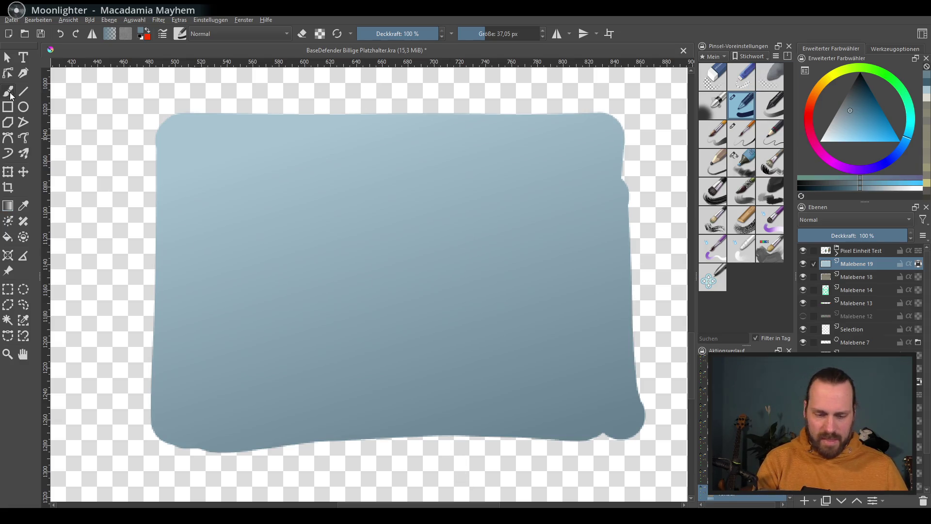
click(865, 106)
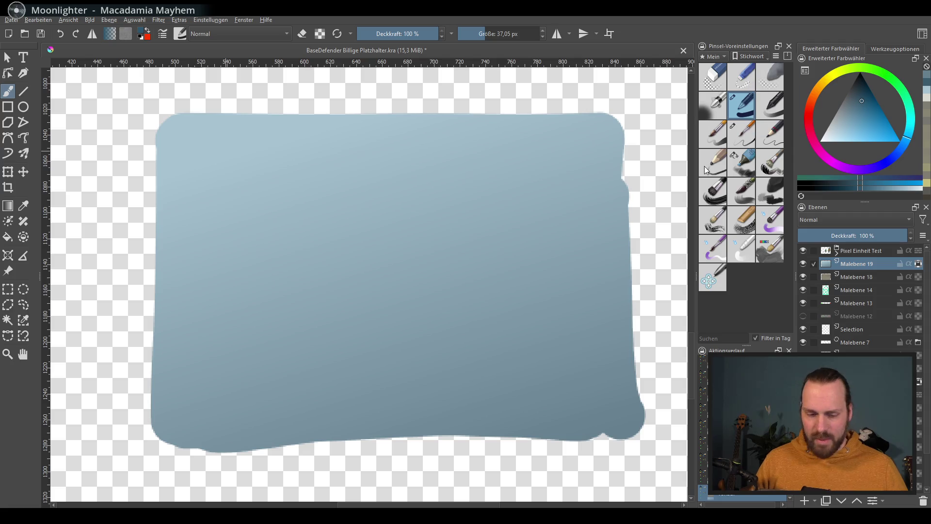
mouse_move(474, 289)
mouse_down()
mouse_move(437, 289)
mouse_move(473, 231)
mouse_up()
key(ctrl+z)
key(ctrl+z)
drag(466, 288, 464, 240)
key(ctrl+z)
Thicken the central dark stroke into a blob and sample a lighter blue from the block
drag(465, 276, 486, 218)
mouse_move(473, 252)
mouse_down()
mouse_move(491, 237)
mouse_move(493, 248)
mouse_up()
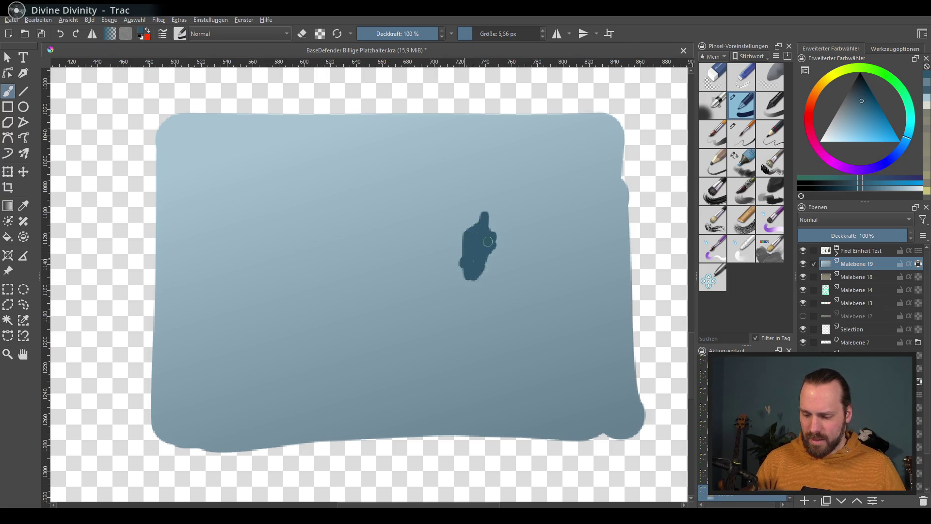
ctrl+click(503, 287)
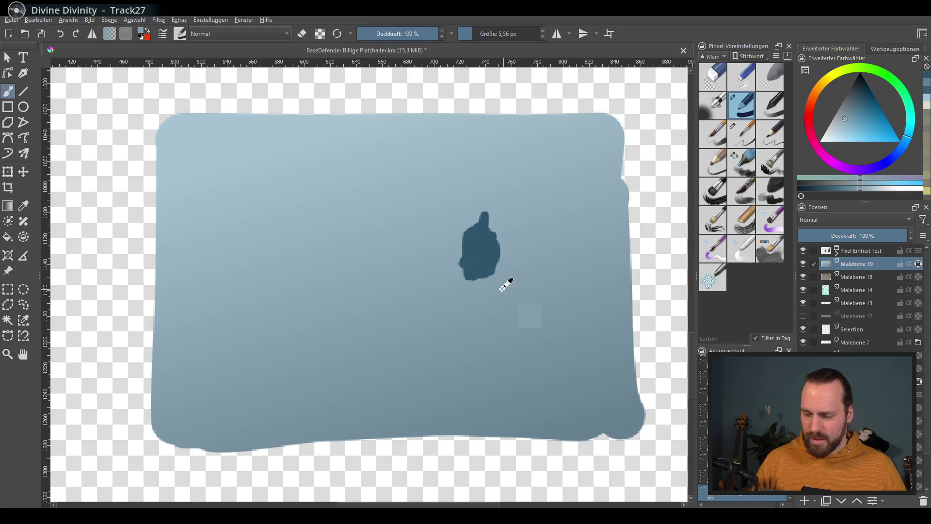
Soften the blob with the airbrush resized to about 150 px, then choose a fine pen preset
click(712, 104)
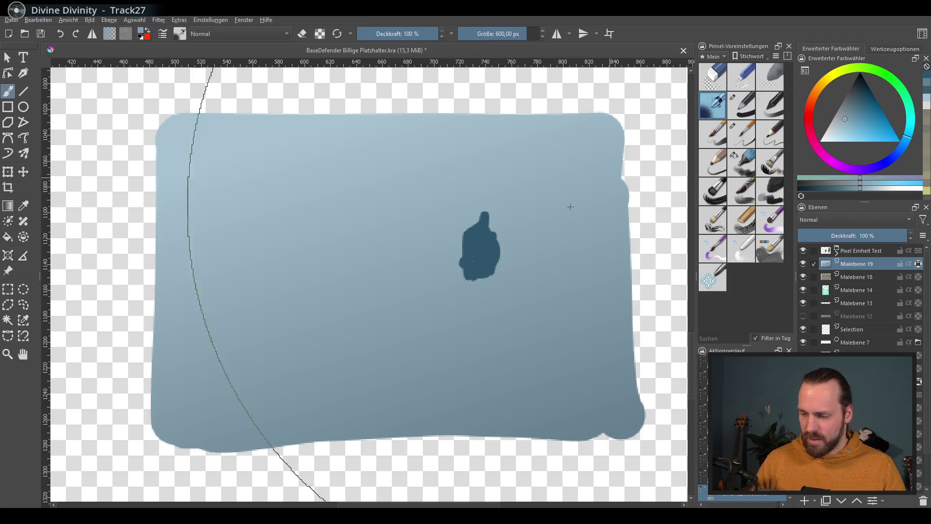
shift+drag(505, 268, 520, 301)
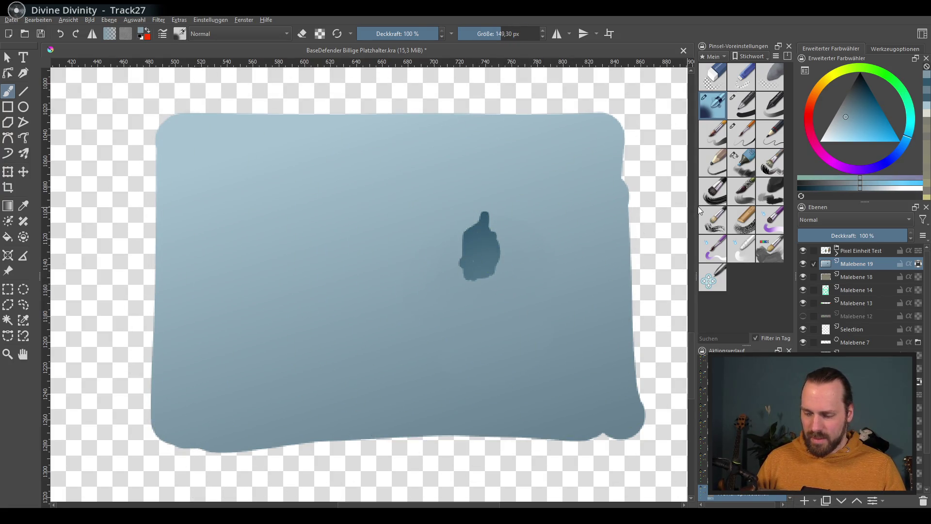
click(750, 107)
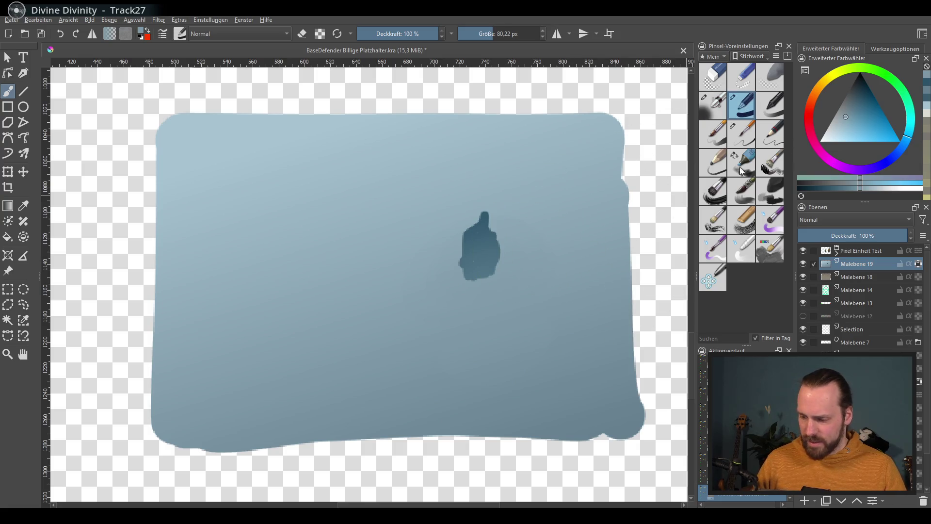
click(747, 148)
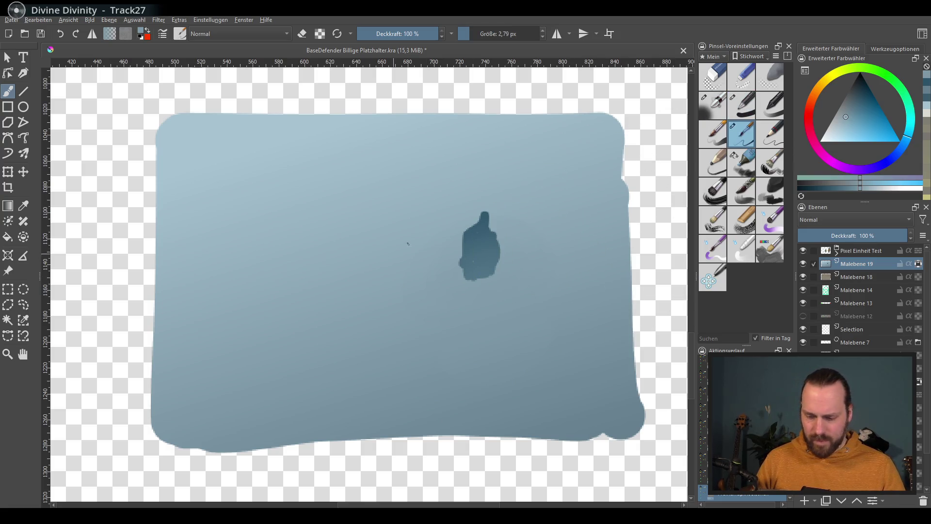
Add layer Malebene 20 and paint a dark grey-blue streak sweeping left into the blob
click(805, 501)
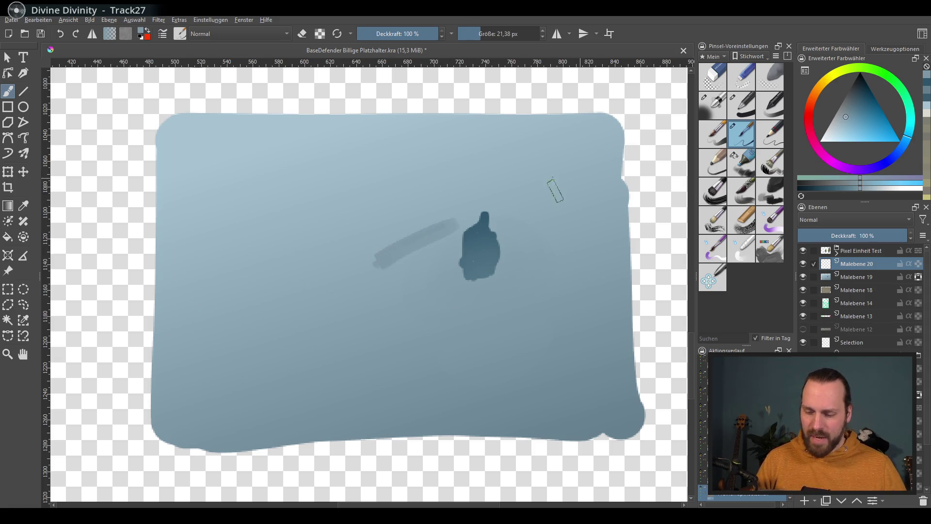
drag(367, 258, 431, 233)
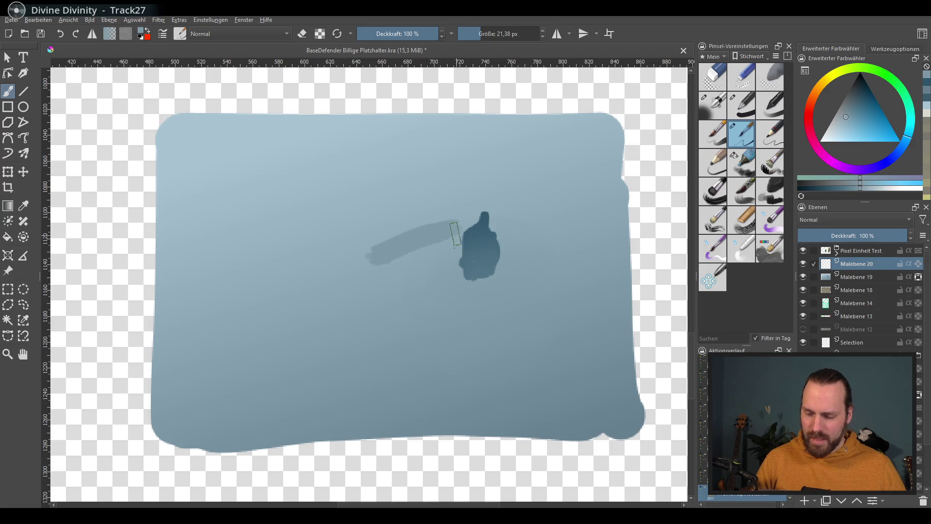
drag(361, 253, 453, 225)
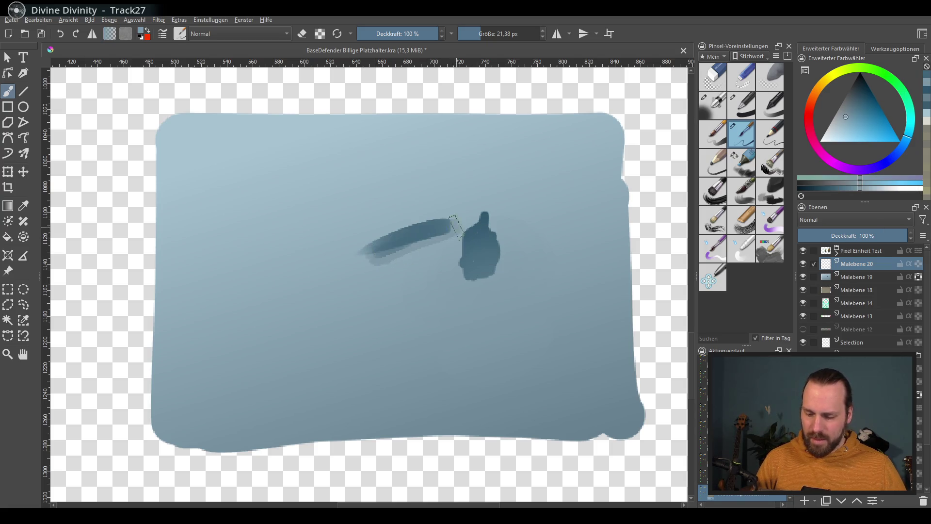